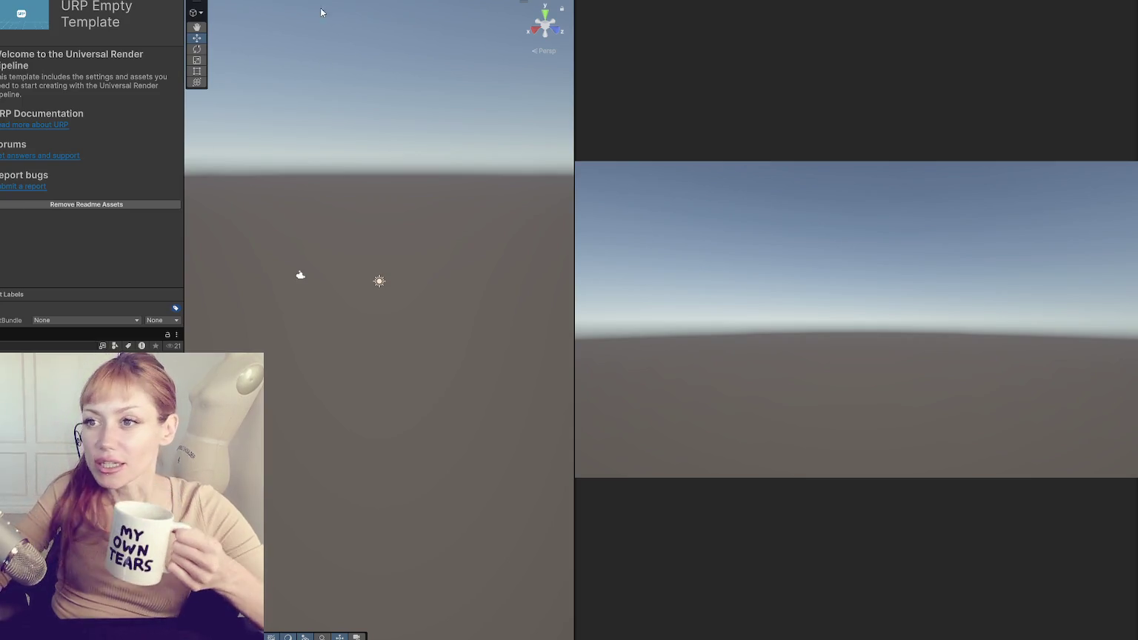
- Narrow the left panel and widen the Scene view at the Game view's expense
drag(183, 115, 136, 112)
mouse_move(570, 121)
mouse_down()
mouse_move(644, 119)
mouse_move(541, 120)
mouse_up()
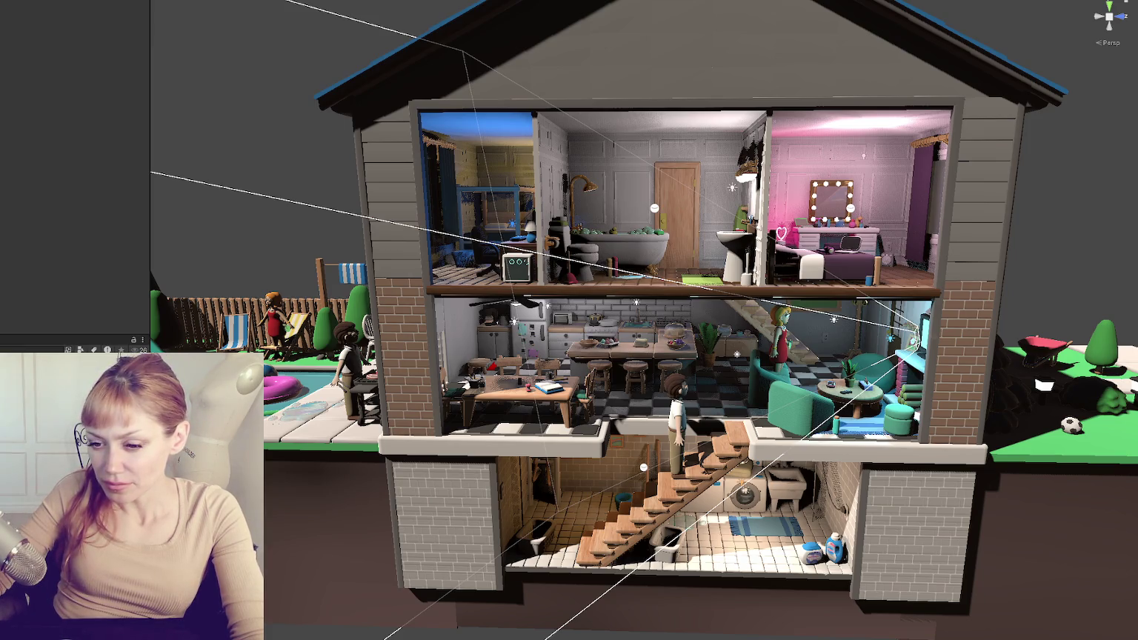
- Choose Export Package from the Project window's context menu to list all items
right_click(15, 96)
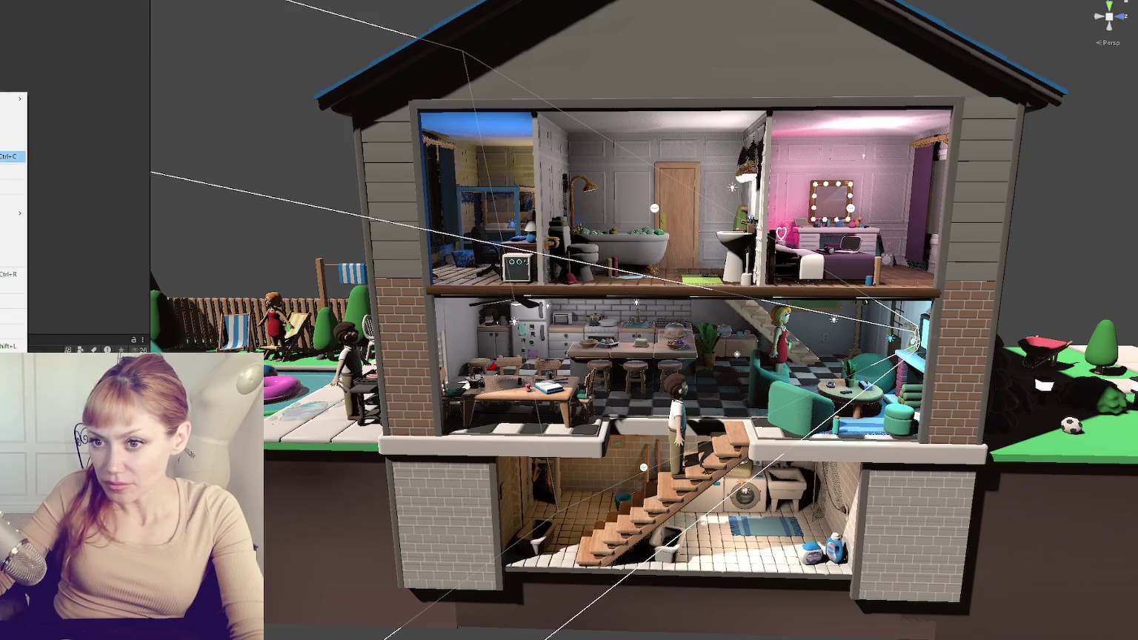
click(14, 224)
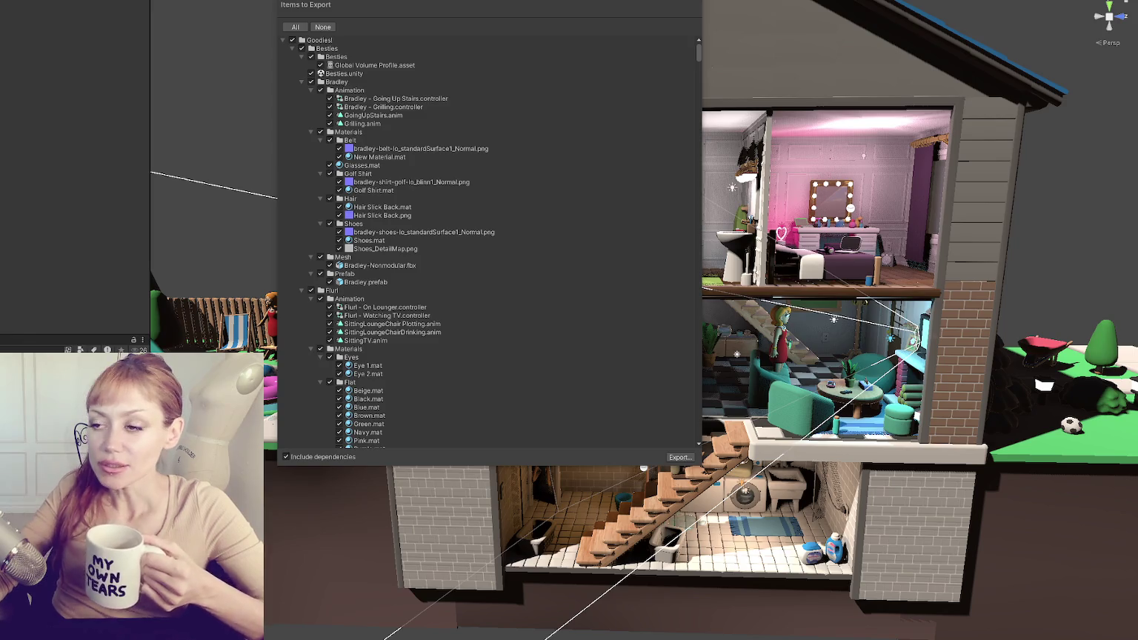
- Collapse Goodies! and uncheck VideoCapture and both Virtual Camera timelines from the export list
scroll(552, 146, down, 15)
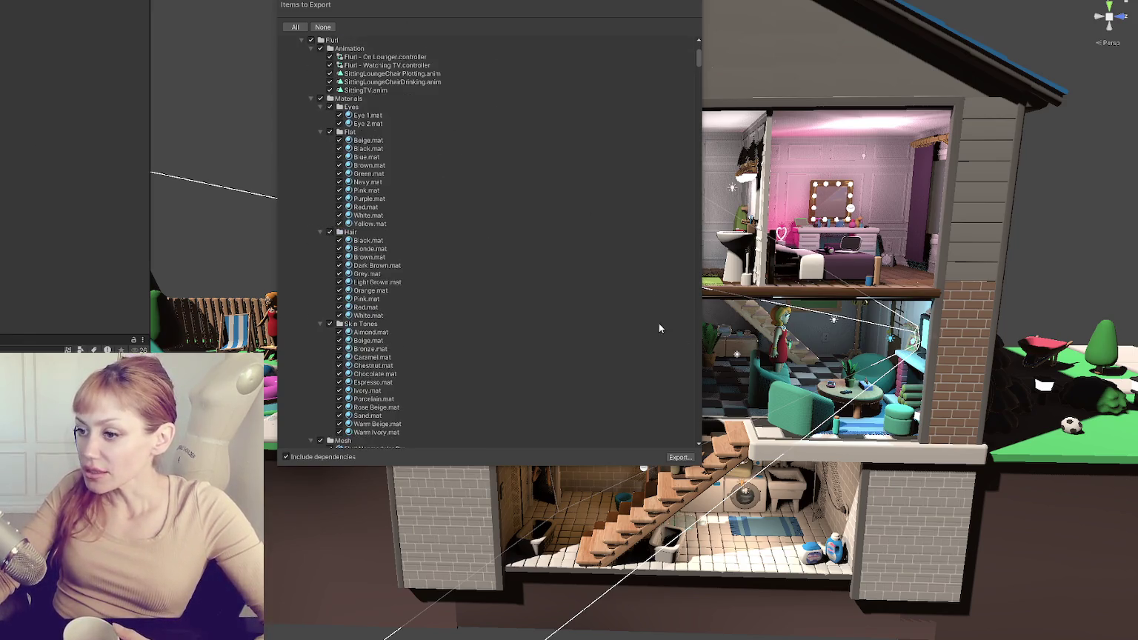
drag(695, 77, 700, 35)
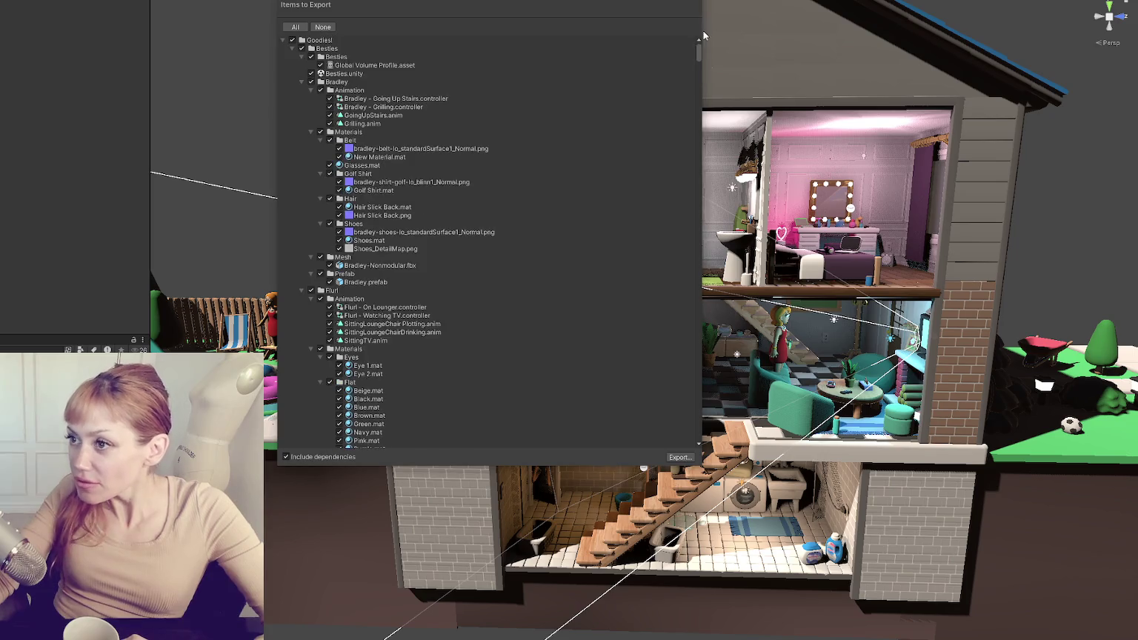
click(283, 40)
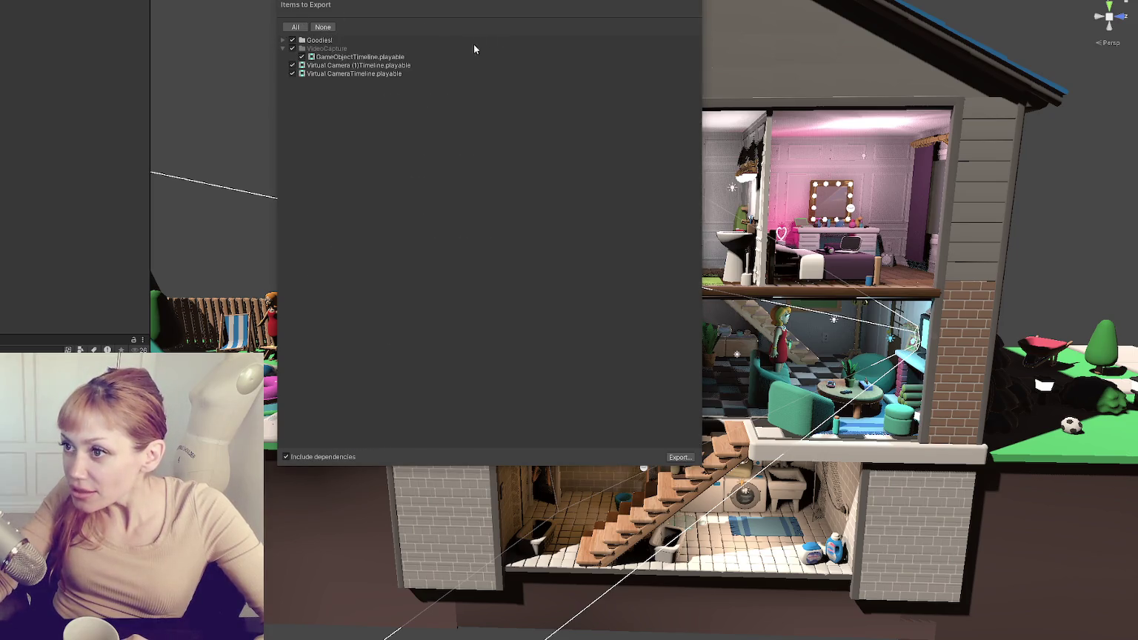
click(291, 48)
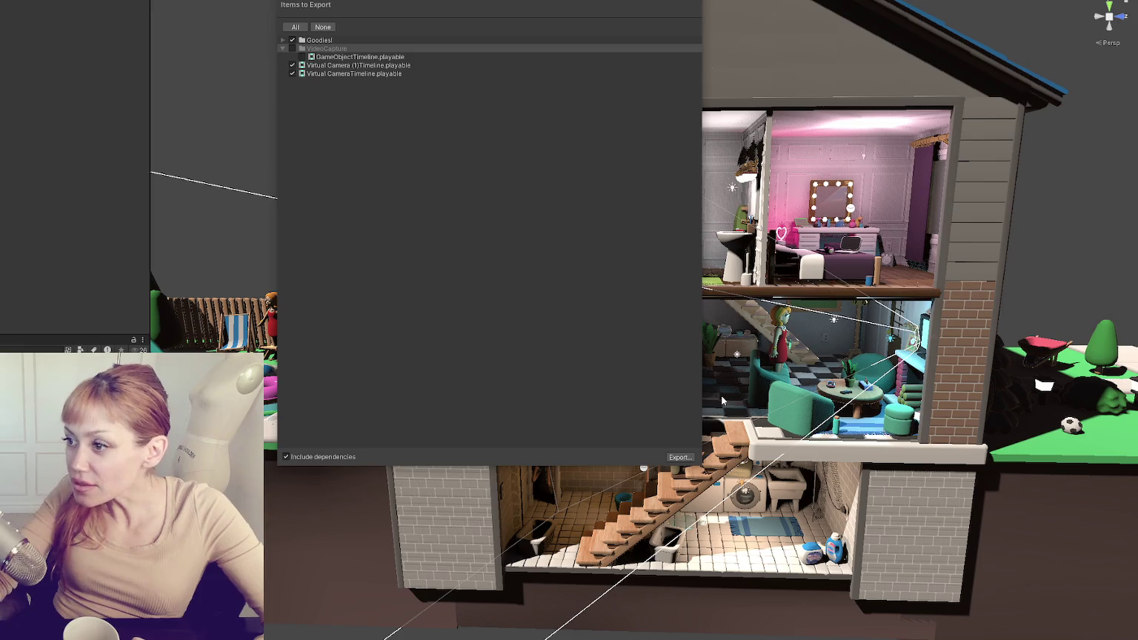
click(294, 74)
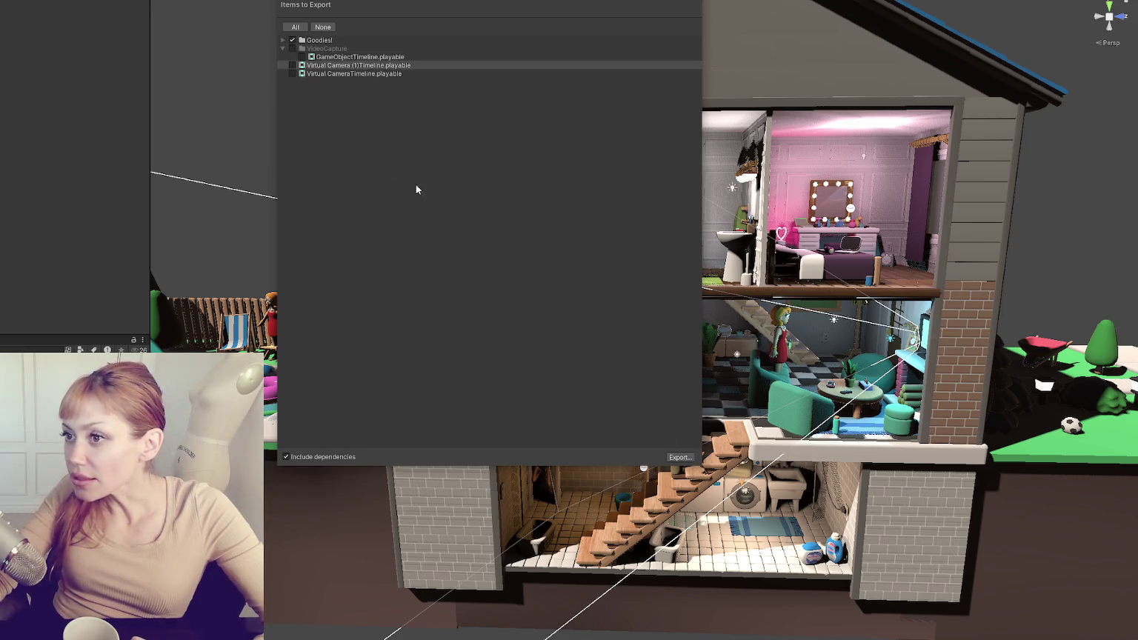
- Start the export, then cancel the Save dialog and close Items to Export
click(680, 457)
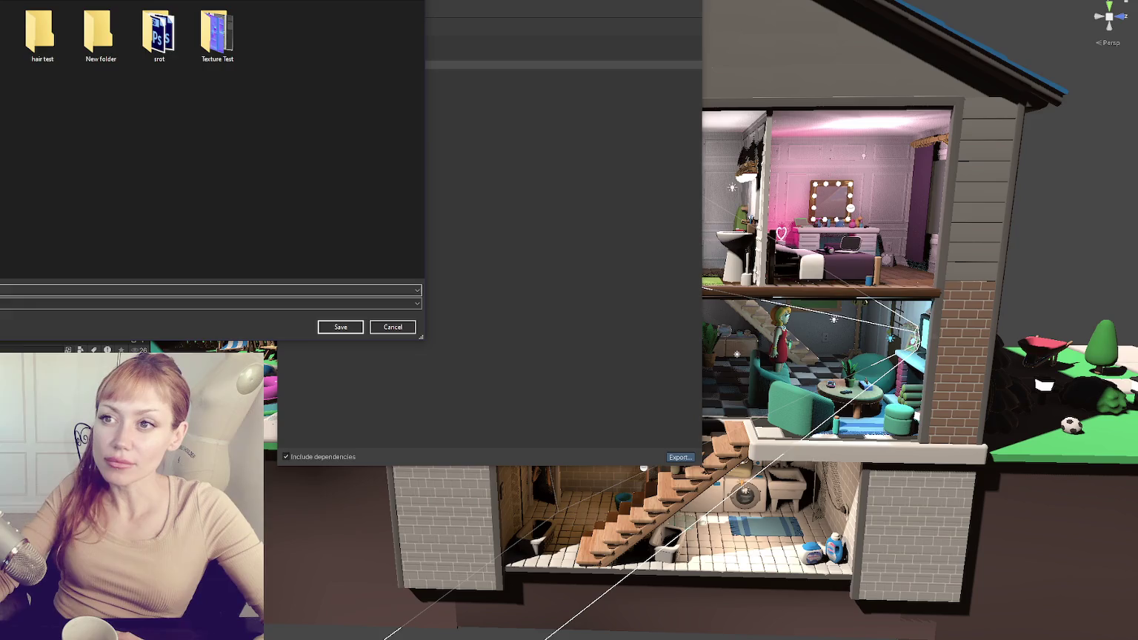
key(Escape)
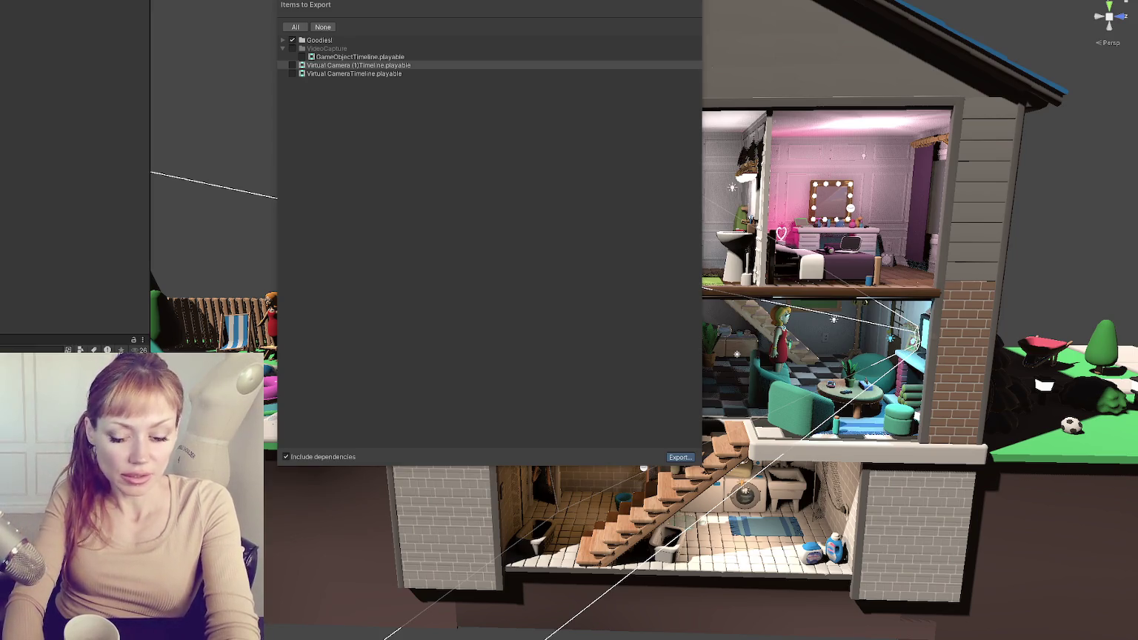
key(Escape)
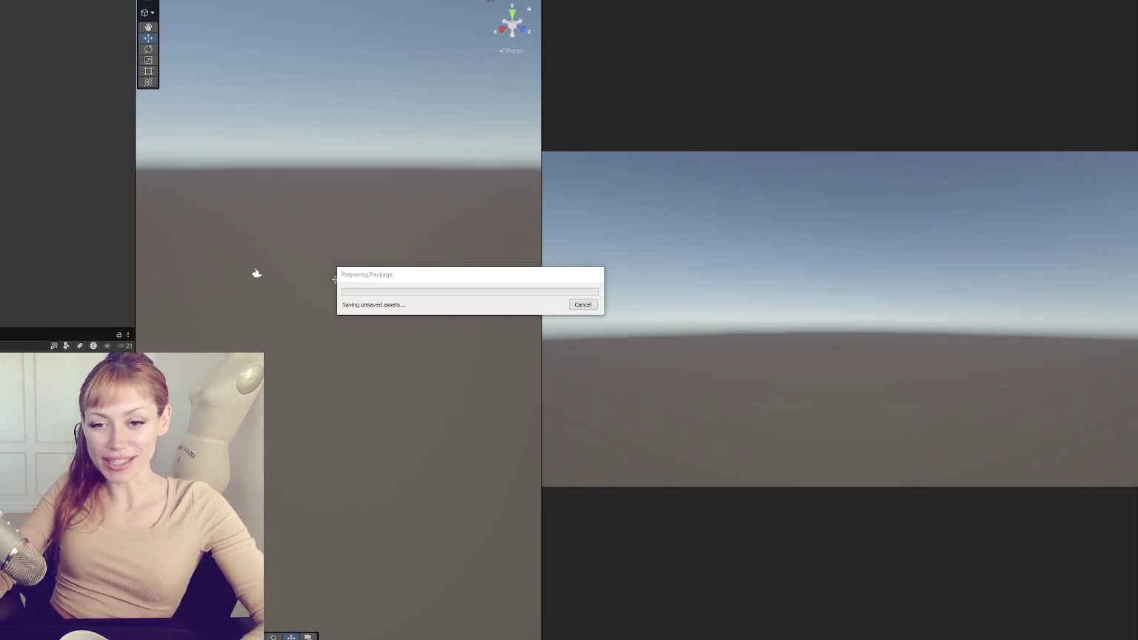
- Import all of the package's assets into the project
click(481, 326)
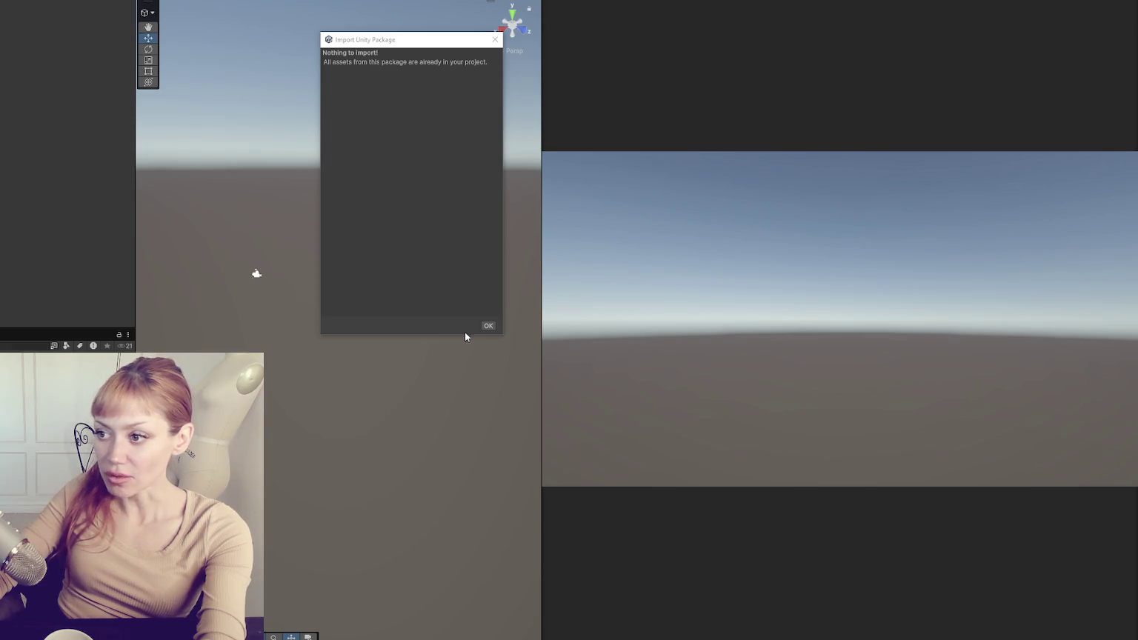
- Dismiss the nothing-to-import notice, open the imported scene, and widen the Game view
click(488, 326)
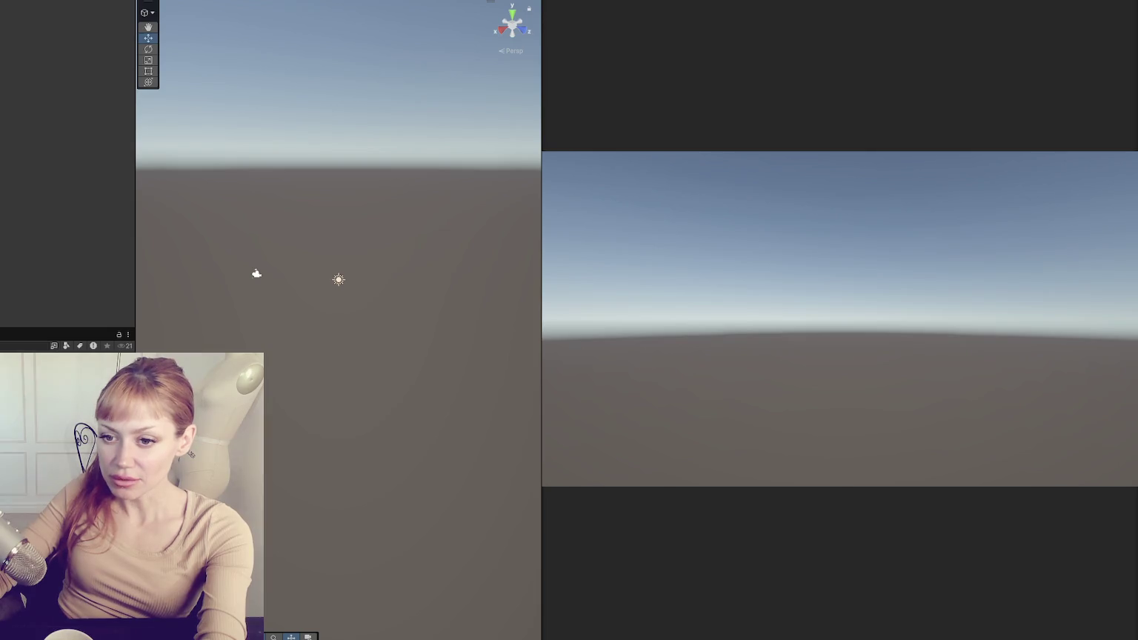
double_click(44, 370)
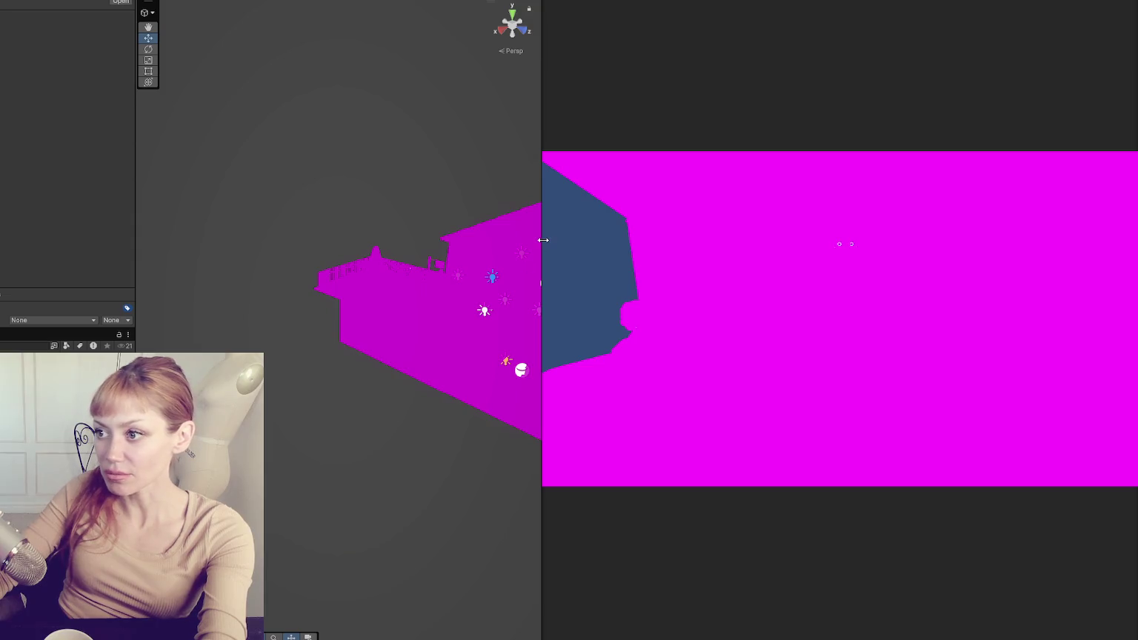
mouse_move(543, 240)
mouse_down()
mouse_move(881, 242)
mouse_move(432, 242)
mouse_up()
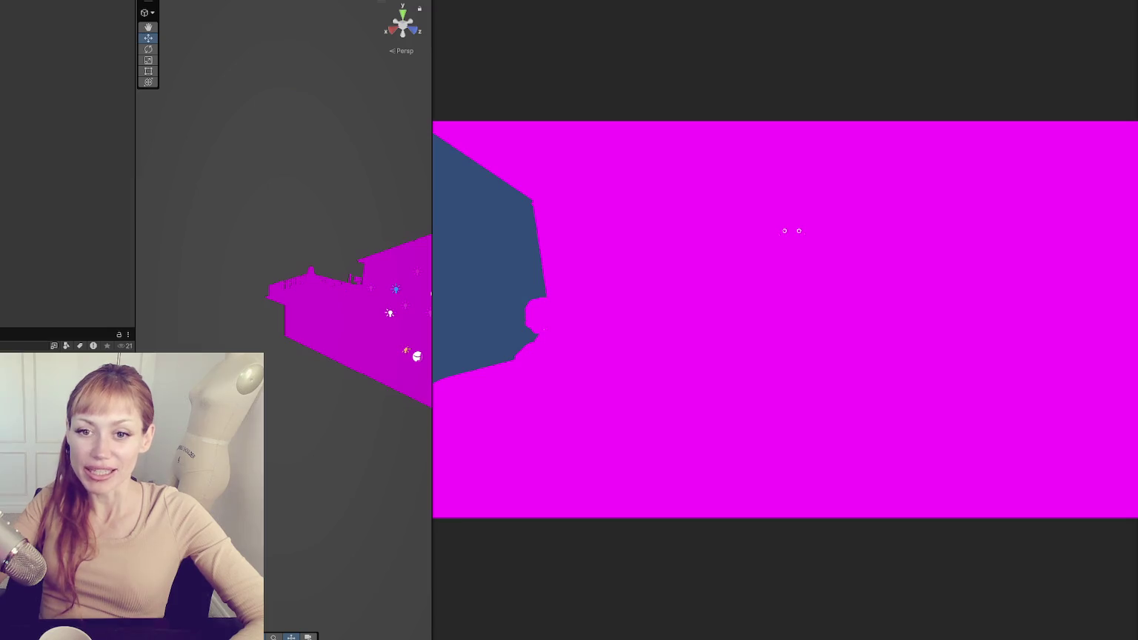
- Widen the Scene view and browse the Window menu
mouse_move(133, 252)
mouse_down()
mouse_move(94, 251)
mouse_move(128, 252)
mouse_up()
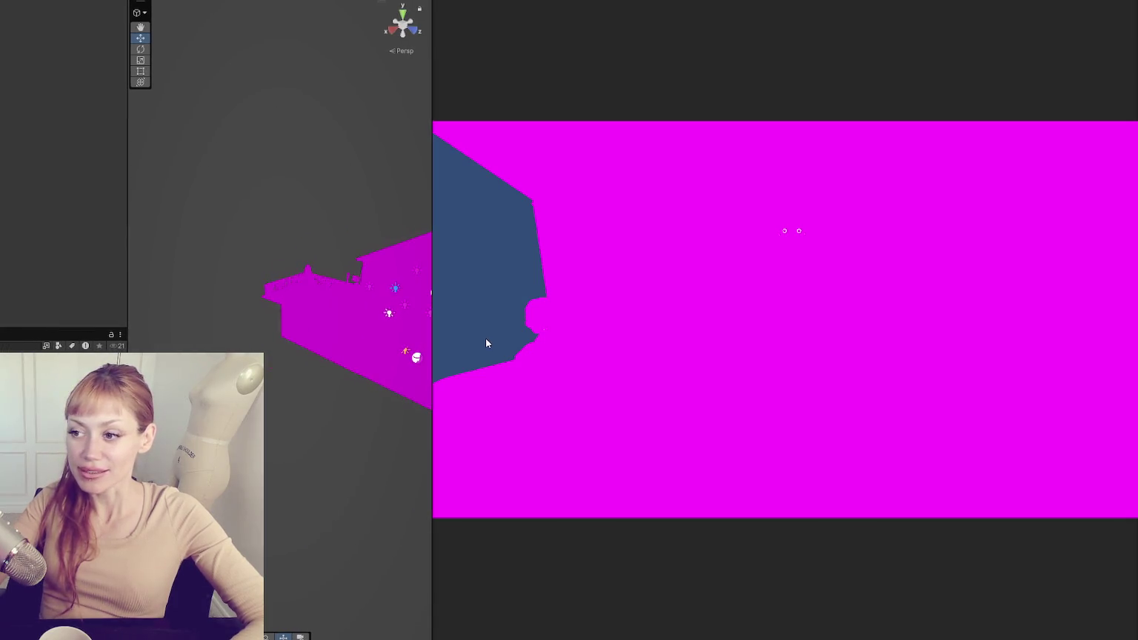
drag(433, 346, 762, 355)
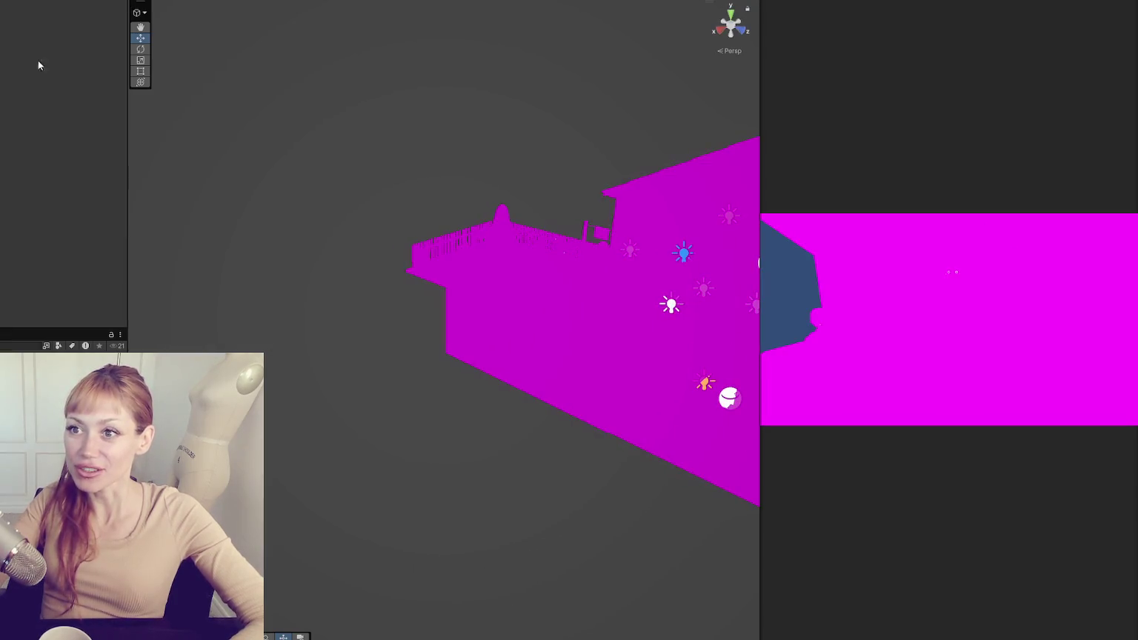
click(29, 1)
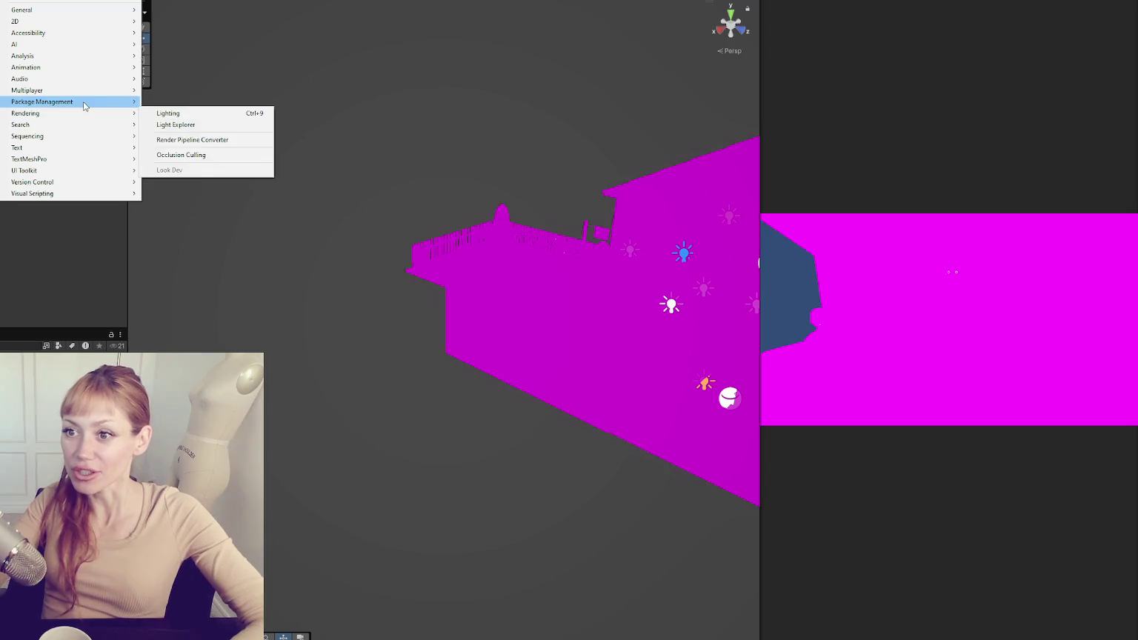
mouse_move(22, 0)
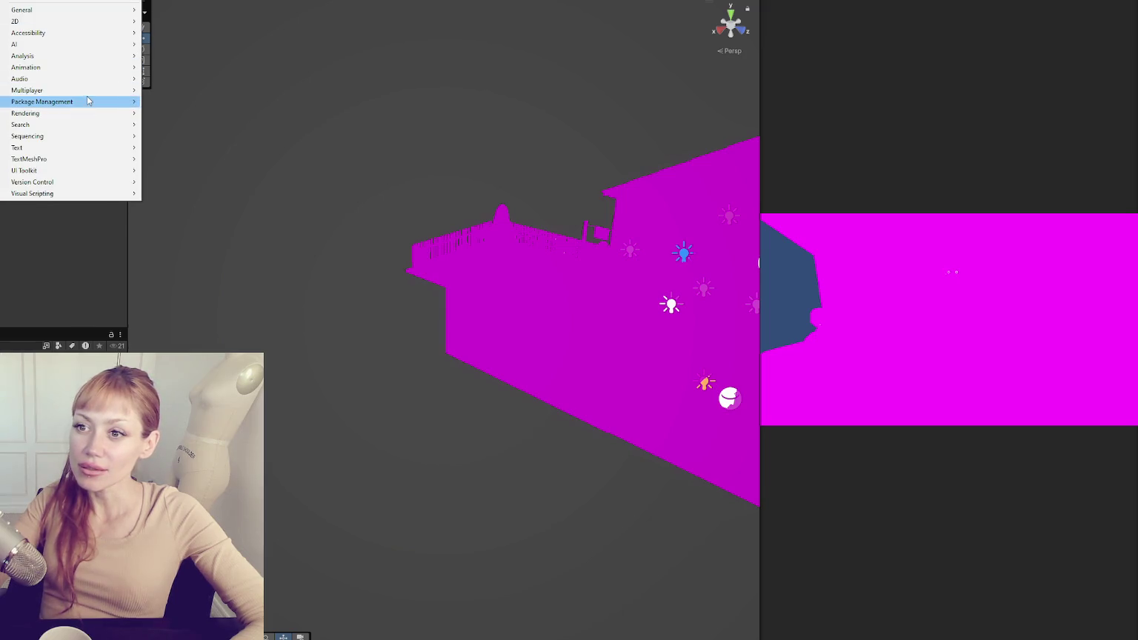
mouse_move(83, 13)
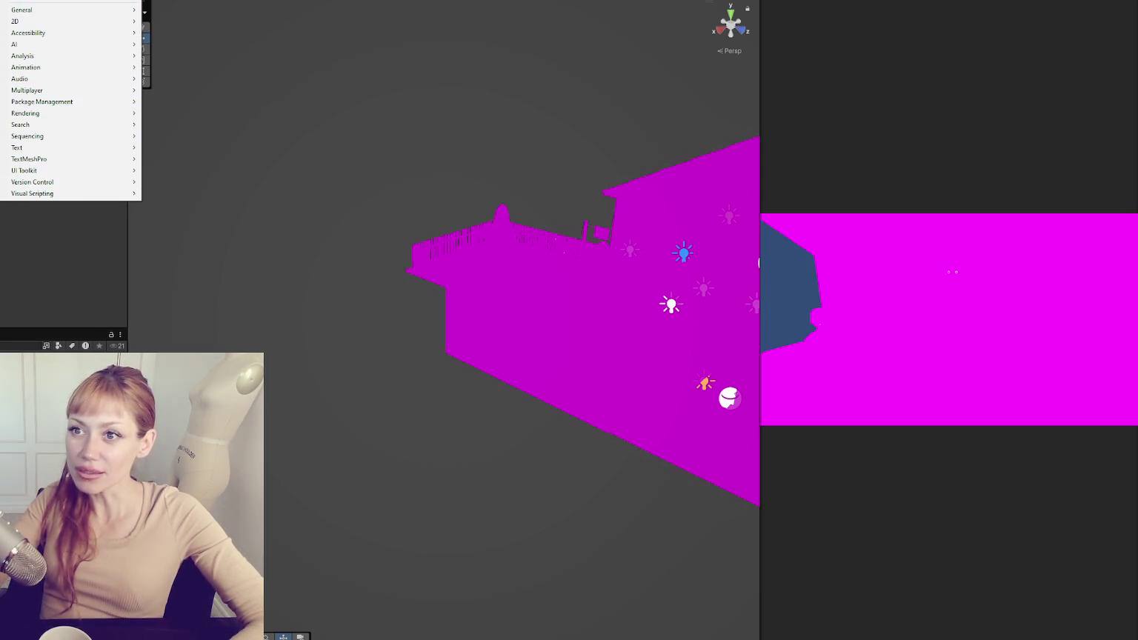
key(Escape)
- Open Window > Rendering > Render Pipeline Converter and show the target pipeline choices
click(34, 2)
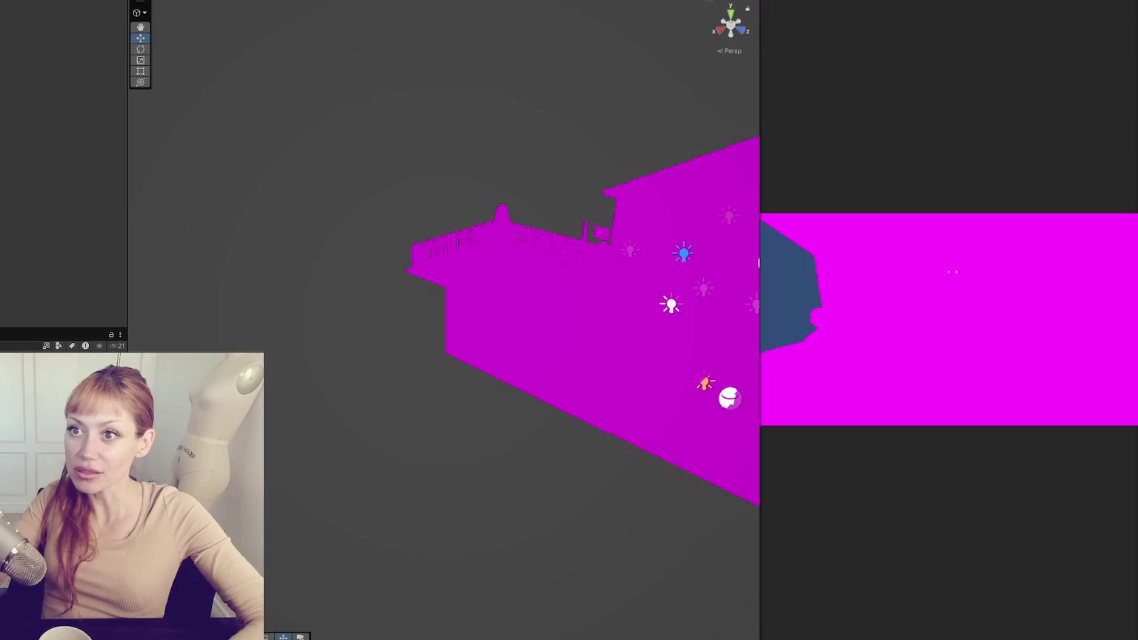
click(22, 2)
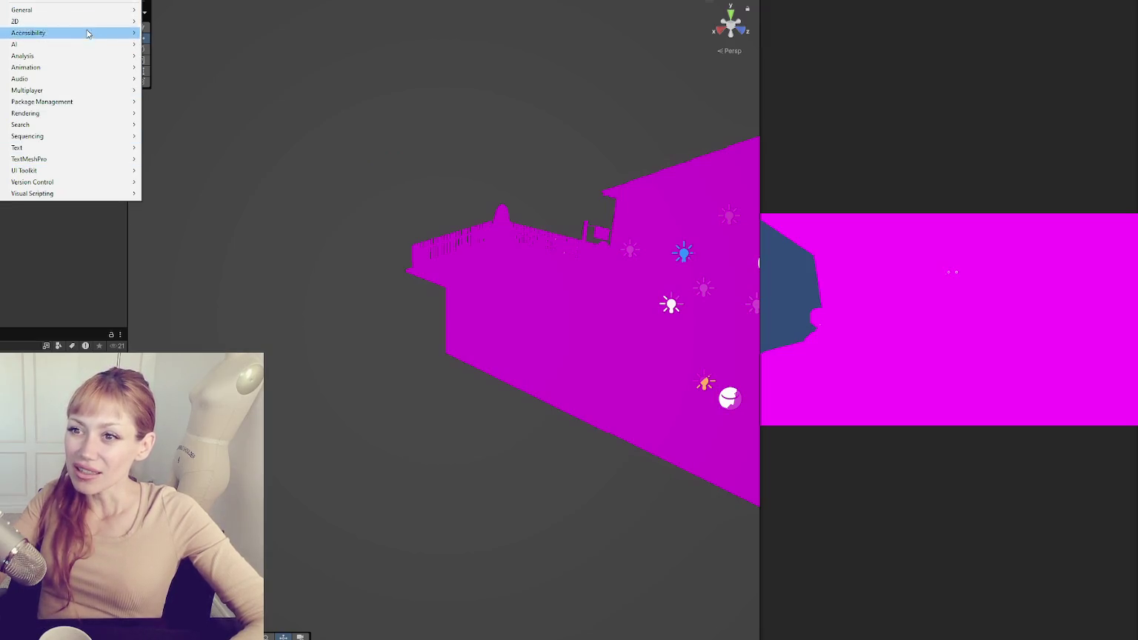
mouse_move(75, 116)
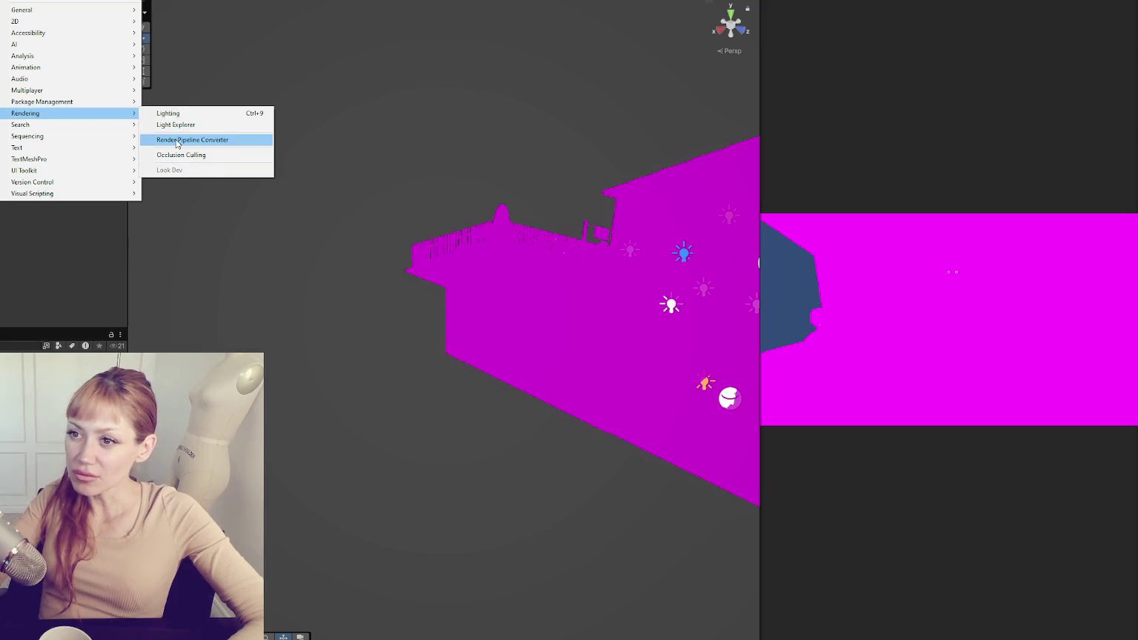
click(218, 145)
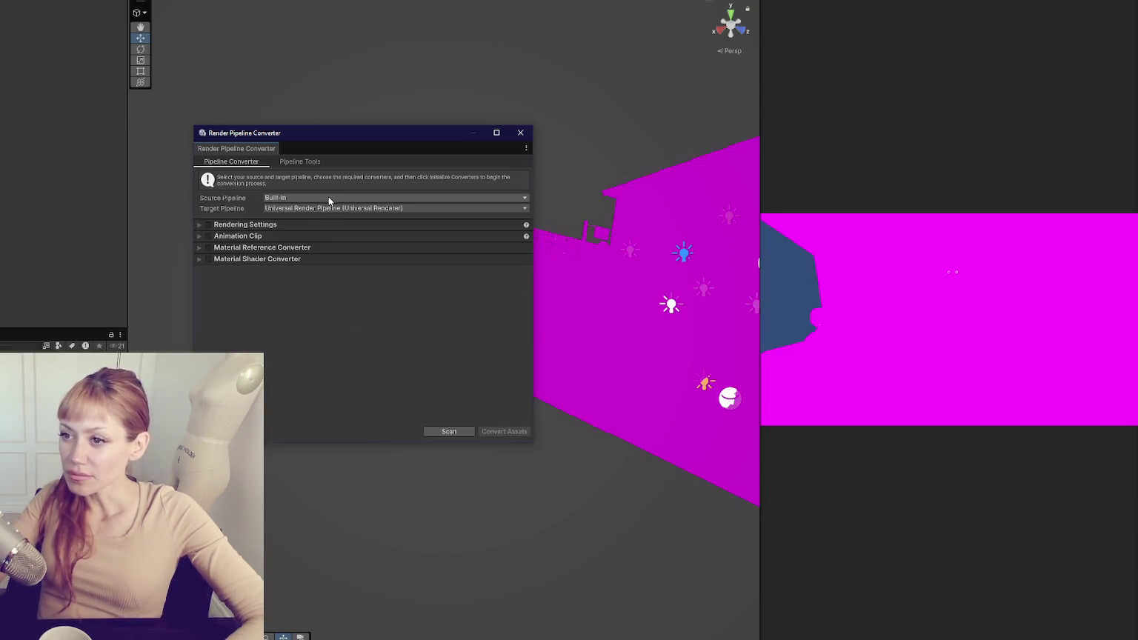
click(330, 209)
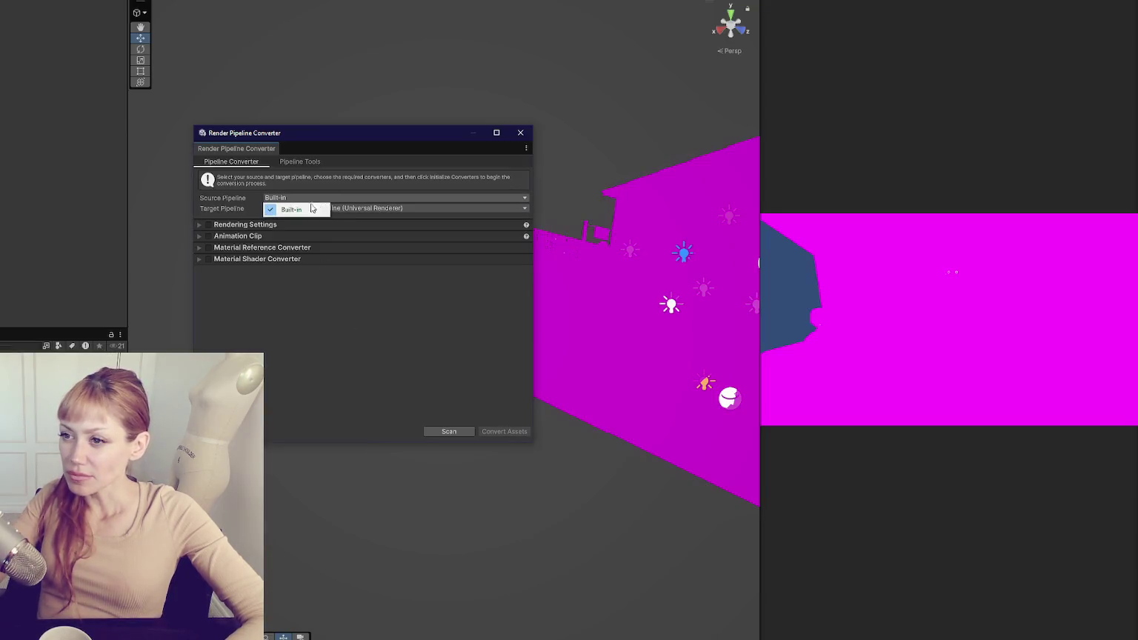
- Keep Universal Renderer as the target and expand each converter's details
click(374, 188)
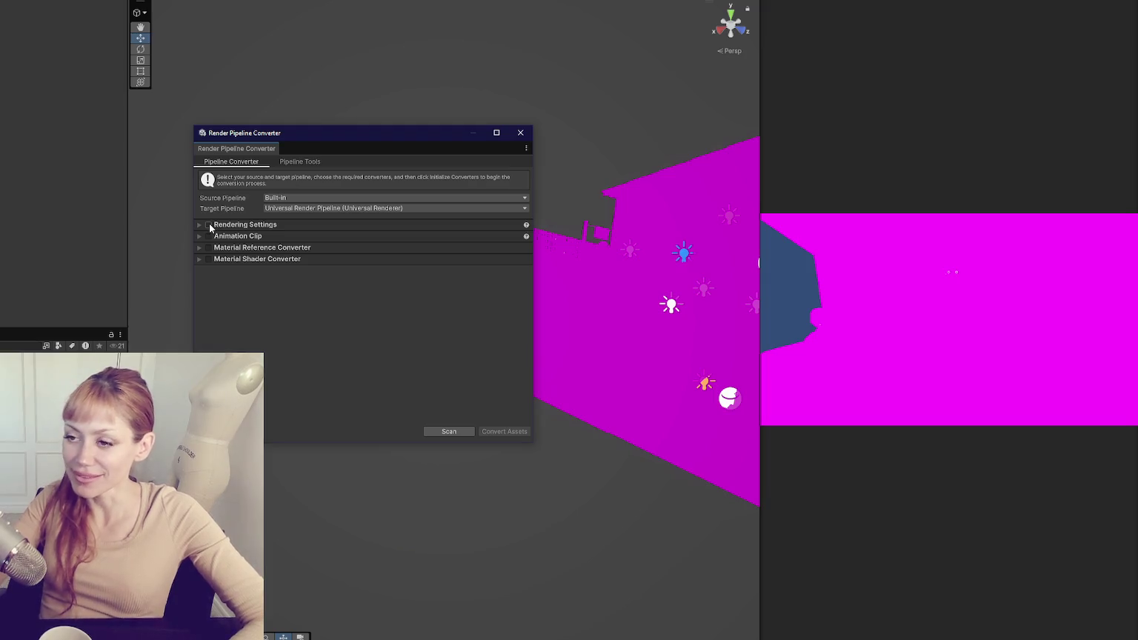
mouse_move(241, 229)
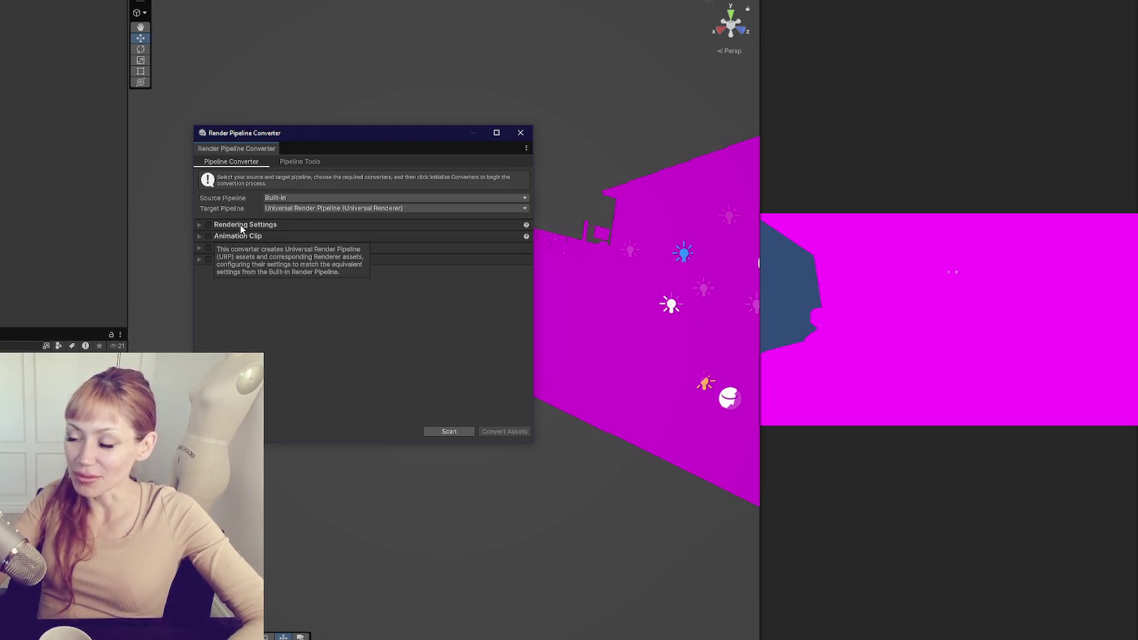
click(198, 225)
click(198, 225)
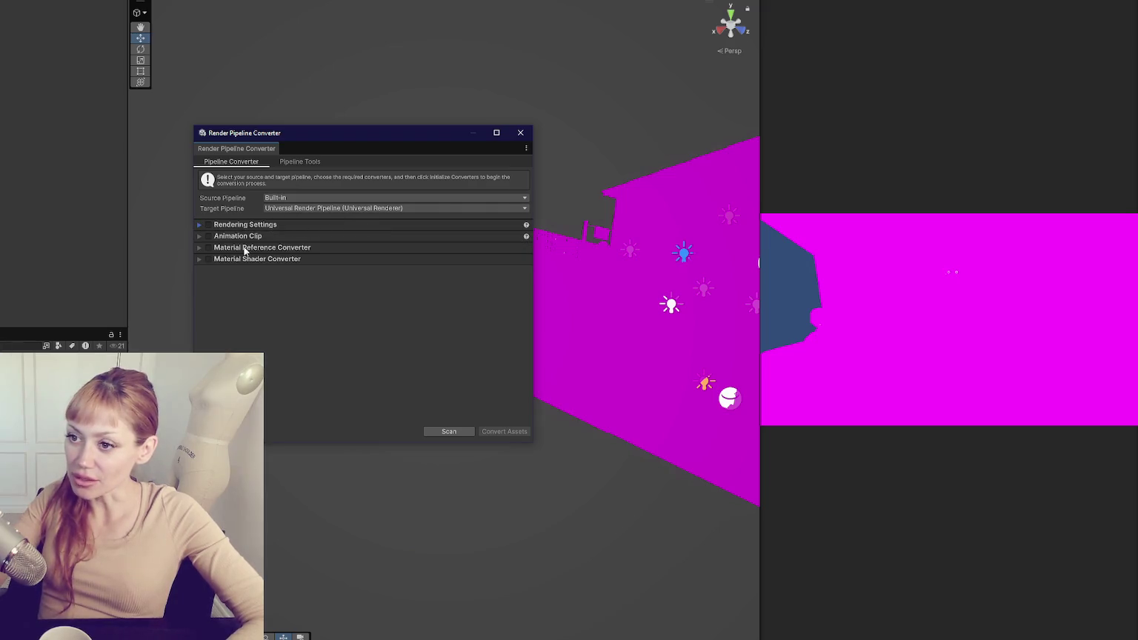
click(199, 259)
click(199, 259)
click(199, 247)
click(198, 236)
click(199, 225)
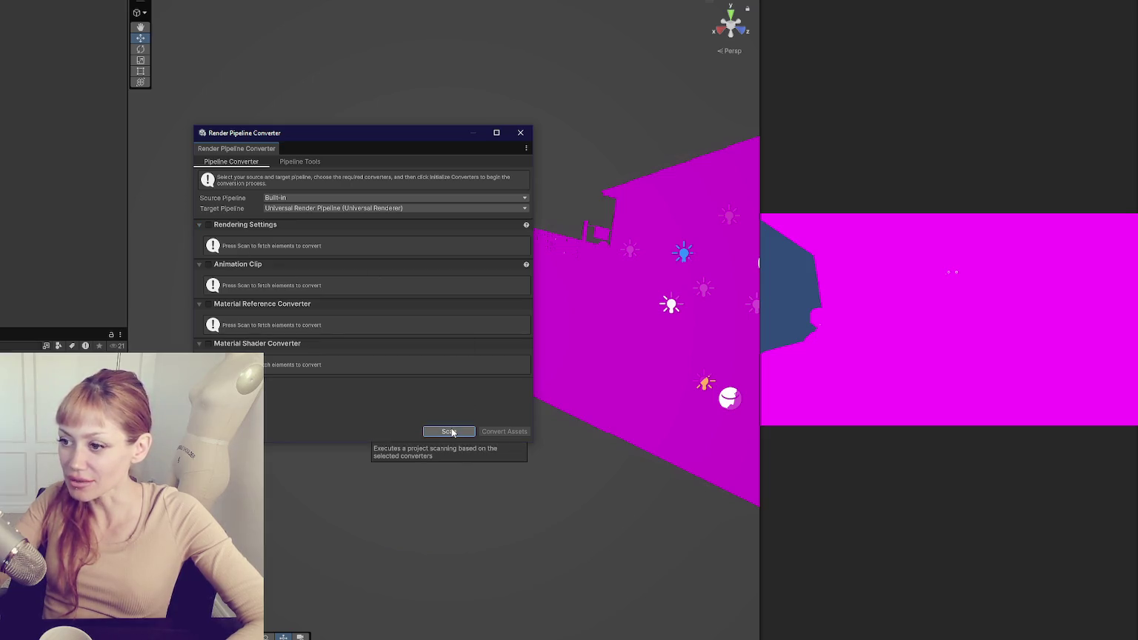
- Tick all four converters, confirm Universal Renderer as target, and scan the project
click(208, 344)
click(208, 304)
click(208, 264)
click(208, 225)
click(389, 208)
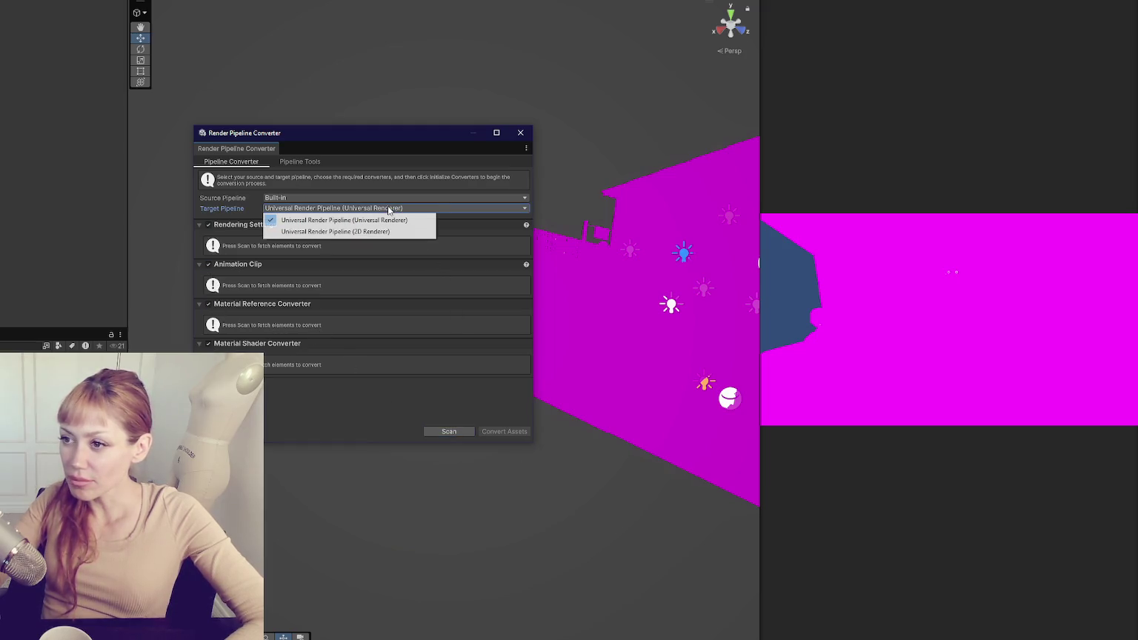
click(326, 219)
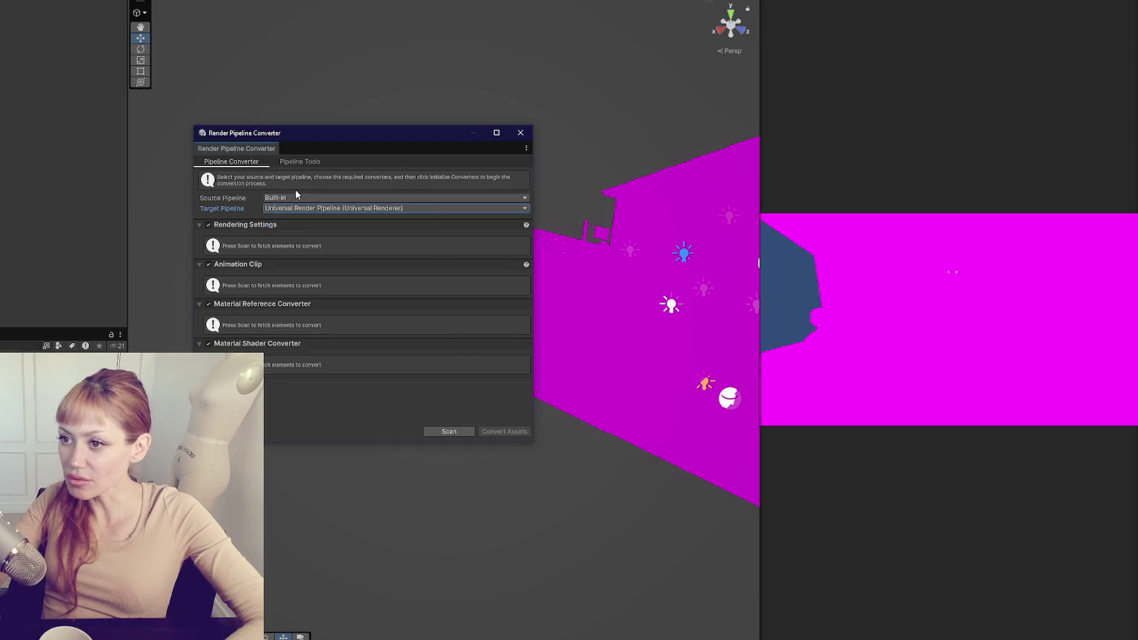
click(449, 431)
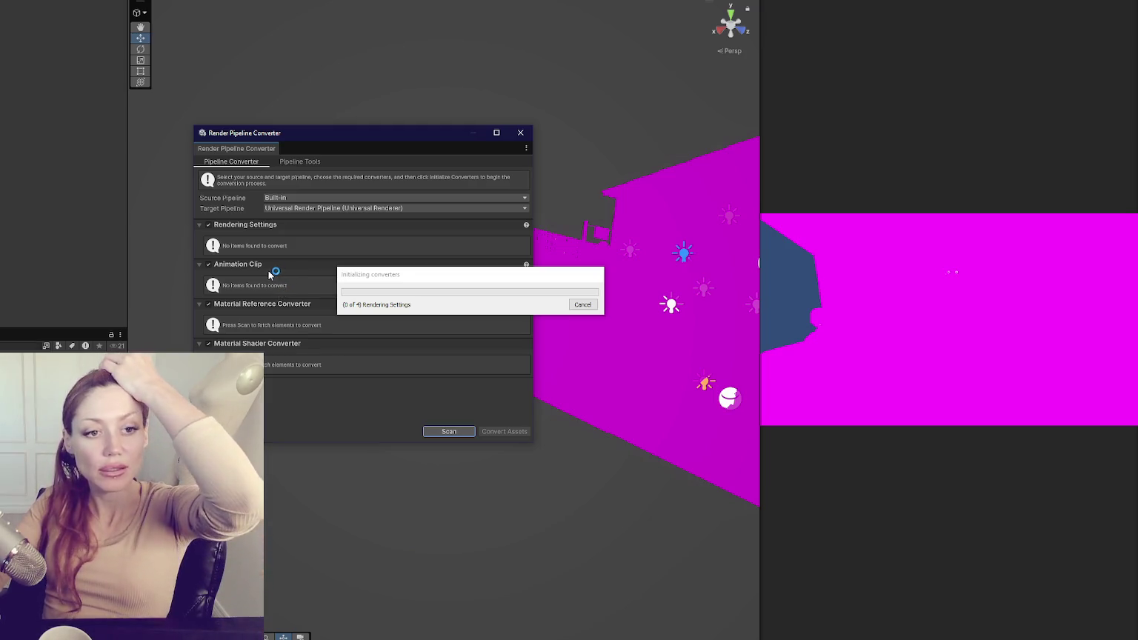
- Move the converter window and scroll through the 27 Material Reference Converter results
mouse_move(256, 270)
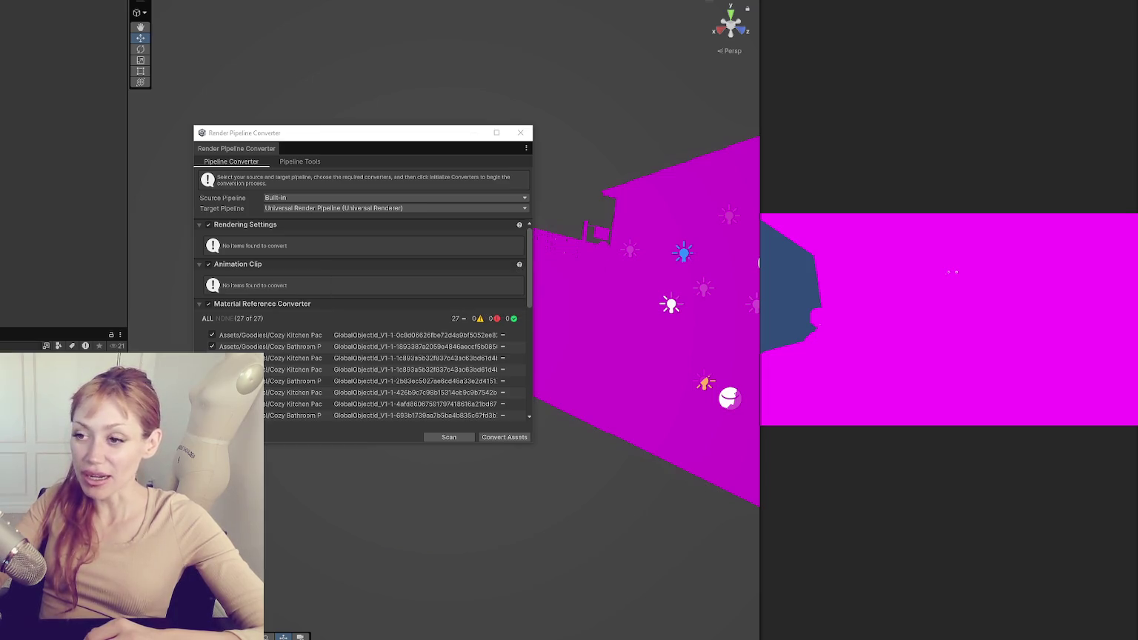
mouse_move(409, 141)
mouse_down()
mouse_move(468, 142)
mouse_move(401, 120)
mouse_up()
scroll(460, 319, down, 10)
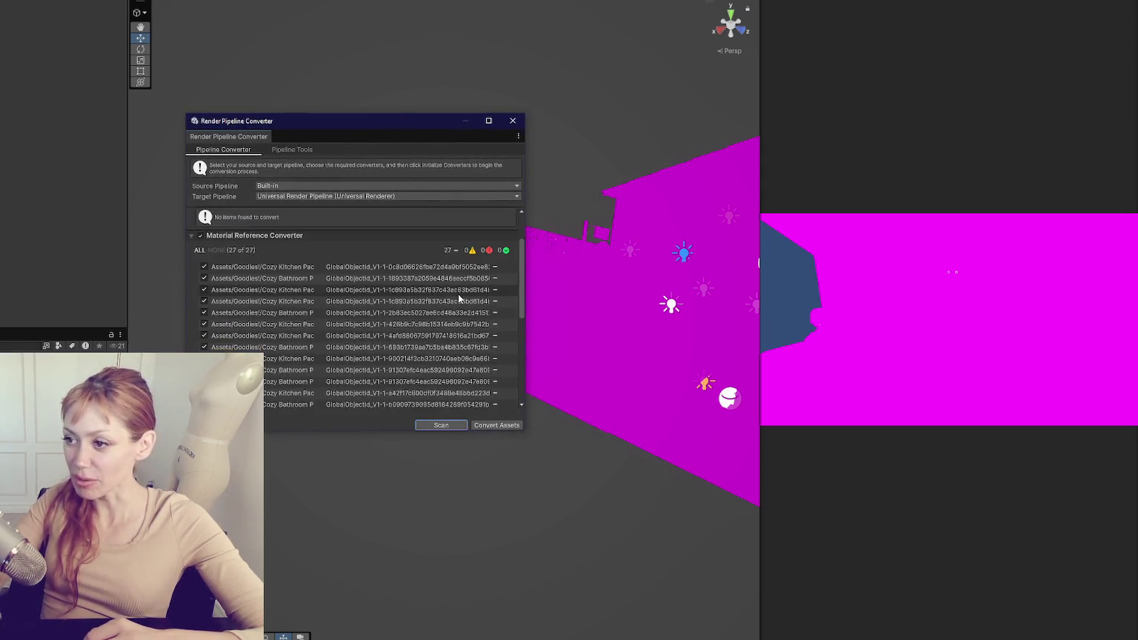
scroll(459, 300, up, 10)
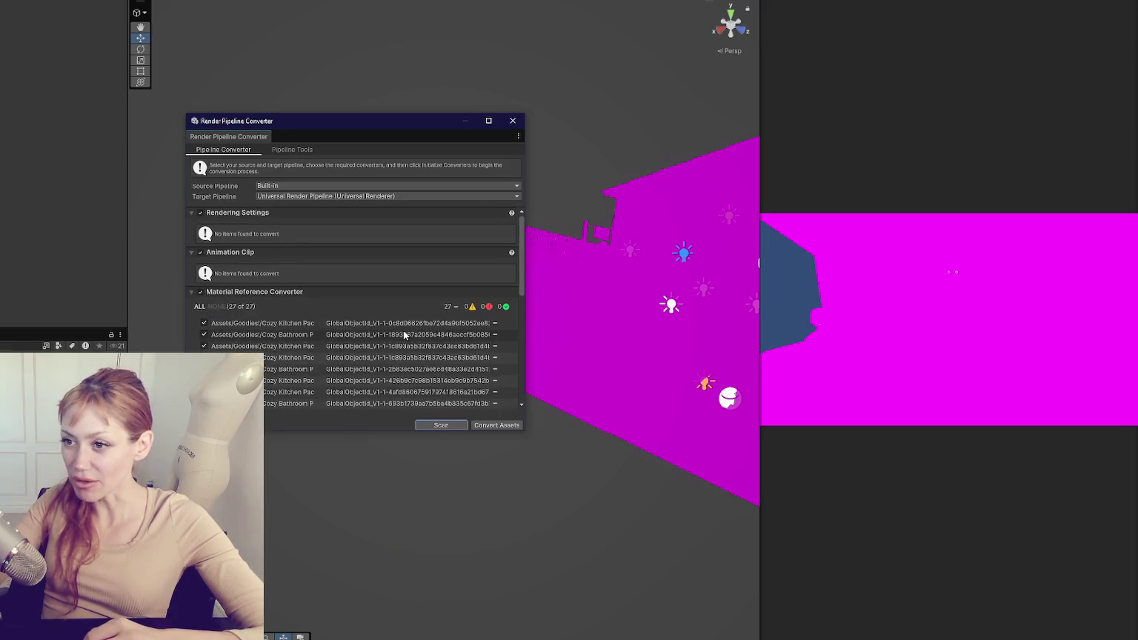
scroll(445, 356, down, 5)
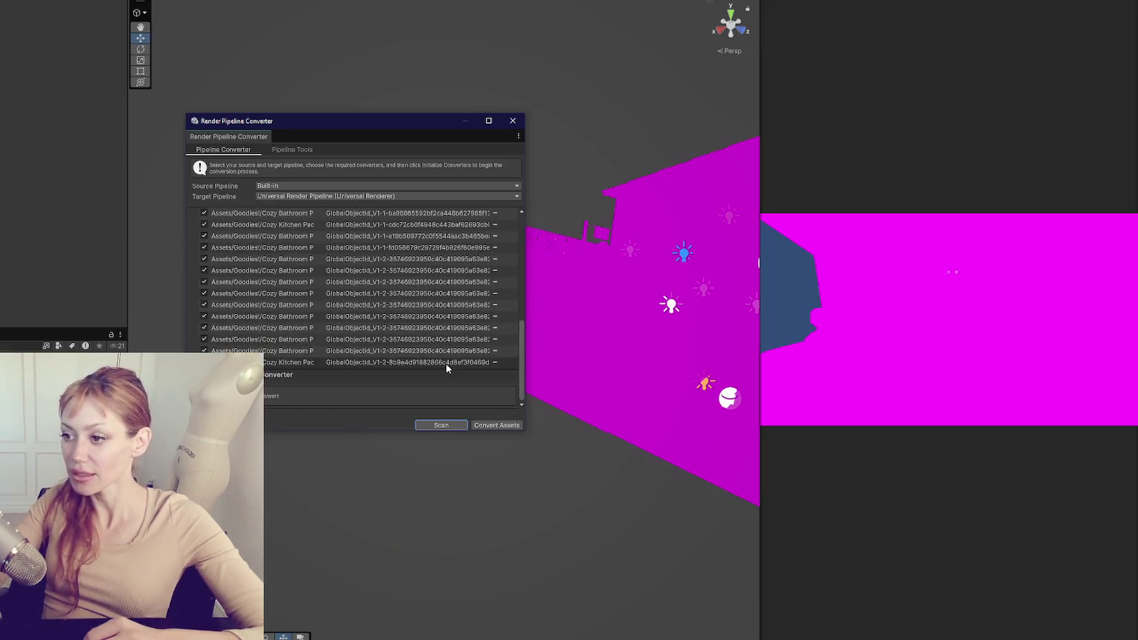
- Convert the listed assets, confirm with Proceed, and save the modified scenes
click(496, 426)
click(496, 304)
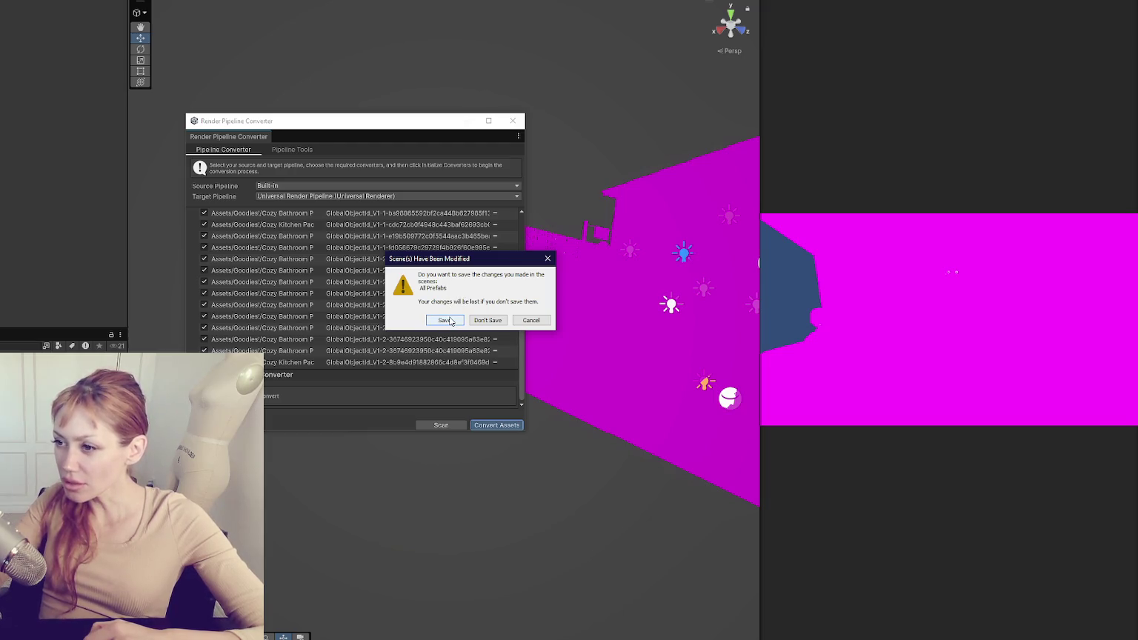
click(449, 321)
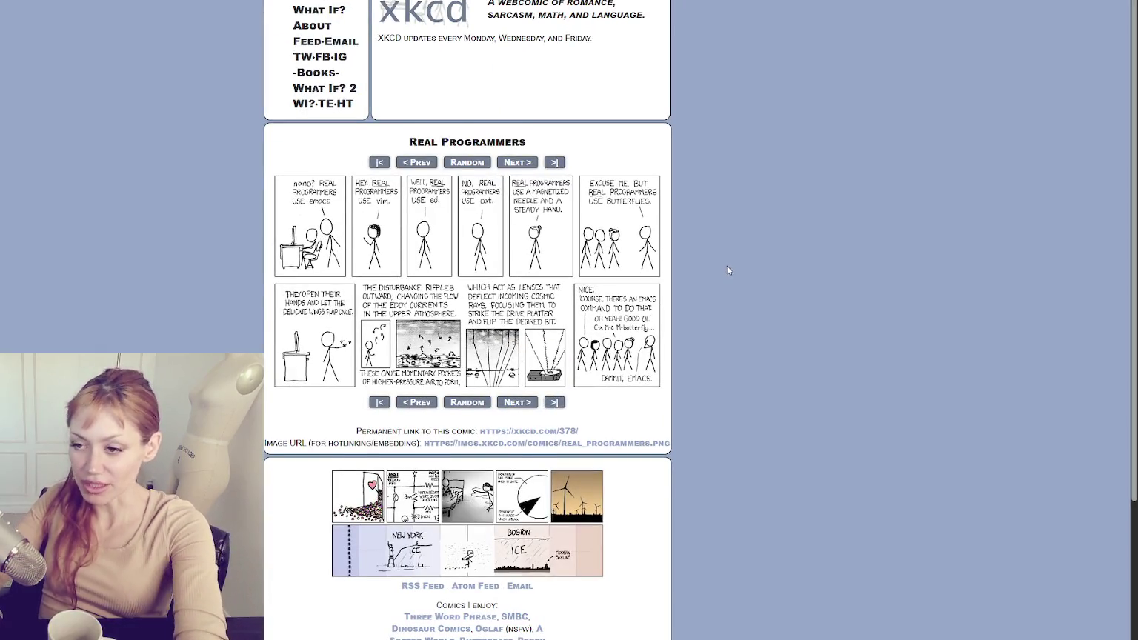
- Zoom the xkcd 'Real Programmers' page to 150% and scroll down to the comic
key(ctrl+plus)
key(ctrl+plus)
key(ctrl+plus)
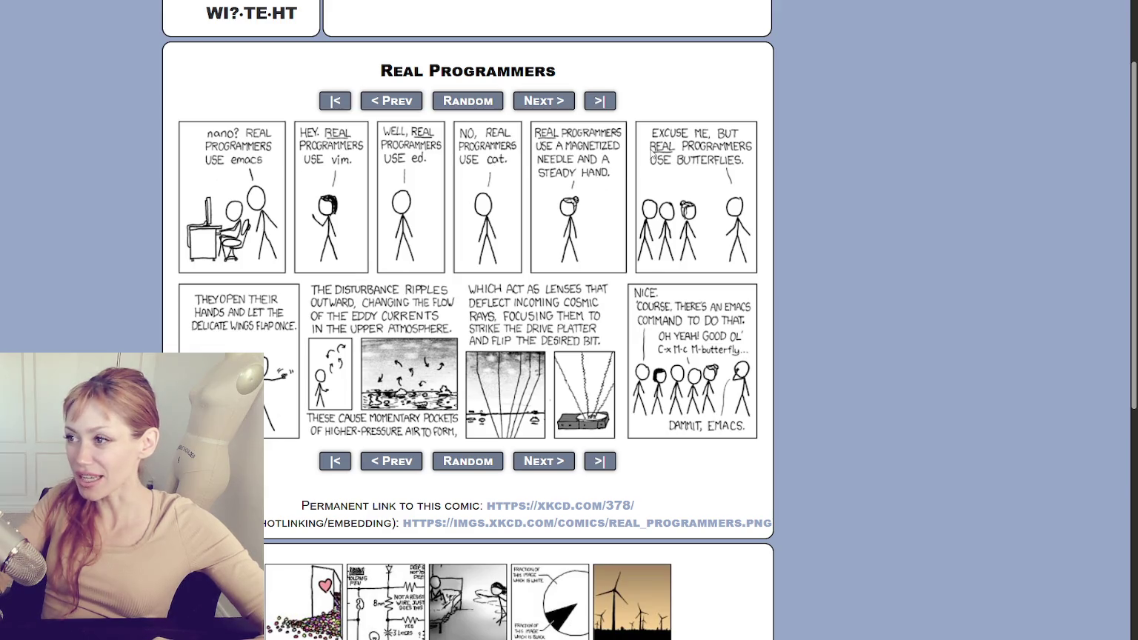
scroll(744, 189, down, 1)
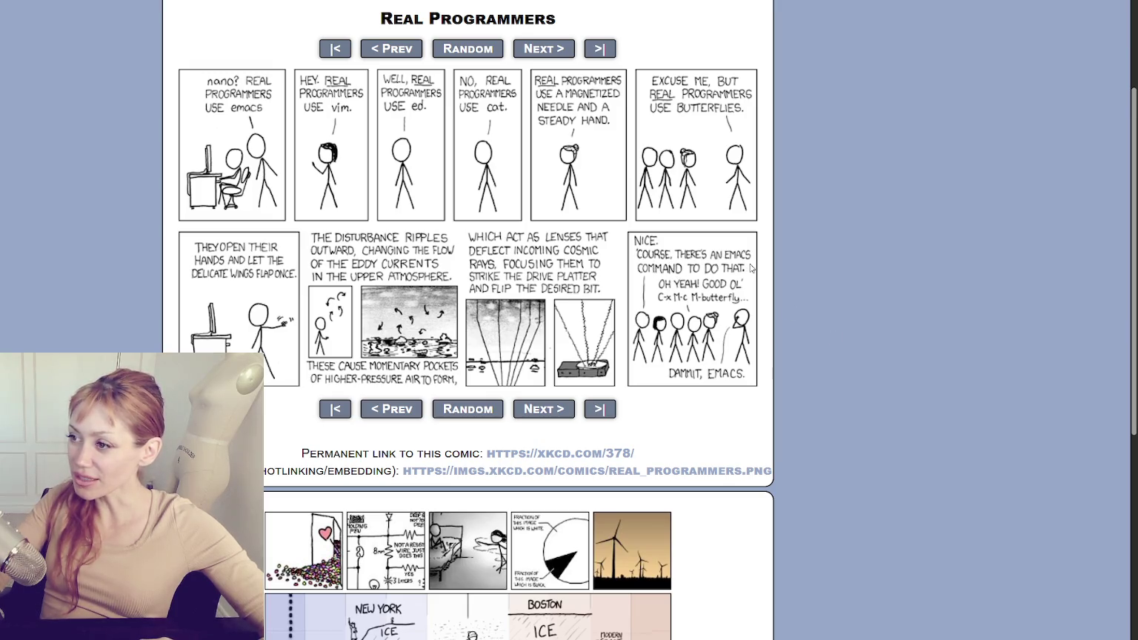
mouse_move(755, 236)
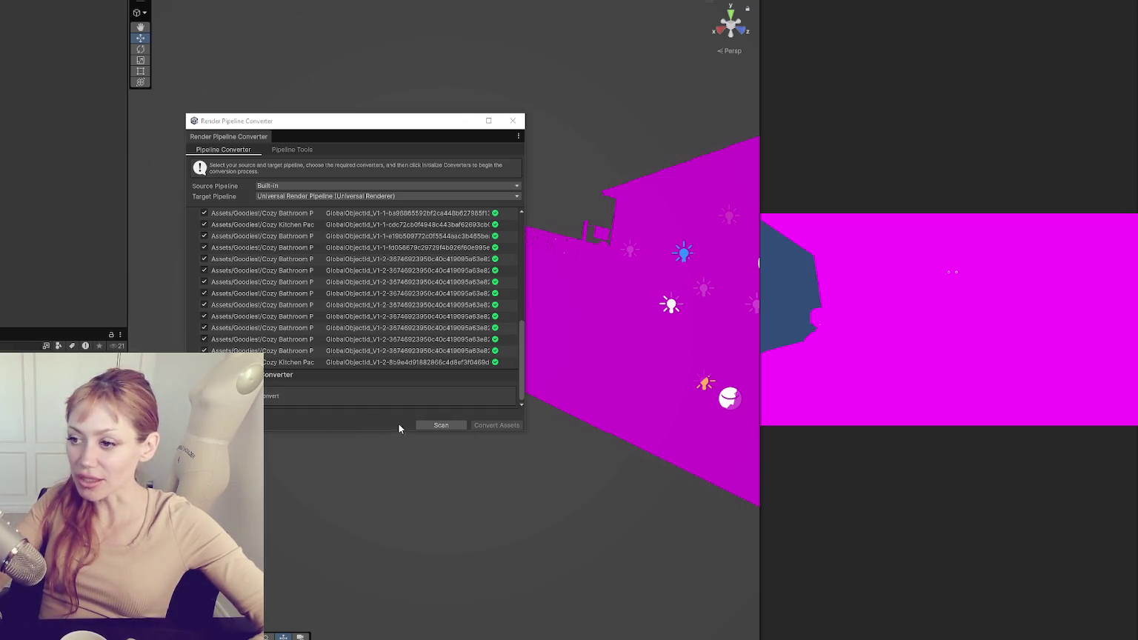
- Close the finished Render Pipeline Converter window
click(512, 120)
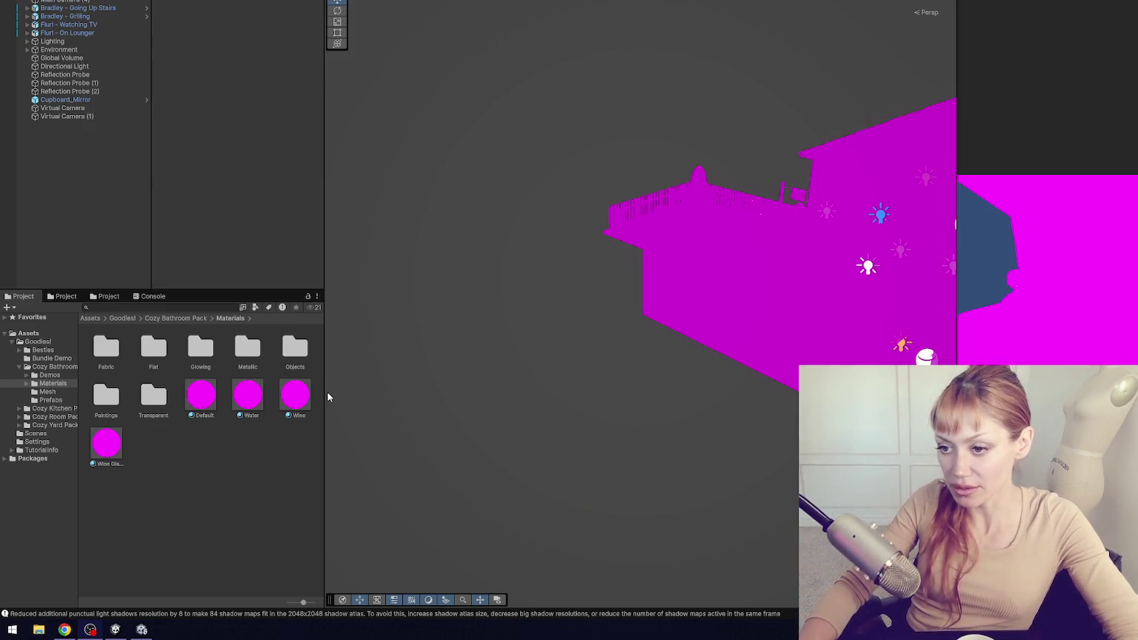
- Resize the panels, preview the Default and Water materials, and orbit to a front view of the house
mouse_move(325, 397)
mouse_down()
mouse_move(372, 396)
mouse_move(316, 398)
mouse_move(343, 431)
mouse_move(371, 431)
mouse_move(323, 432)
mouse_move(335, 432)
mouse_up()
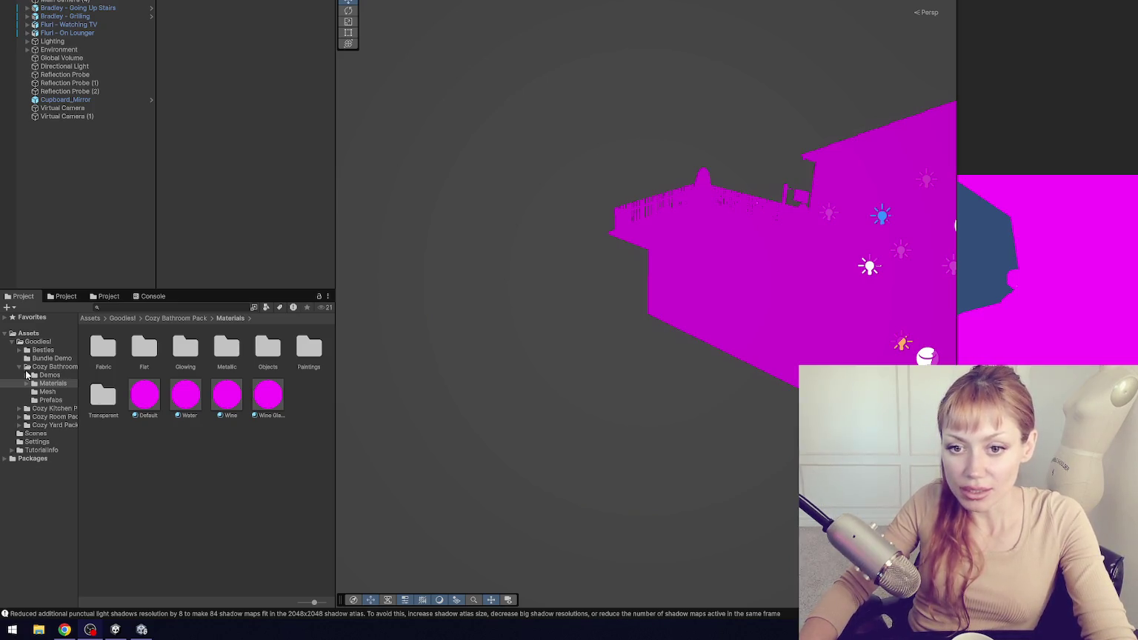
click(163, 405)
click(176, 400)
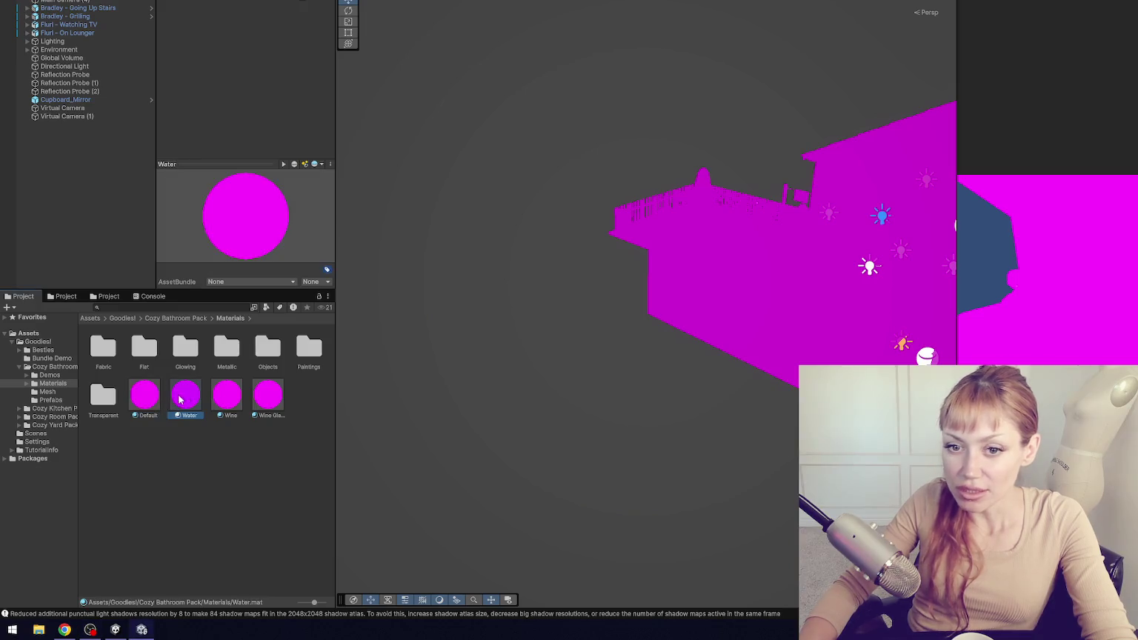
click(243, 440)
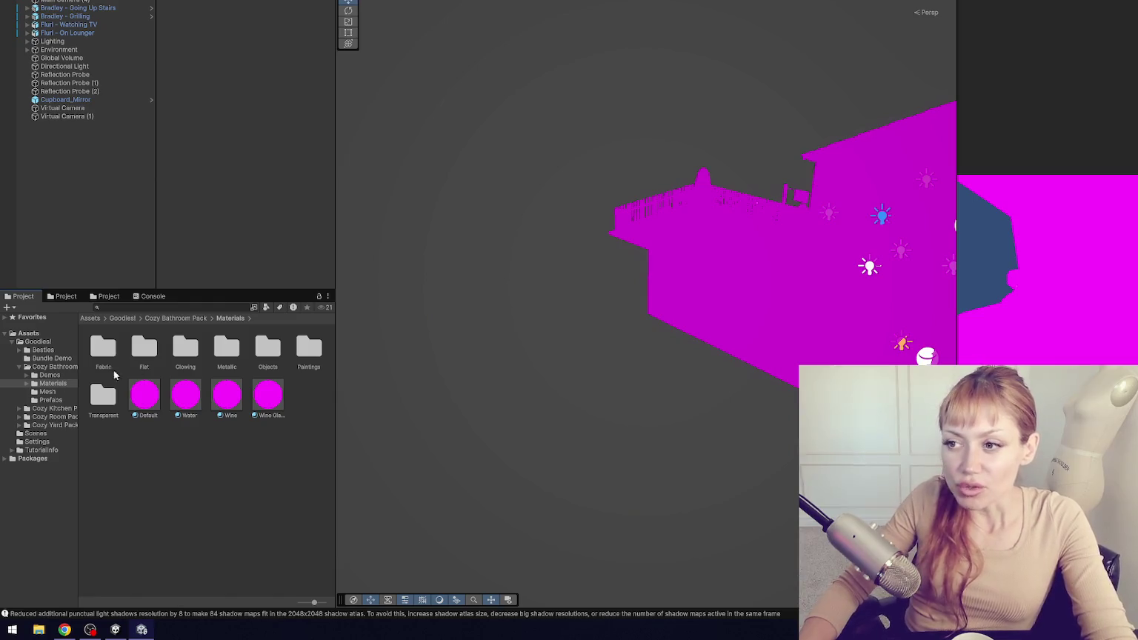
mouse_move(336, 183)
mouse_down()
mouse_move(361, 171)
mouse_move(305, 199)
mouse_up()
mouse_move(728, 246)
mouse_down()
mouse_move(495, 243)
mouse_move(518, 259)
mouse_move(660, 211)
mouse_move(554, 235)
mouse_move(596, 265)
mouse_up()
scroll(511, 275, up, 5)
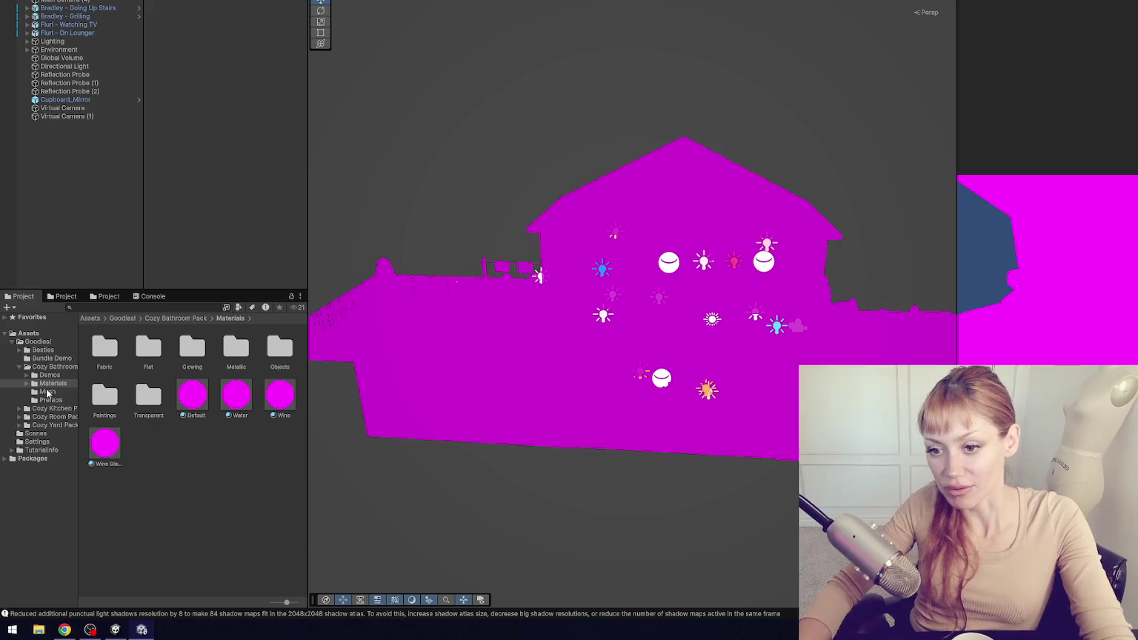
- Browse the Cozy Kitchen and Cozy Yard pack folders, then open Goodies!
click(19, 367)
click(52, 391)
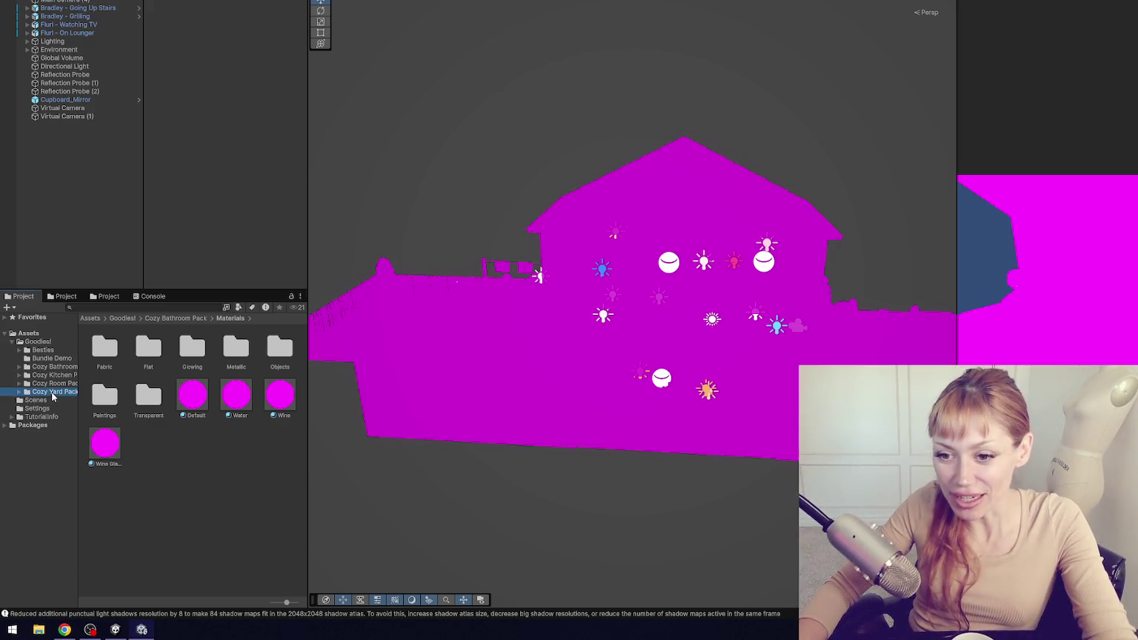
click(59, 383)
click(66, 376)
click(66, 383)
double_click(67, 391)
click(20, 392)
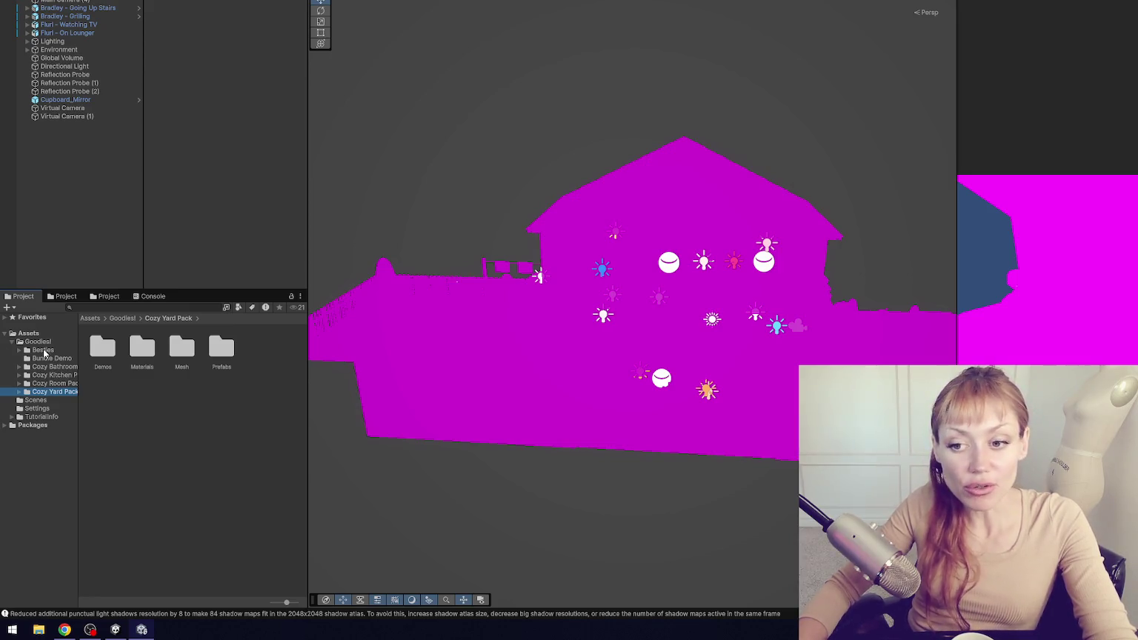
click(20, 392)
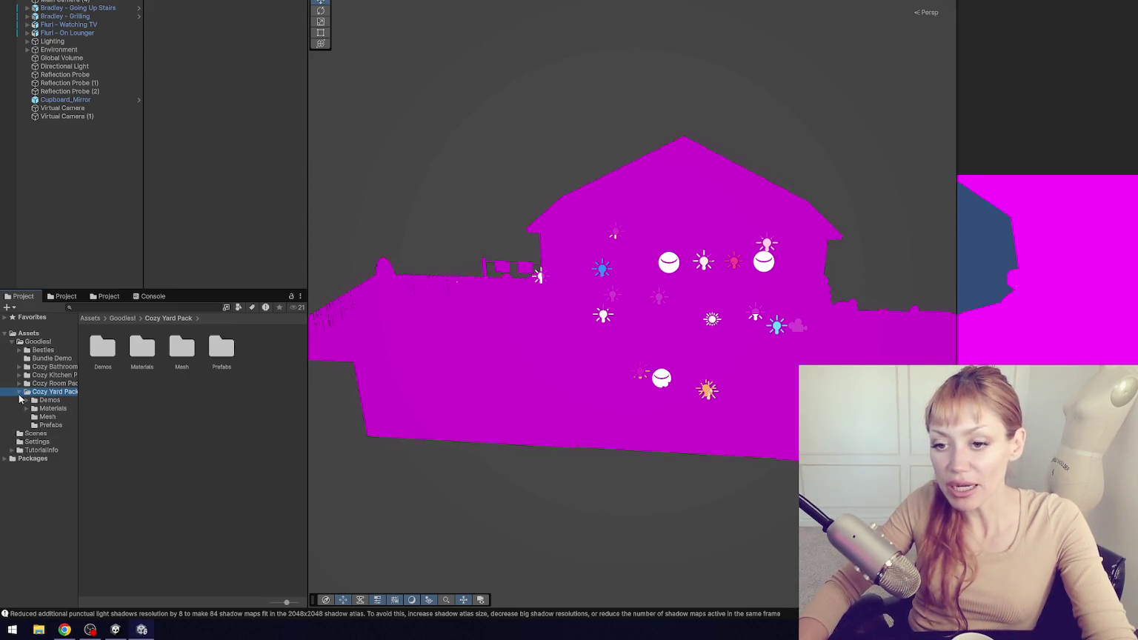
click(20, 393)
click(45, 342)
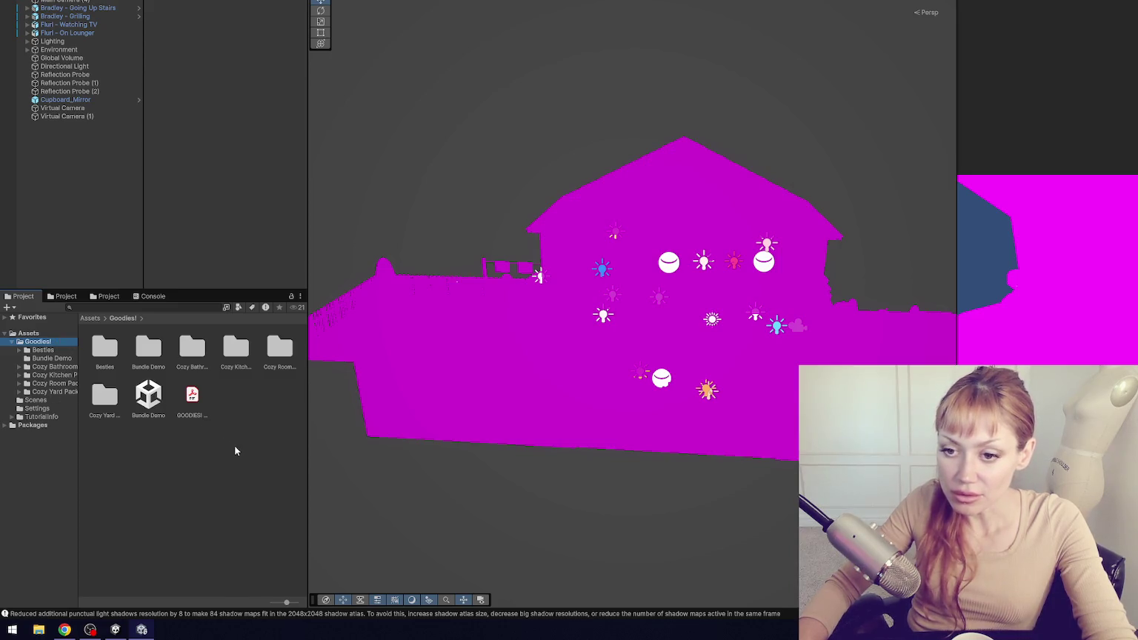
- Create a new folder named 'Materials' inside Goodies! and open it
right_click(251, 467)
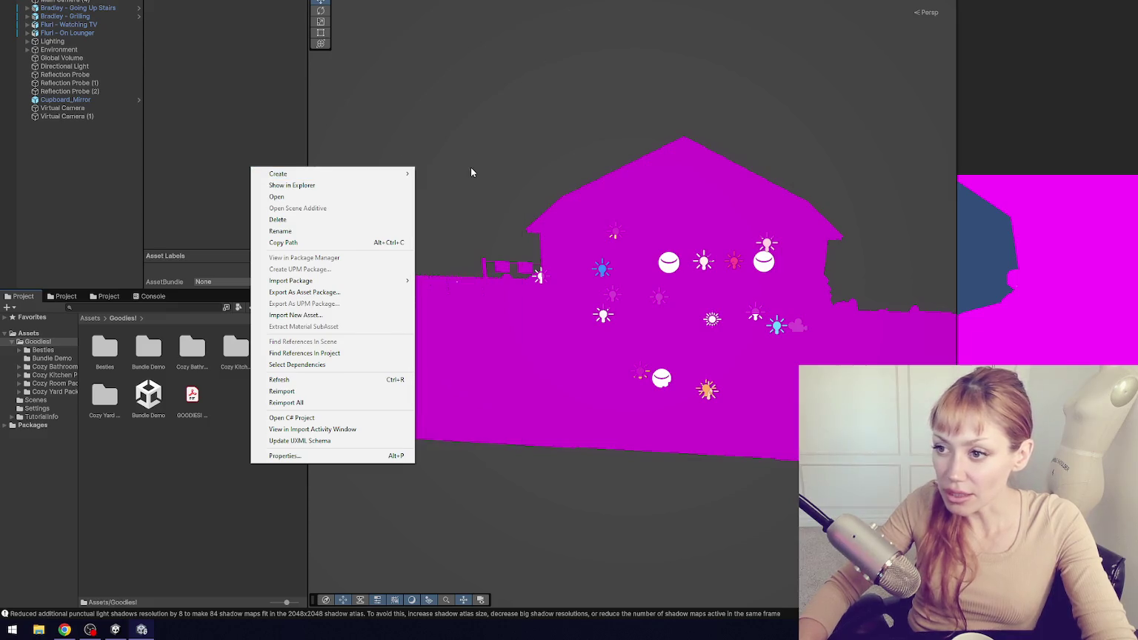
mouse_move(364, 176)
click(440, 184)
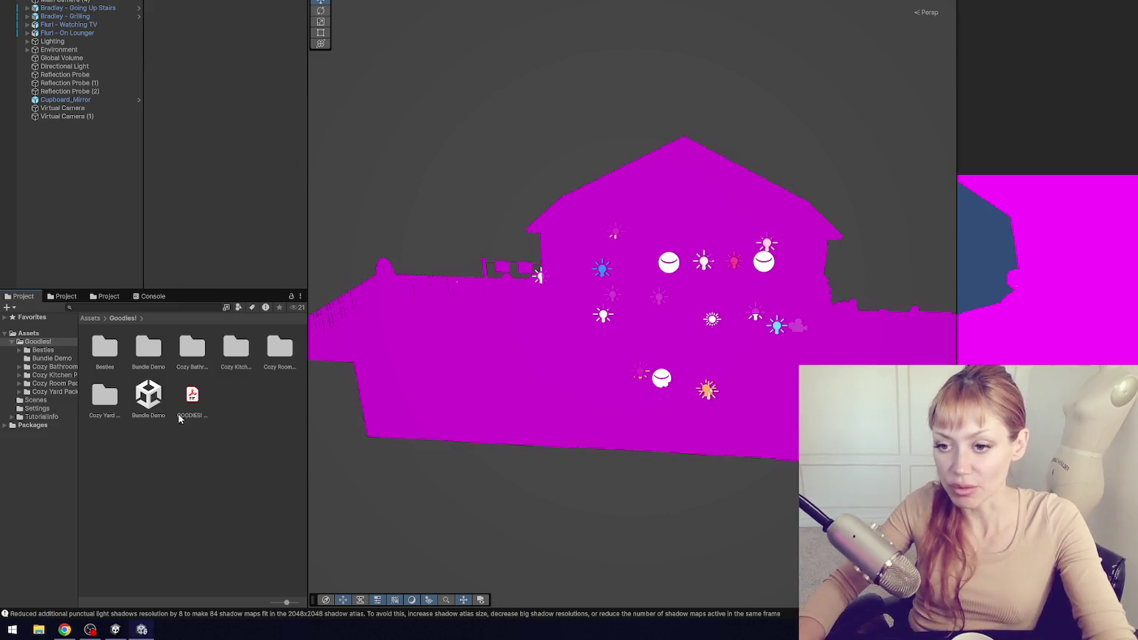
right_click(192, 453)
mouse_move(274, 164)
click(414, 164)
text(Mater)
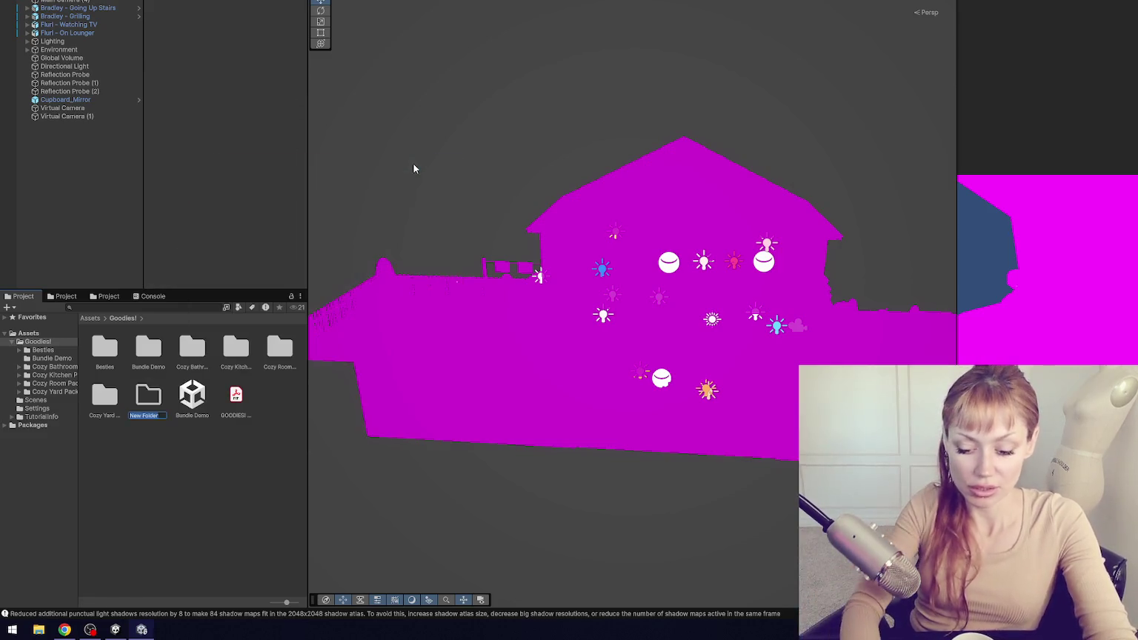
text(ials)
key(Return)
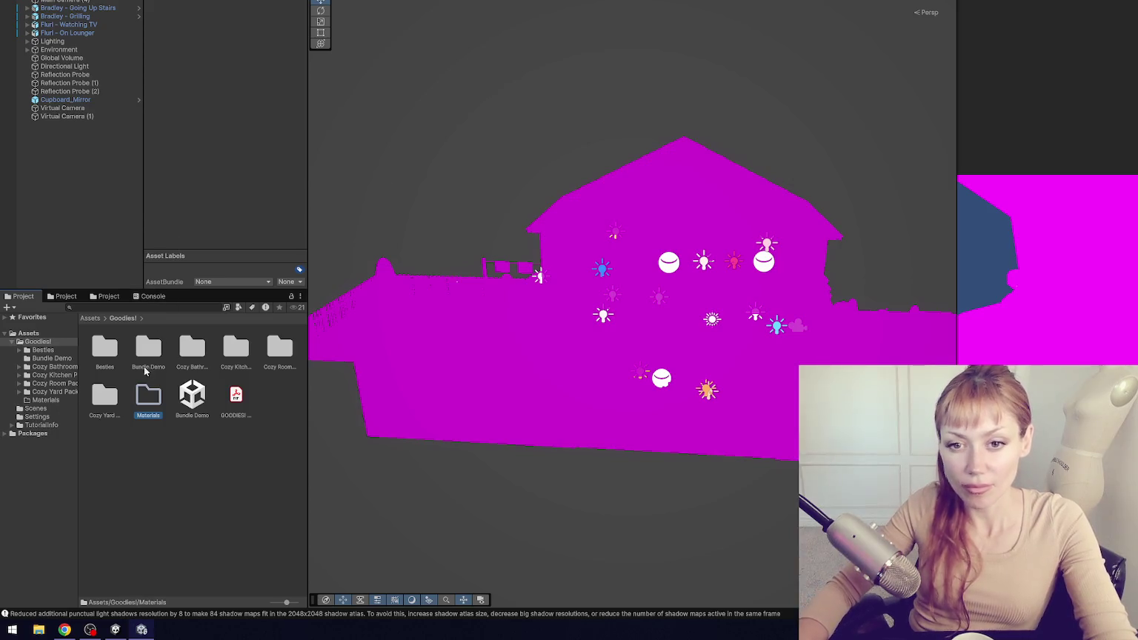
double_click(142, 396)
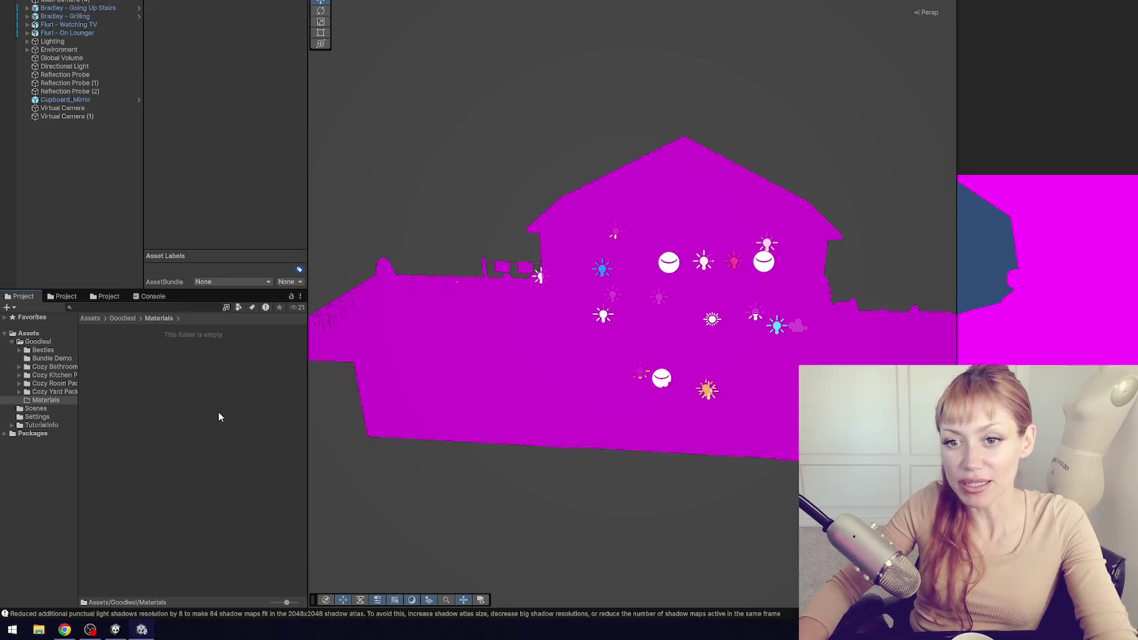
- Move the Cozy Yard Pack's Bricks through Wood folders into Goodies!/Materials and delete the emptied folder
click(19, 392)
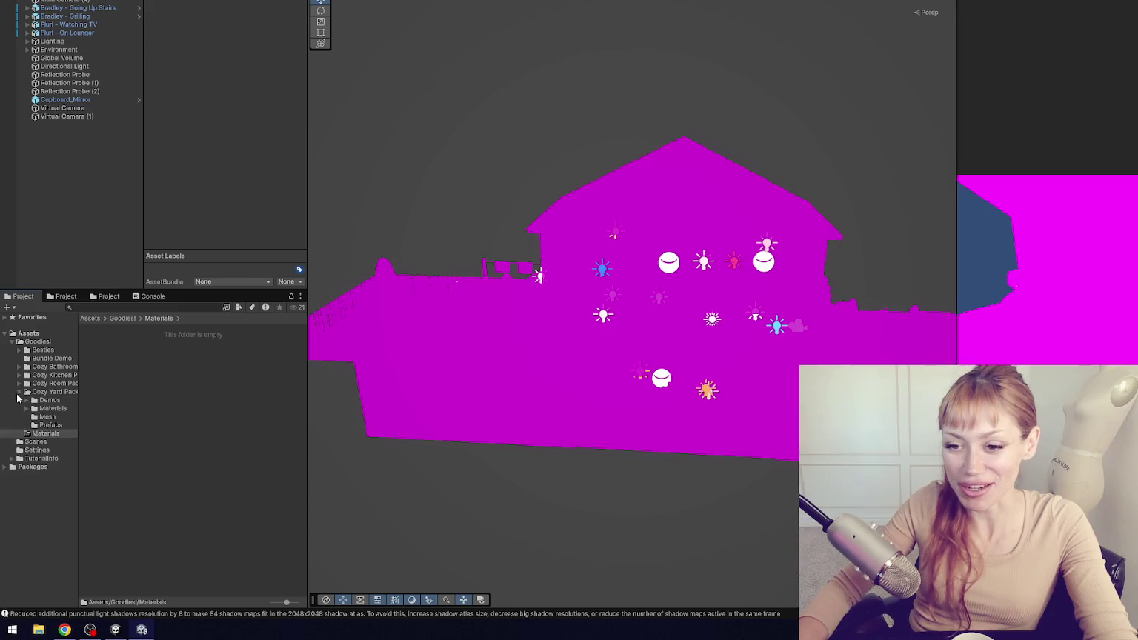
click(27, 408)
click(60, 418)
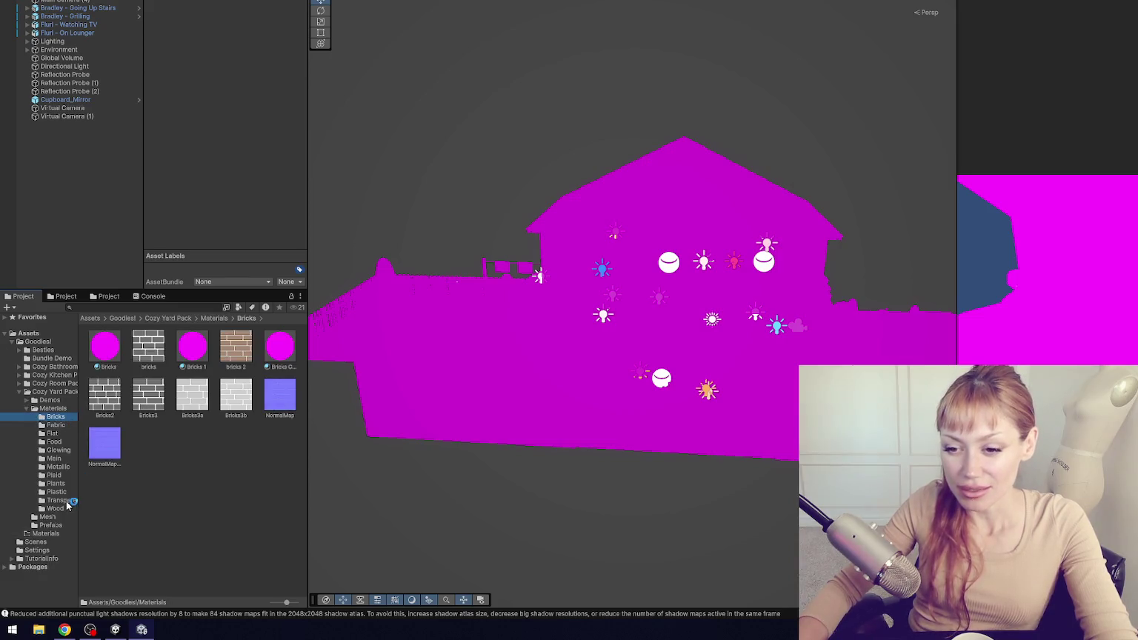
shift+click(56, 508)
drag(46, 533, 45, 535)
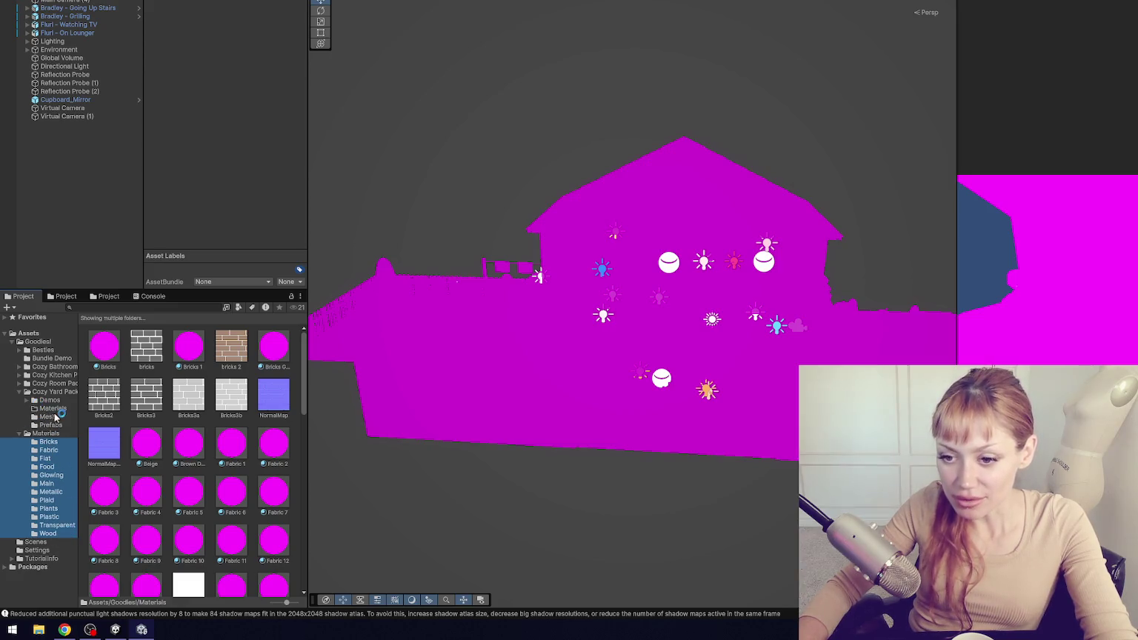
click(55, 409)
key(Delete)
key(Return)
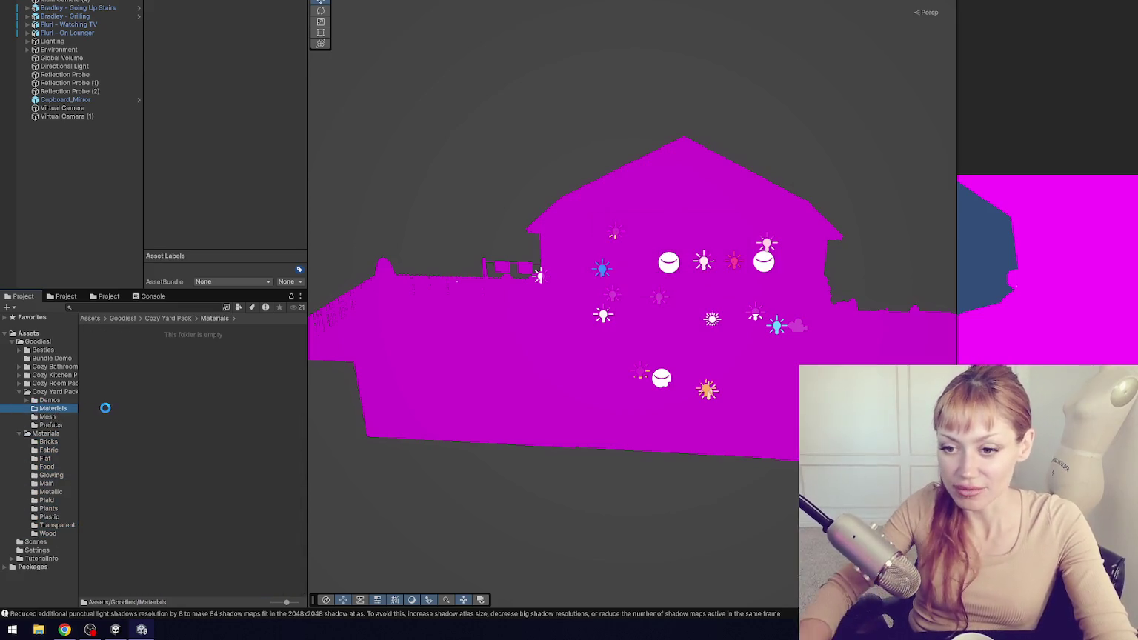
- Expand Cozy Room Pack/Materials and view the Flat materials in Goodies!/Materials
click(20, 392)
click(19, 383)
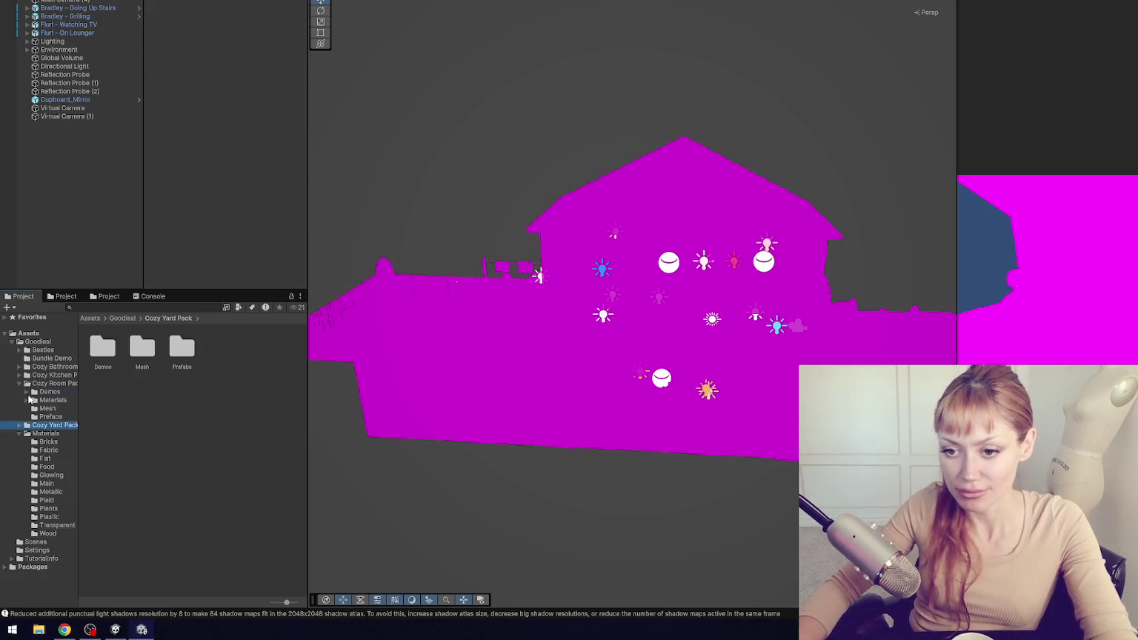
click(26, 400)
click(52, 409)
click(55, 449)
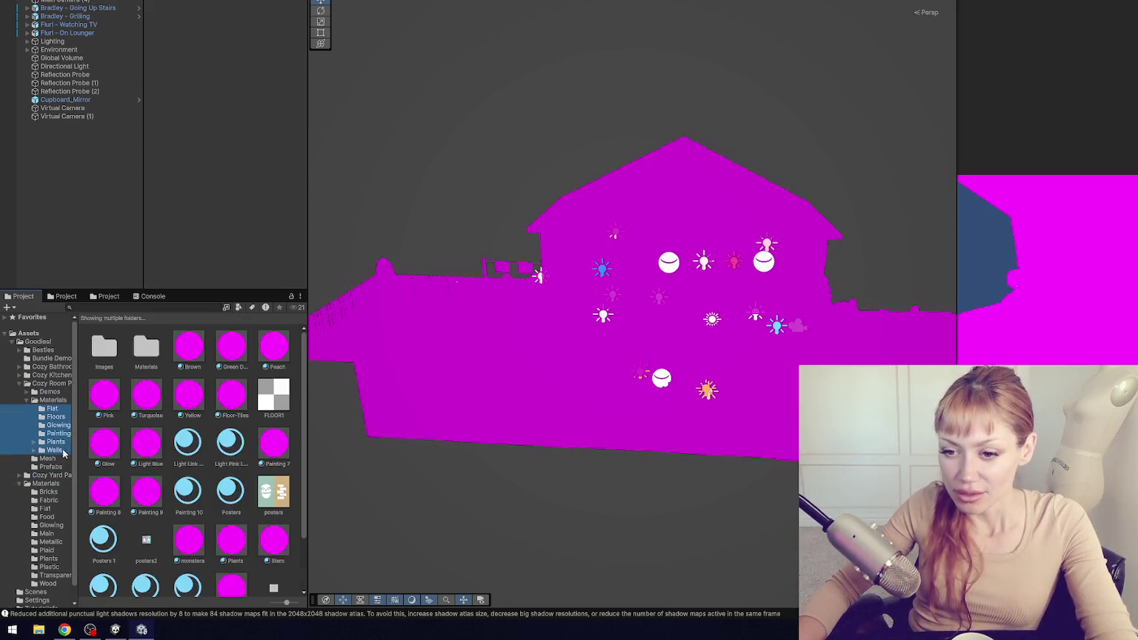
click(45, 508)
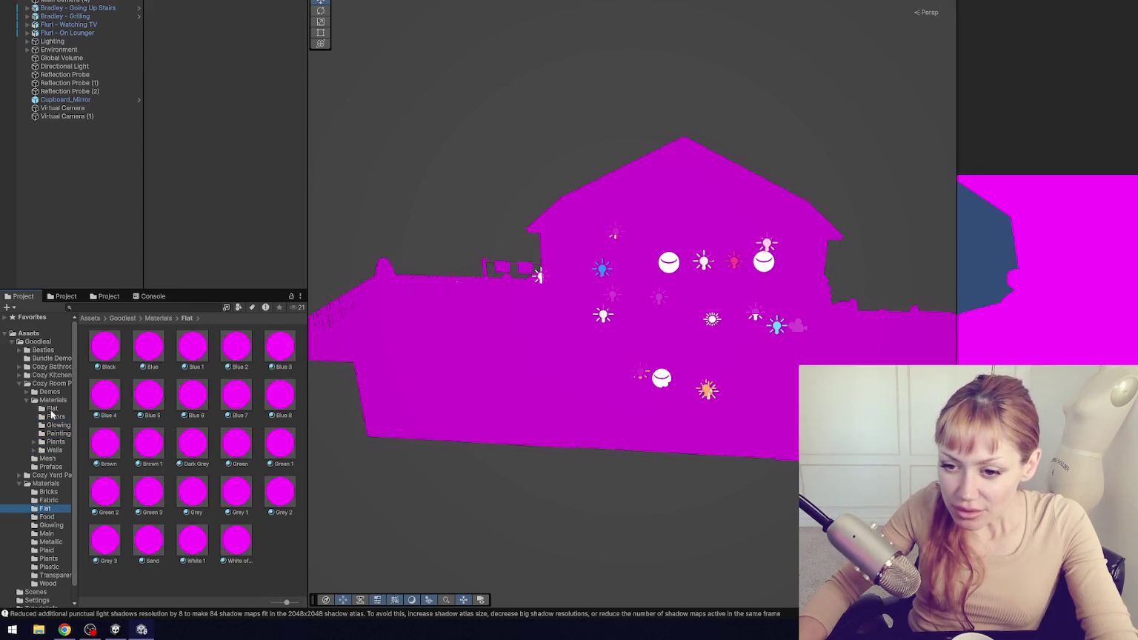
drag(218, 289, 218, 170)
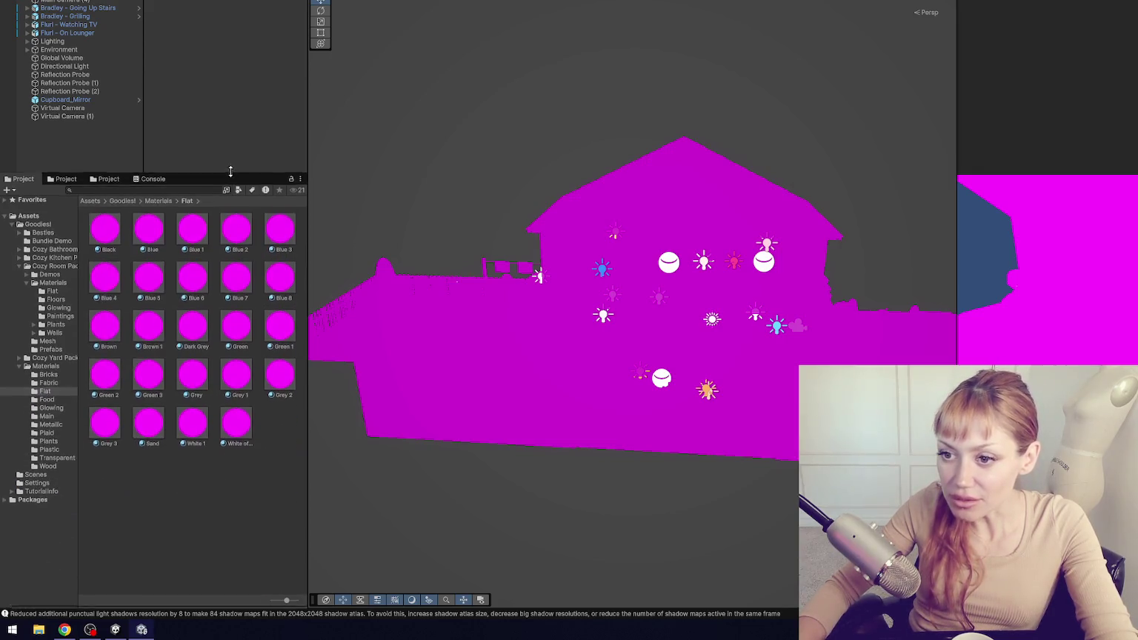
- Assign the Universal Render Pipeline/Lit shader to the Blue 2 material
drag(308, 356, 427, 355)
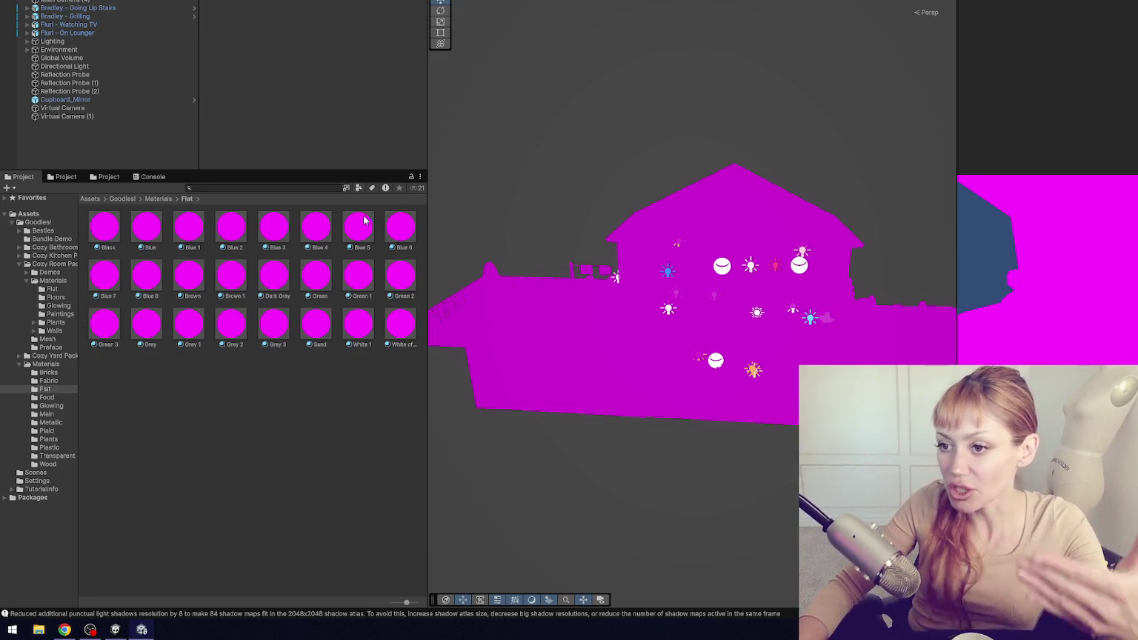
click(231, 226)
click(271, 47)
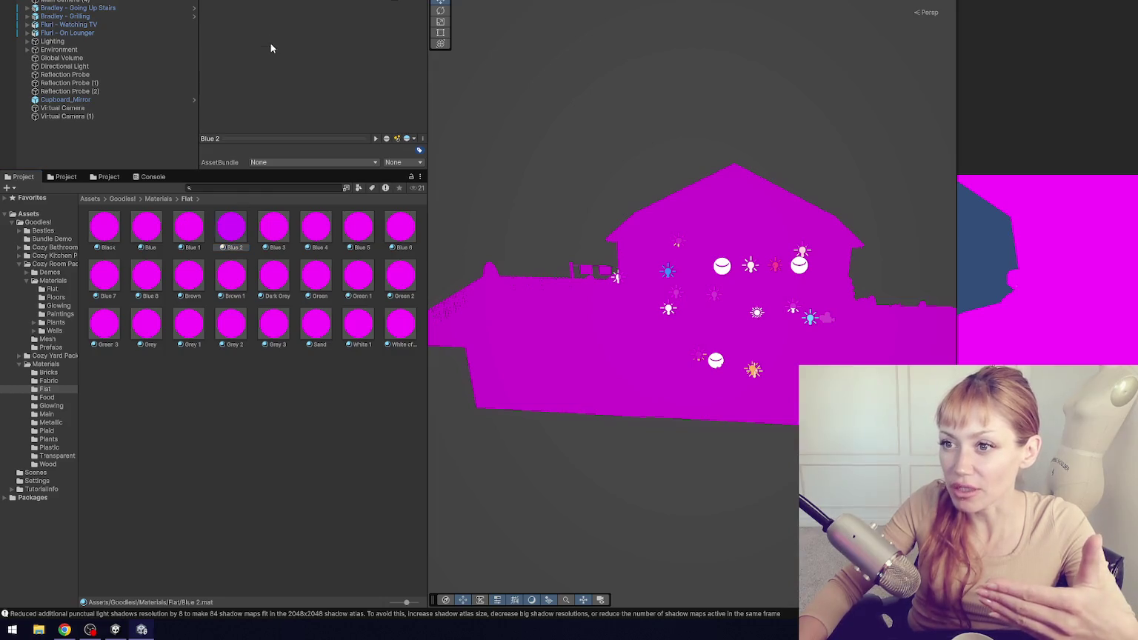
click(311, 34)
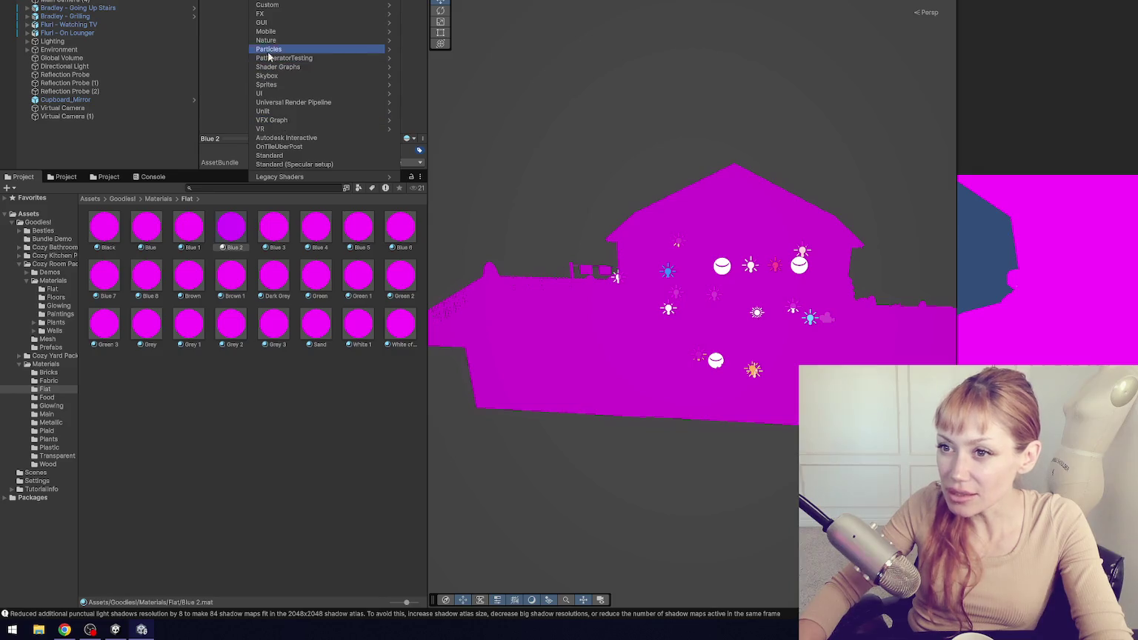
text(lit)
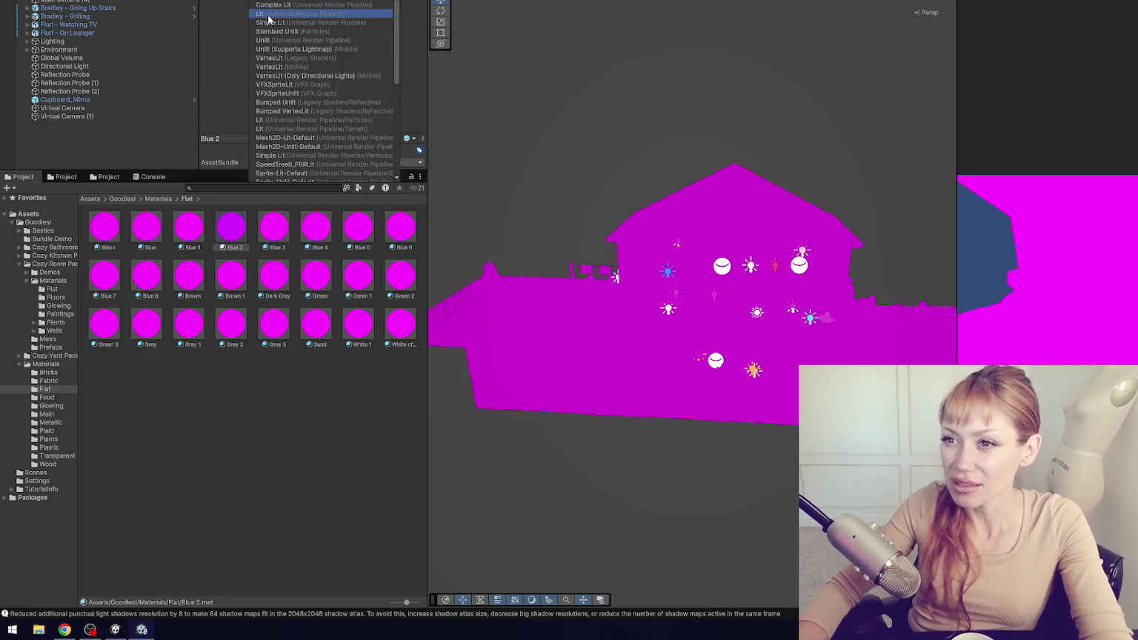
click(268, 15)
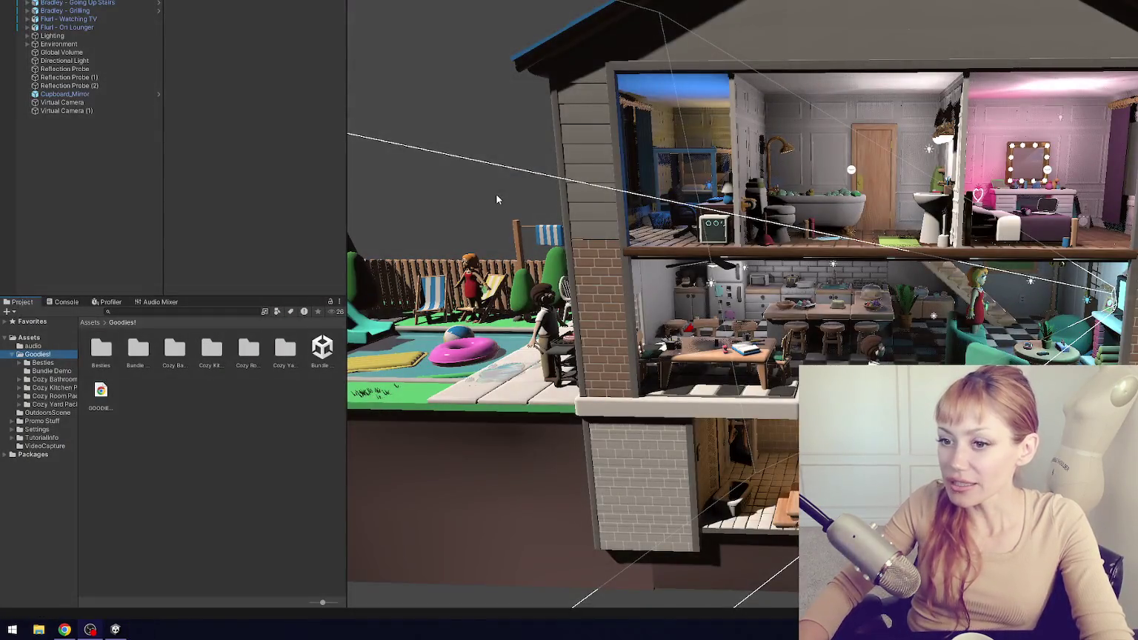
- Expand the Cozy Bathroom, Kitchen, Room and Yard pack folders and enlarge the Project panel
click(19, 404)
click(18, 395)
click(19, 388)
click(19, 379)
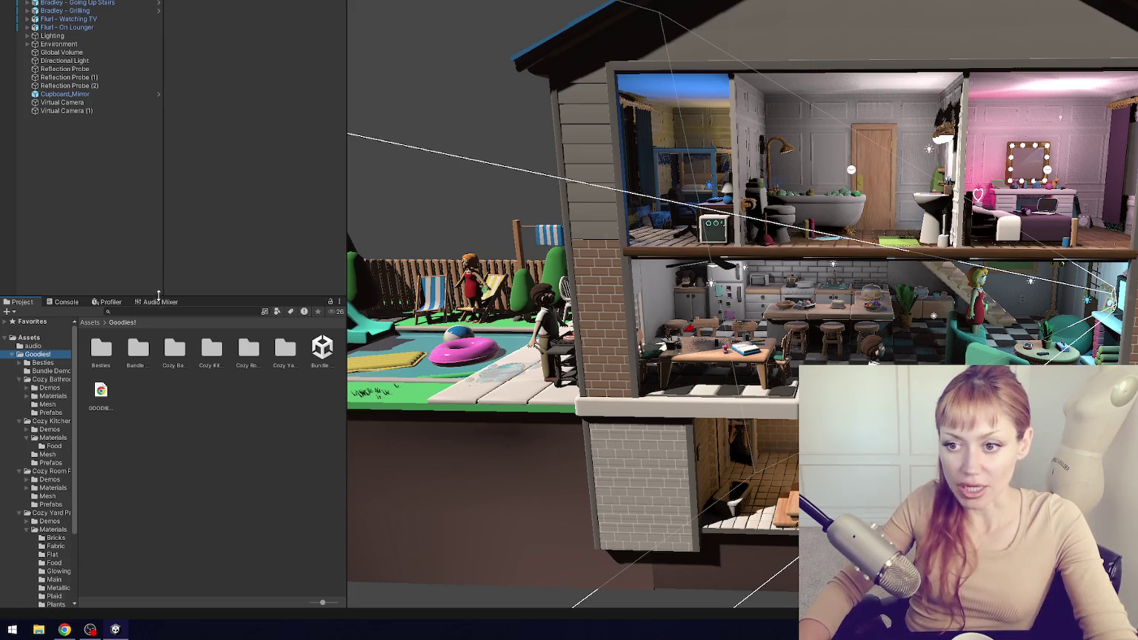
drag(160, 296, 178, 149)
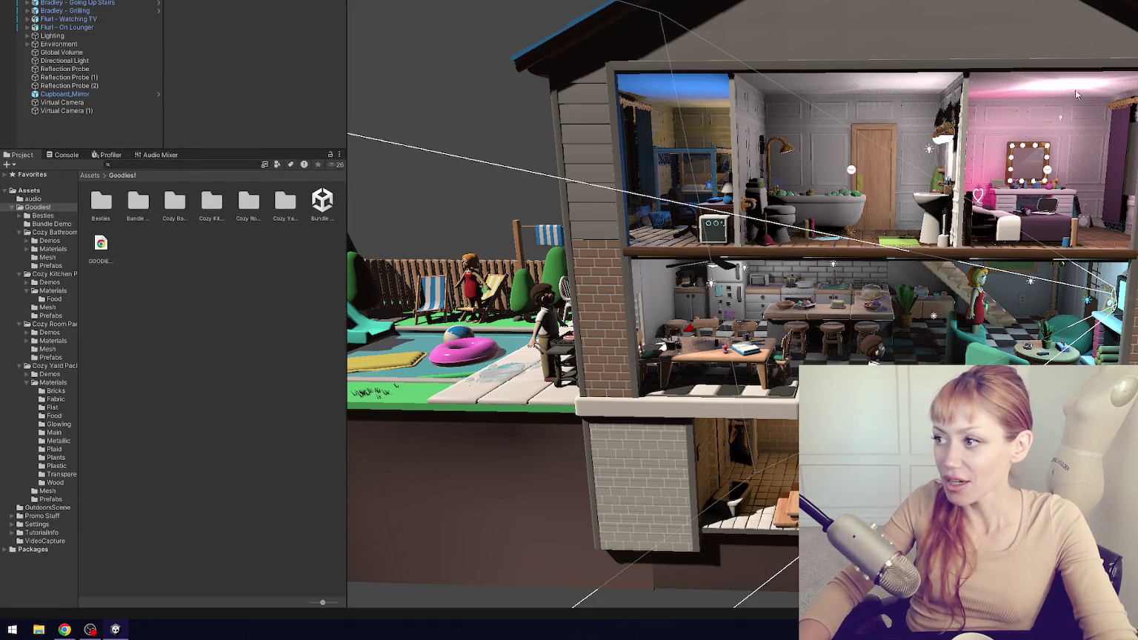
scroll(741, 303, down, 3)
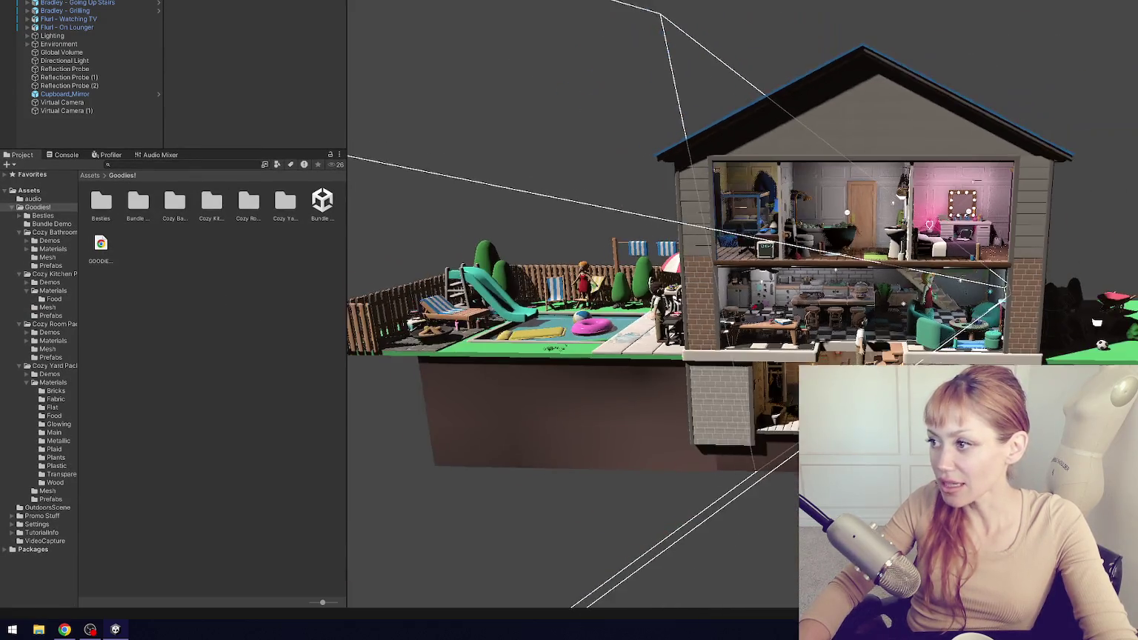
scroll(740, 304, up, 3)
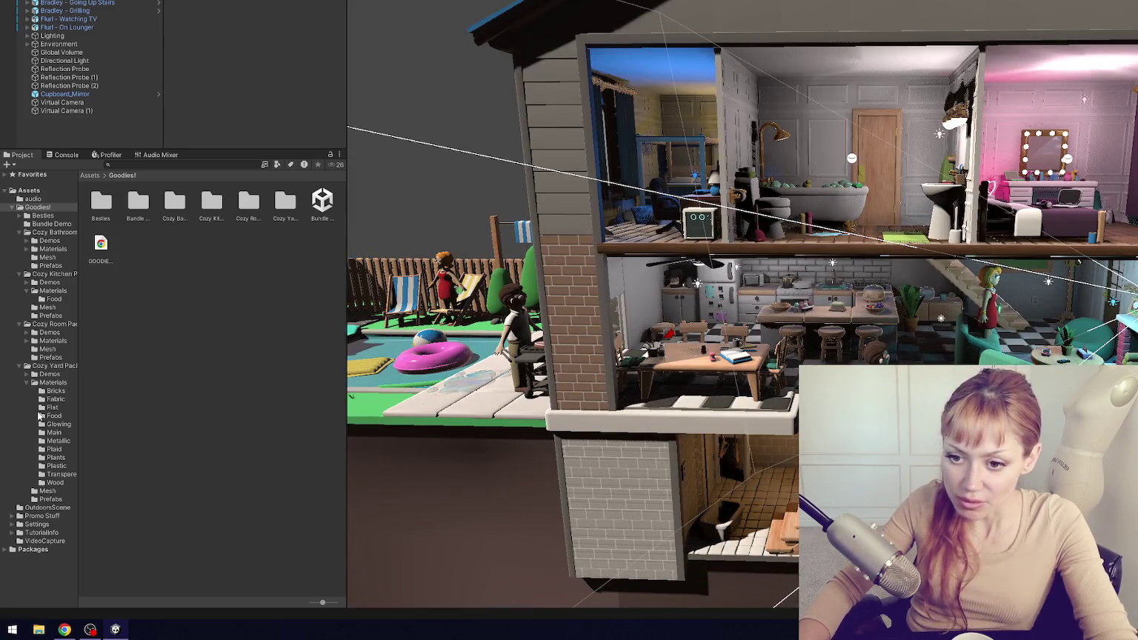
- Drag Cozy Yard Pack/Materials into Goodies! and collapse the four Cozy pack folders
click(27, 382)
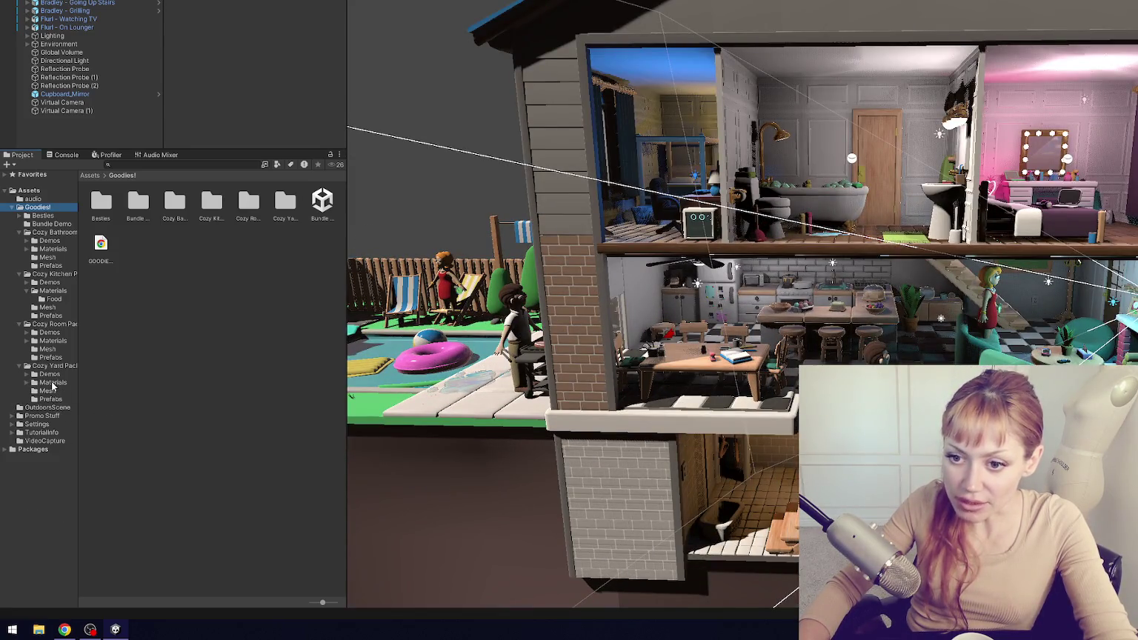
drag(52, 383, 43, 230)
click(19, 231)
click(19, 241)
click(20, 249)
click(20, 258)
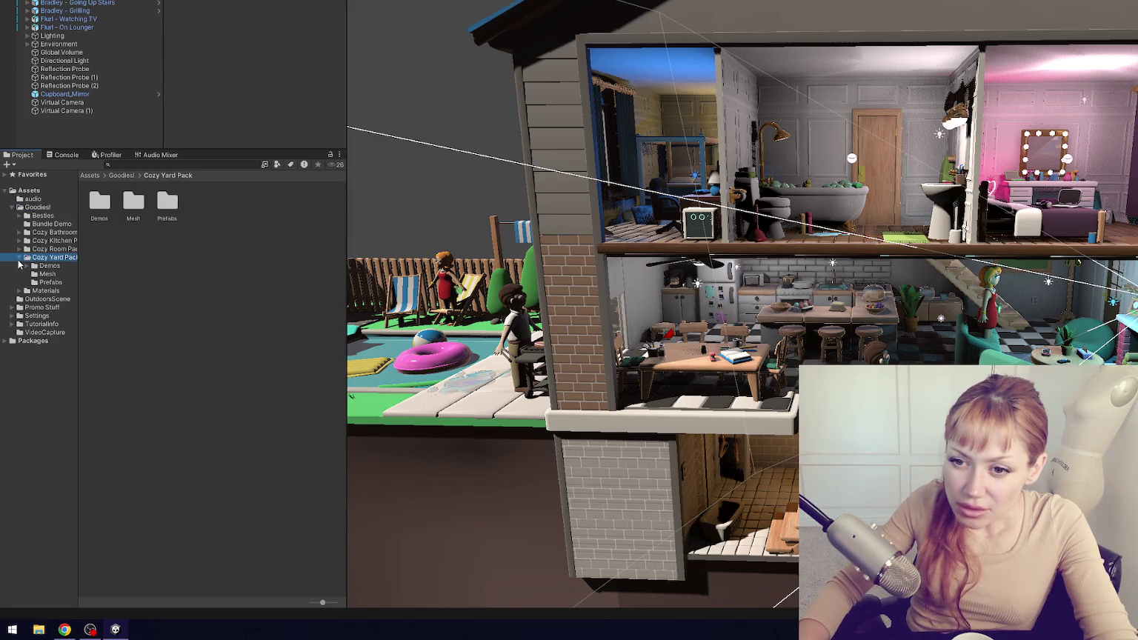
click(19, 257)
- Expand Cozy Room Pack/Materials and Goodies!/Materials, showing the Goodies! Flat materials
click(19, 248)
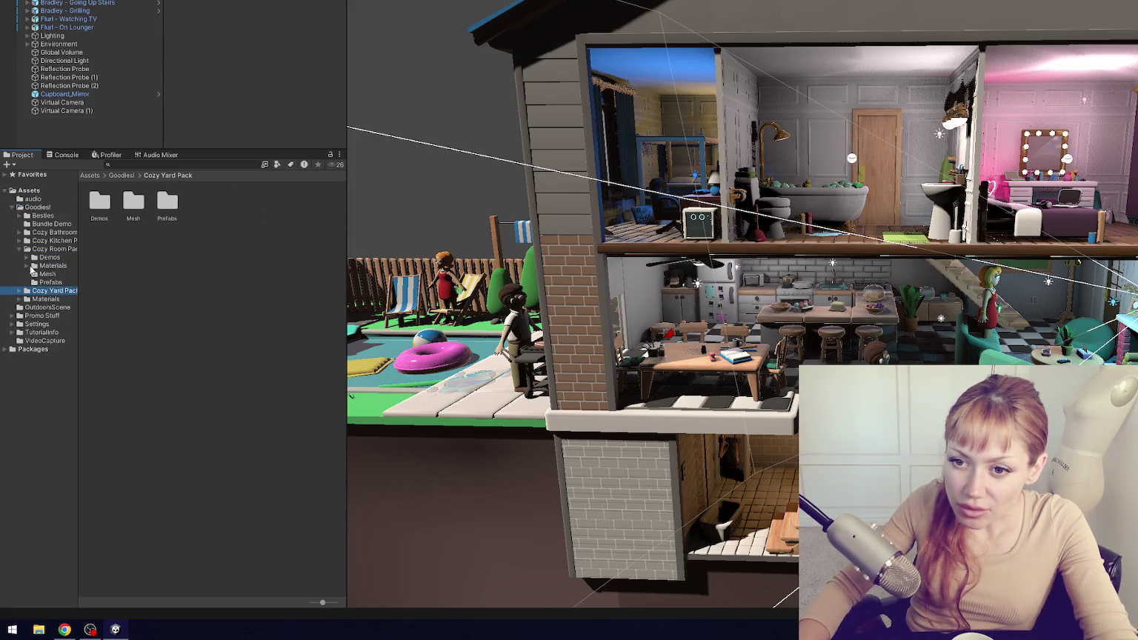
click(27, 265)
click(23, 349)
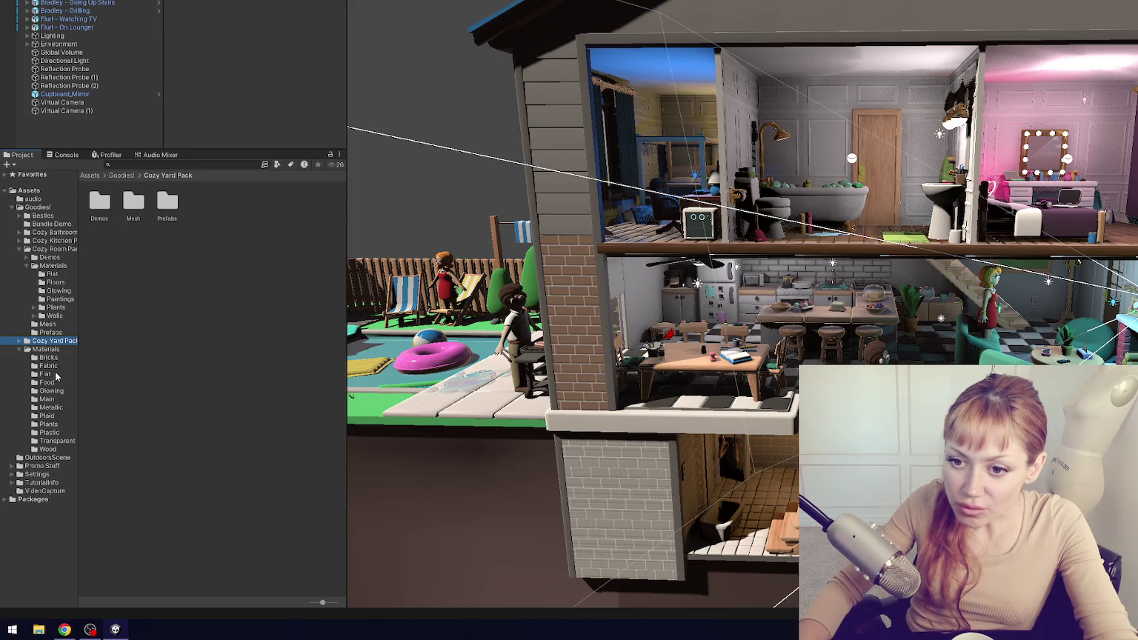
click(46, 374)
- Compare the room pack's six Flat materials with those in Goodies!/Materials/Flat
click(54, 274)
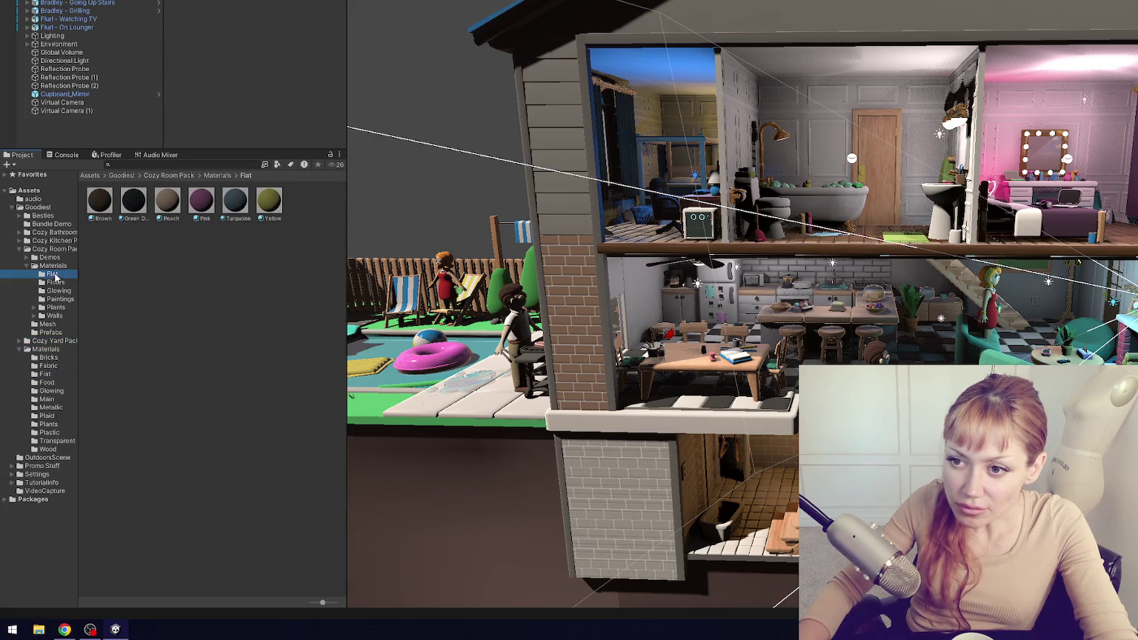
click(46, 374)
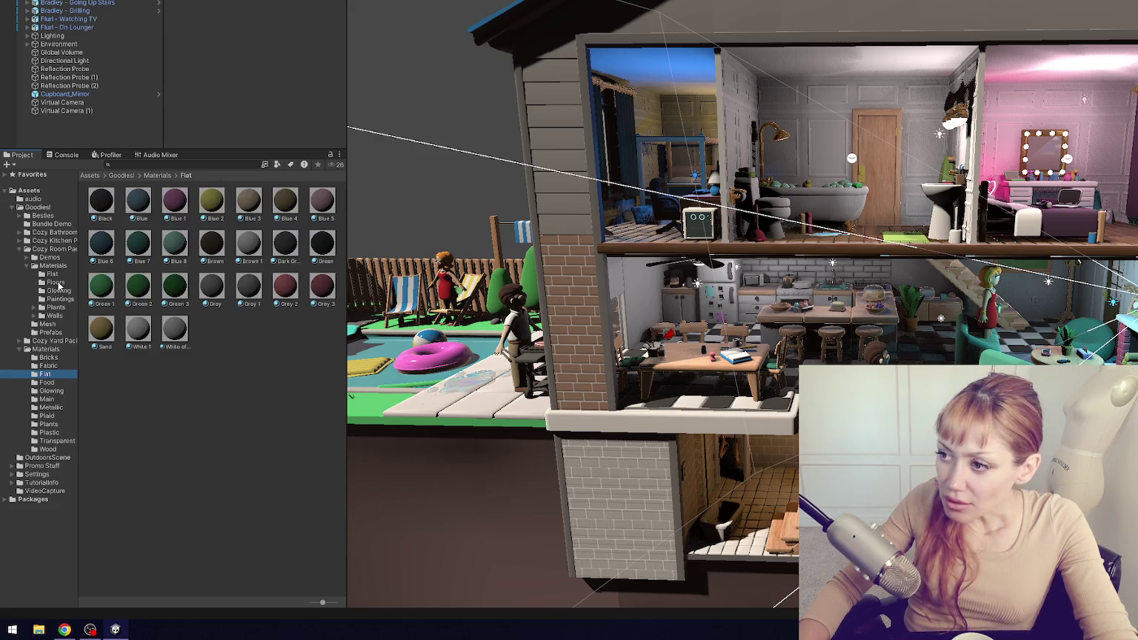
click(63, 277)
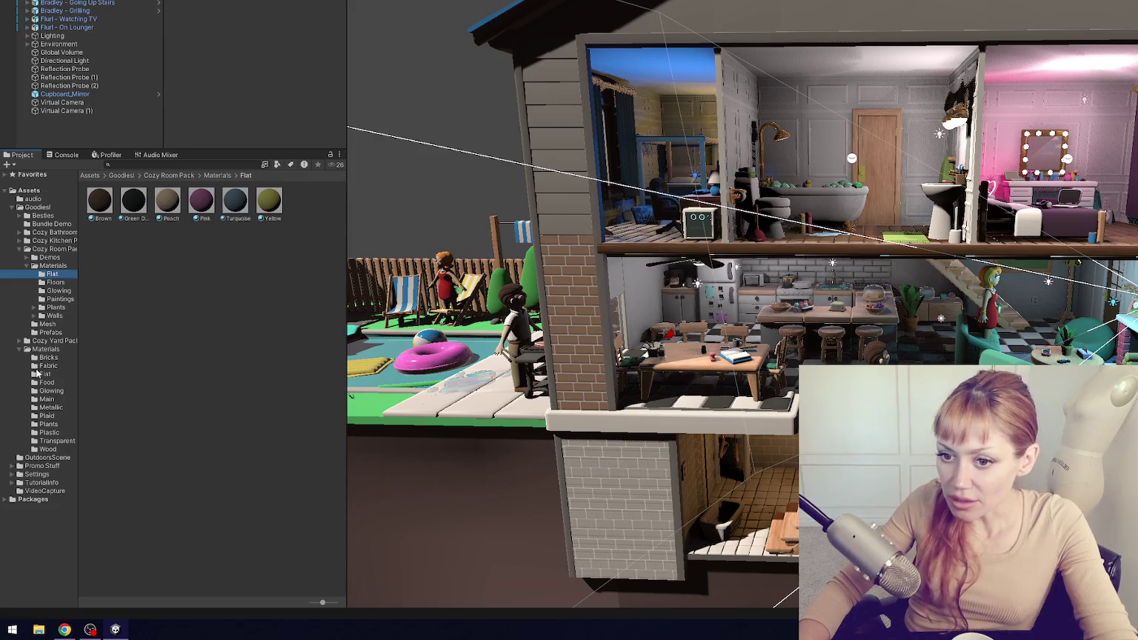
click(56, 374)
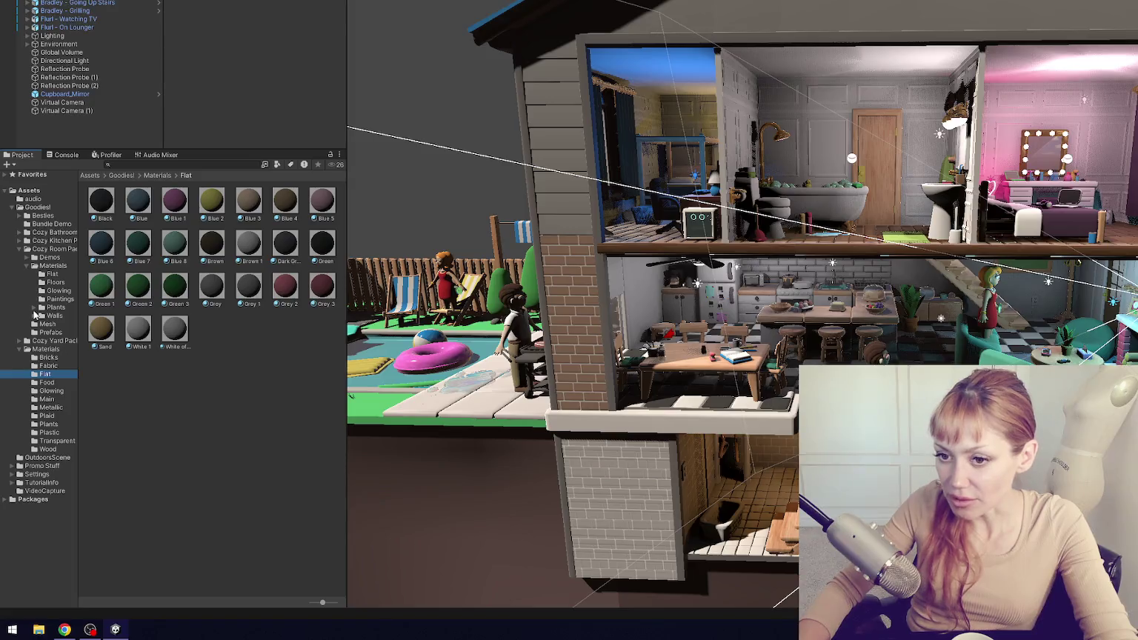
click(57, 274)
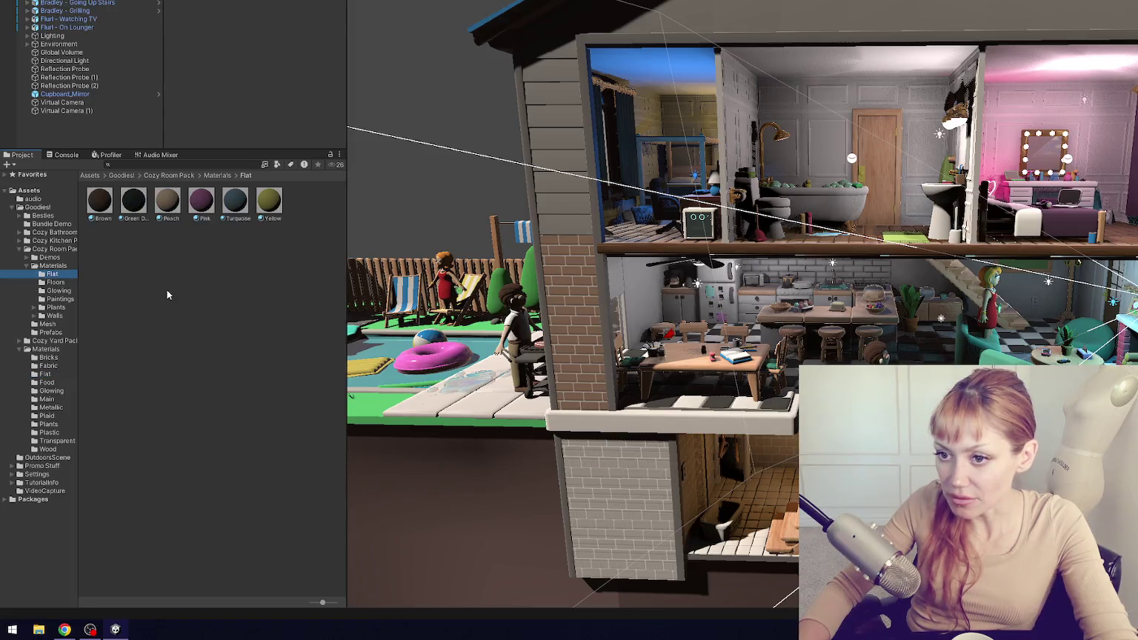
click(62, 374)
- Move the six Flat materials into Goodies!/Materials/Flat, skipping existing ones, and delete the leftover folder
click(48, 274)
click(269, 200)
shift+click(108, 209)
drag(108, 210, 59, 378)
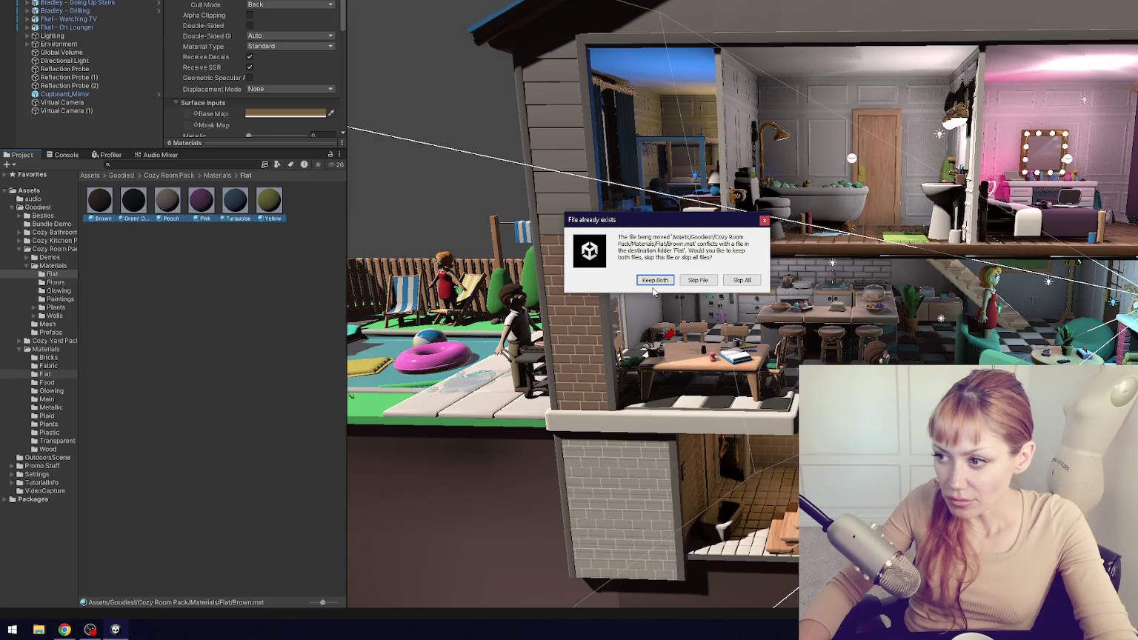
click(742, 280)
click(74, 376)
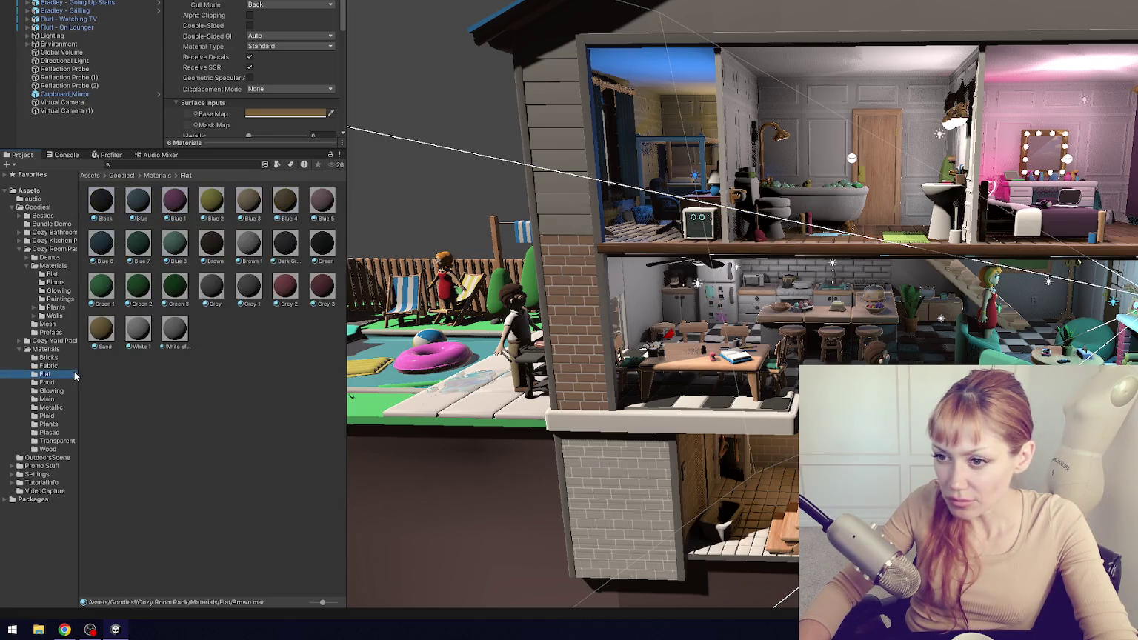
click(58, 274)
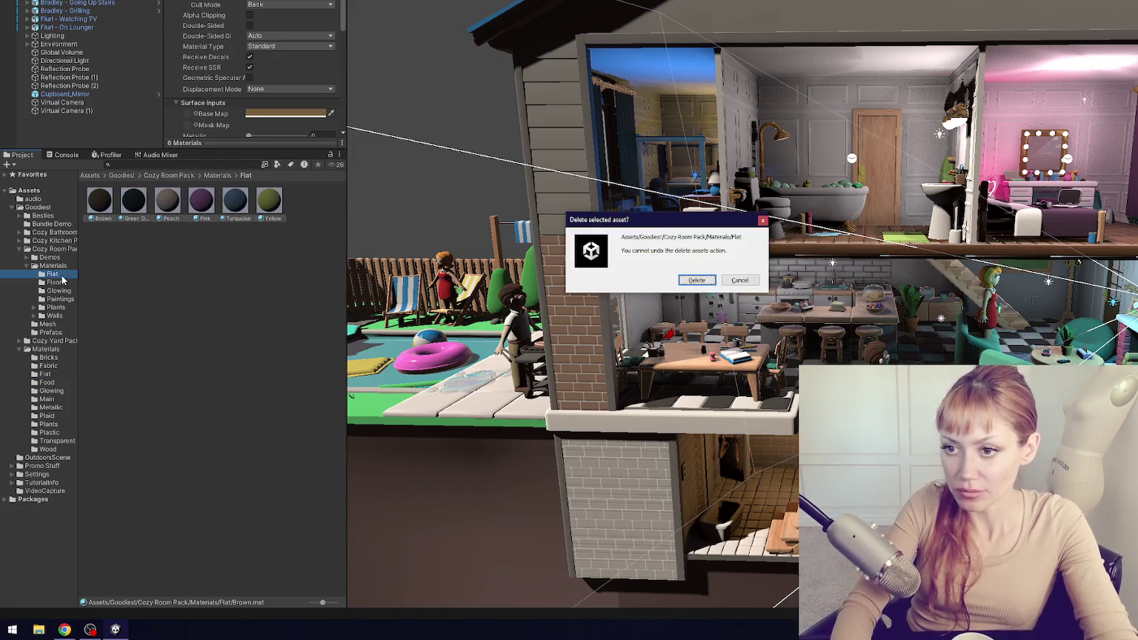
key(Delete)
- Move the Cozy Room Pack Floors folder into Goodies!/Materials
scroll(603, 304, down, 3)
scroll(603, 304, up, 5)
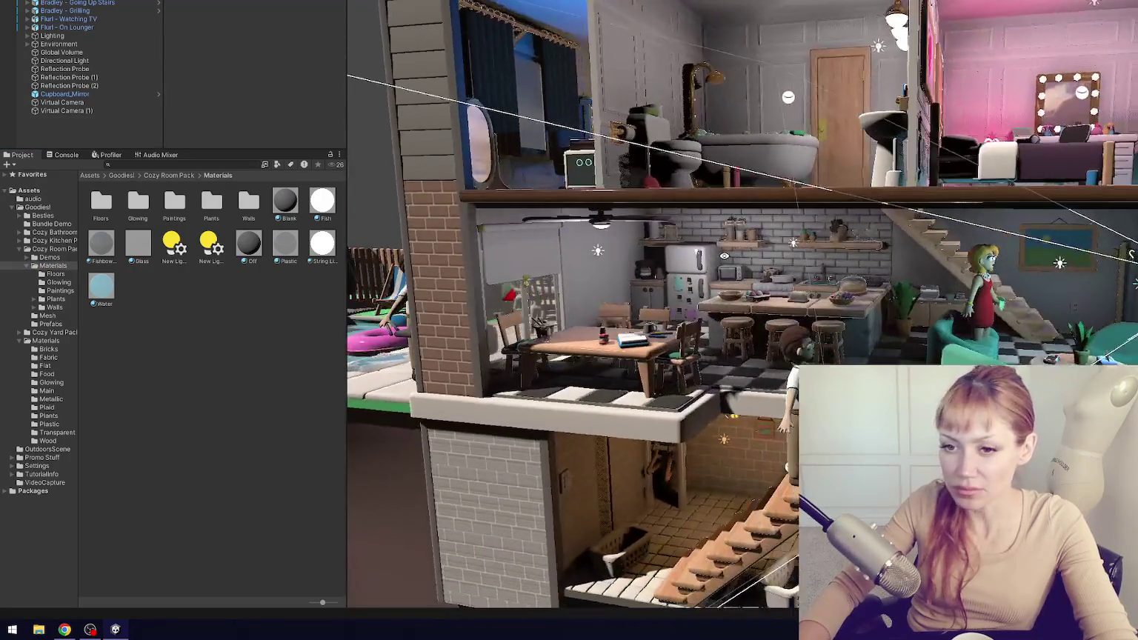
click(73, 274)
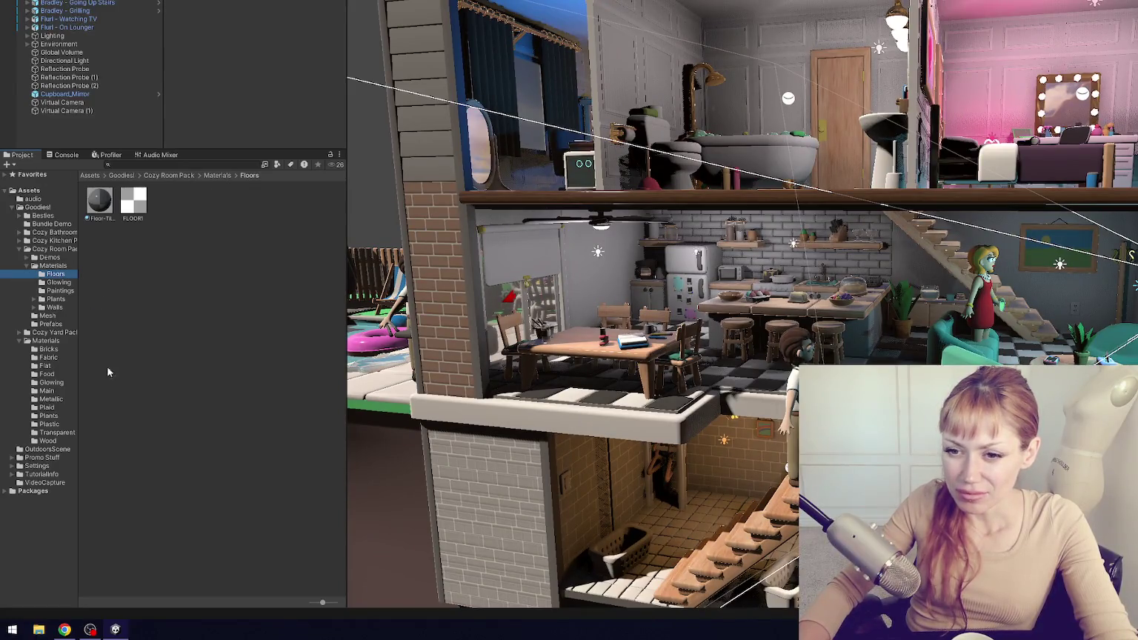
drag(52, 275, 46, 340)
- Merge the four Glowing materials into Goodies!/Materials/Glowing and delete the emptied Glowing folder
click(59, 274)
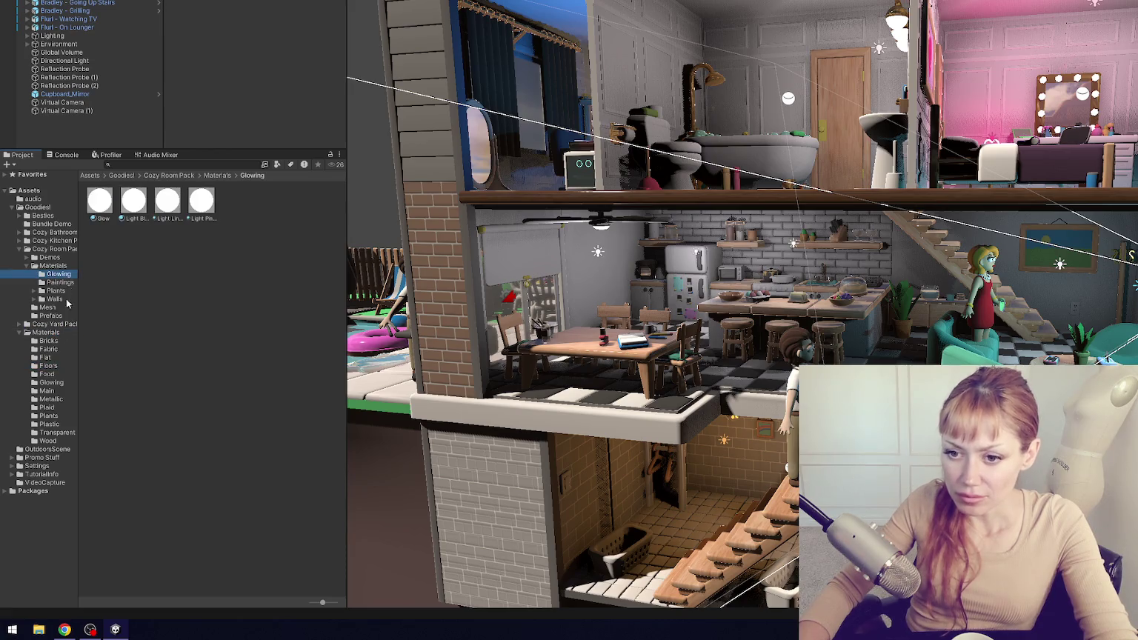
click(52, 382)
click(63, 277)
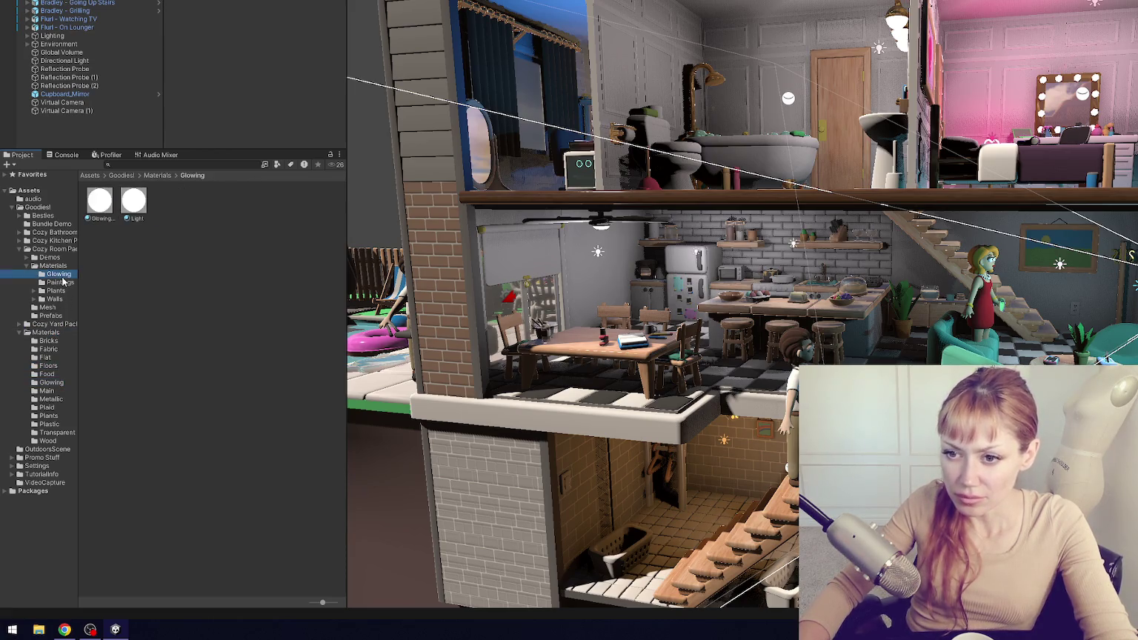
click(99, 200)
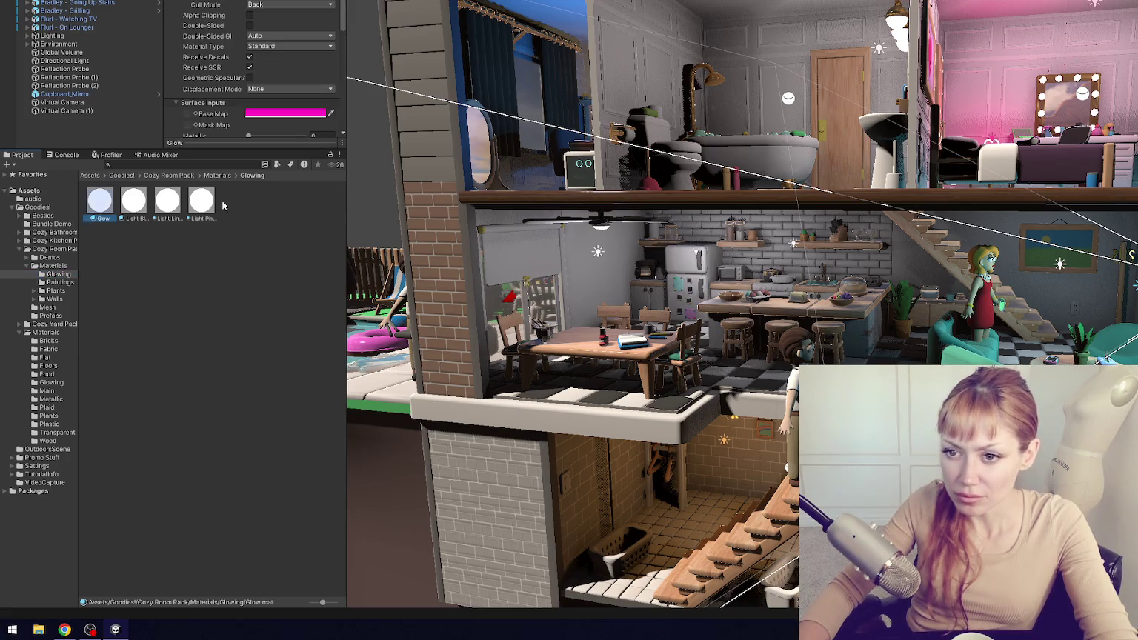
shift+click(201, 200)
drag(103, 208, 63, 383)
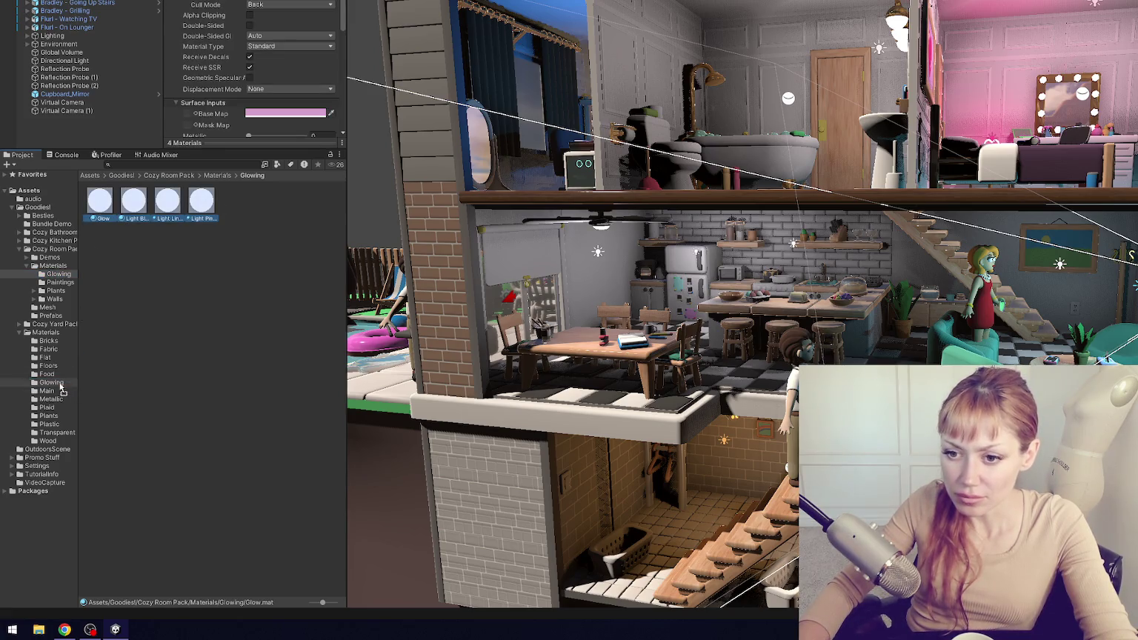
key(Delete)
key(Return)
click(63, 274)
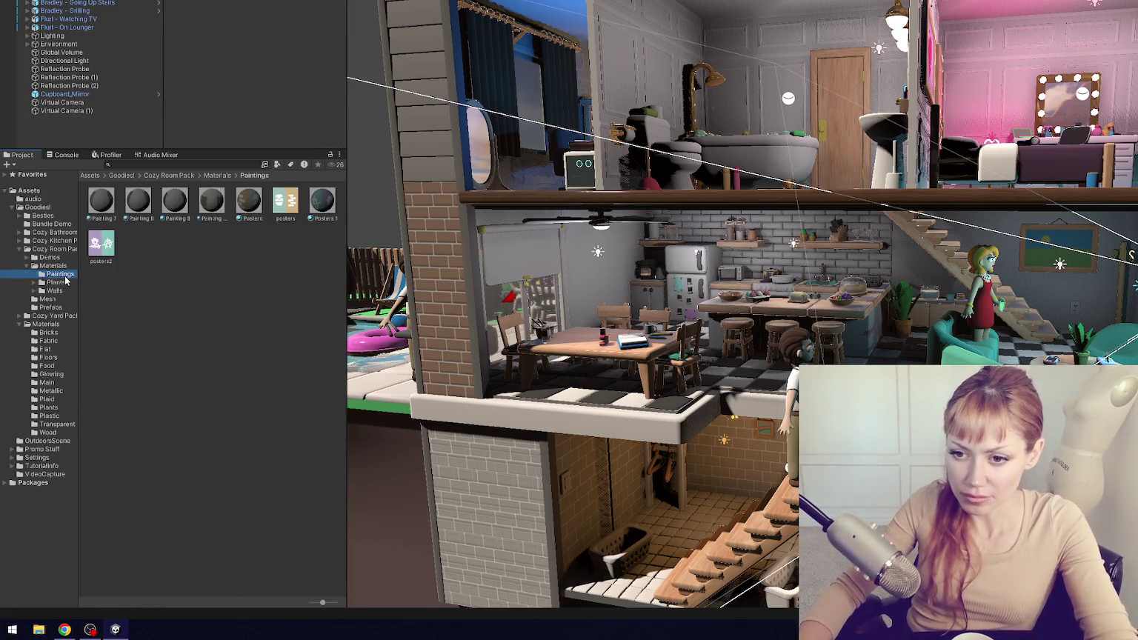
- Move the Paintings folder into Goodies!/Materials
drag(62, 277, 57, 326)
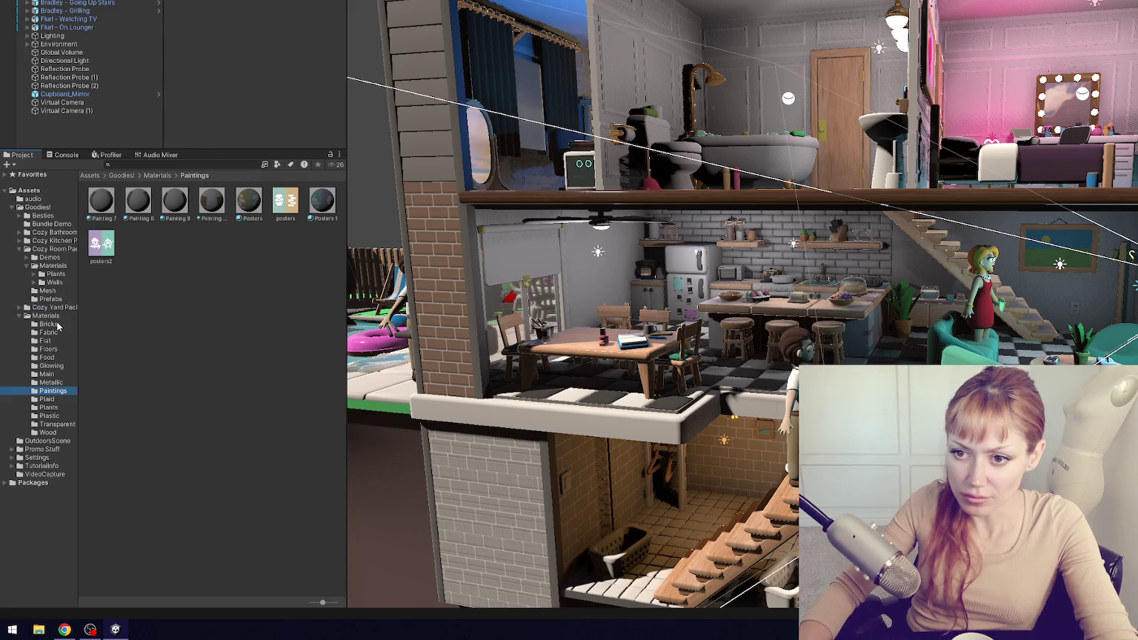
click(56, 274)
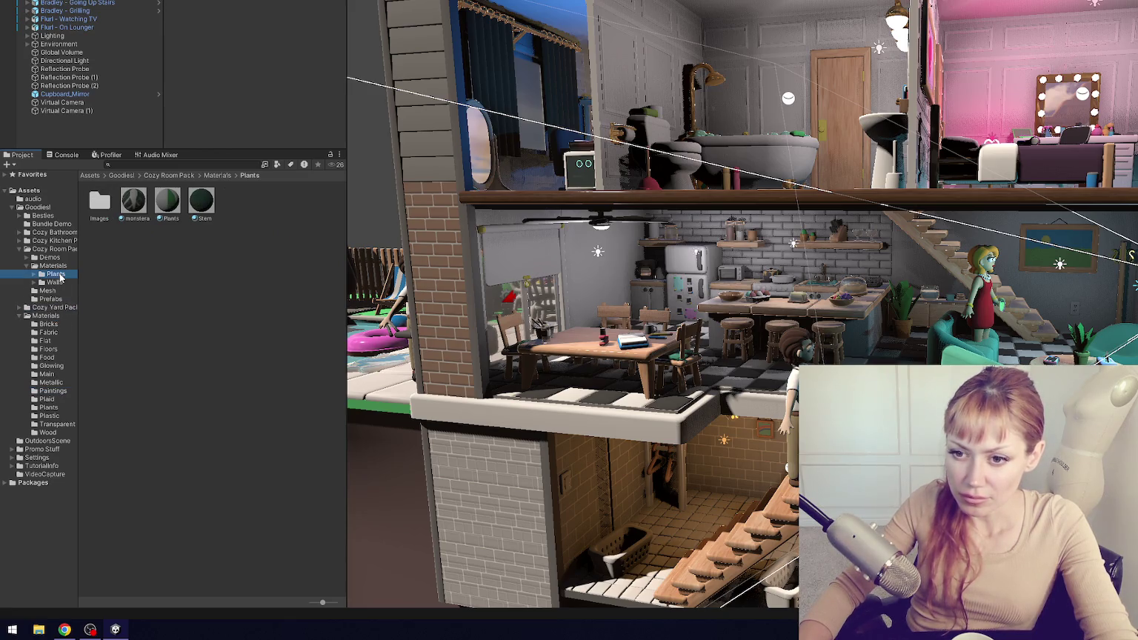
click(60, 409)
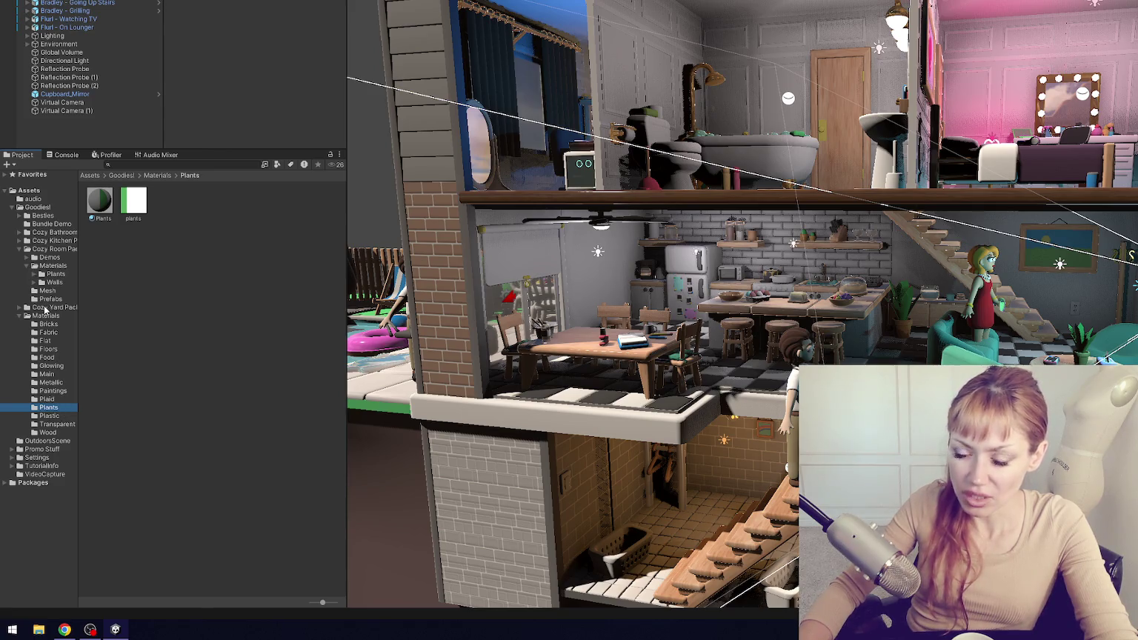
- Move the Plants items into Goodies!/Materials/Plants, keeping both copies of the conflicting material
click(36, 266)
double_click(44, 274)
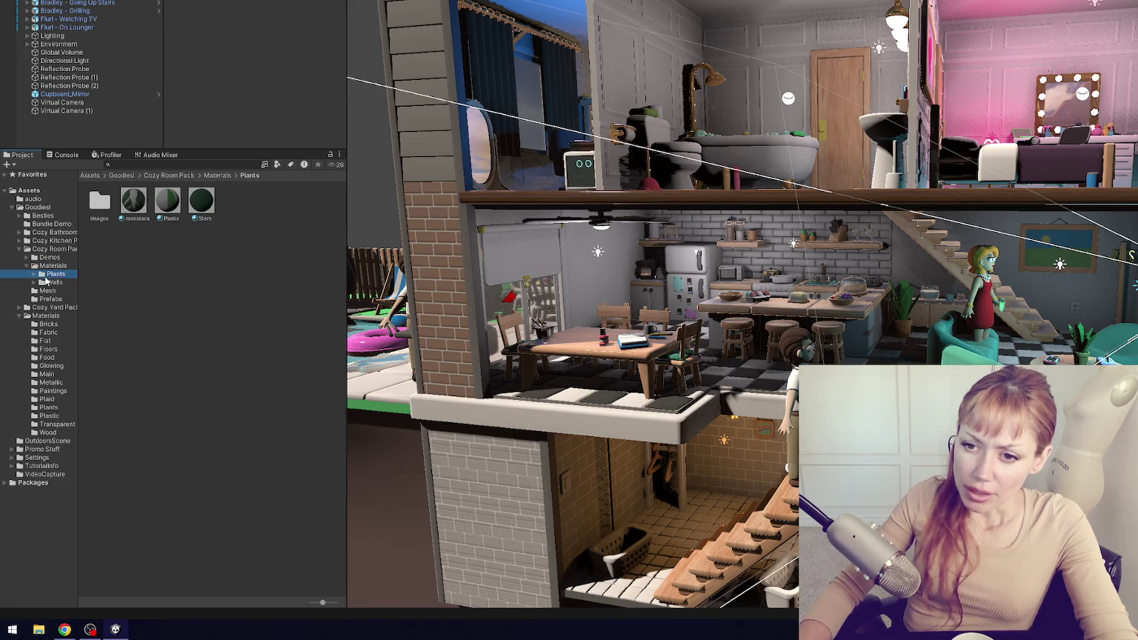
mouse_move(98, 259)
mouse_down()
mouse_move(139, 219)
mouse_move(194, 212)
mouse_up()
drag(98, 261, 63, 420)
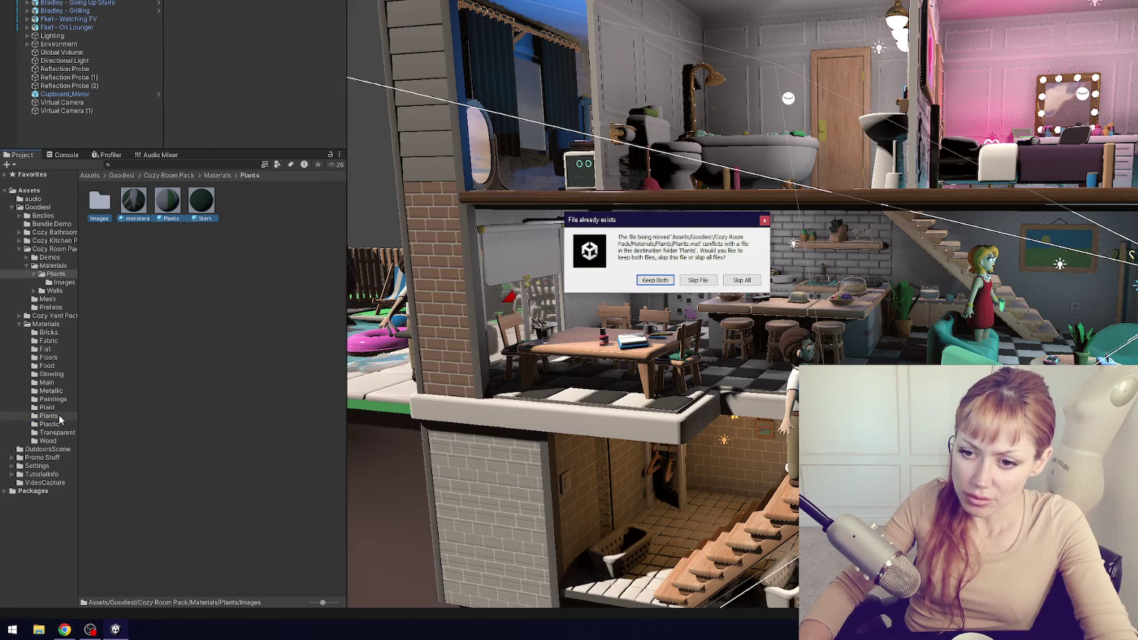
click(645, 281)
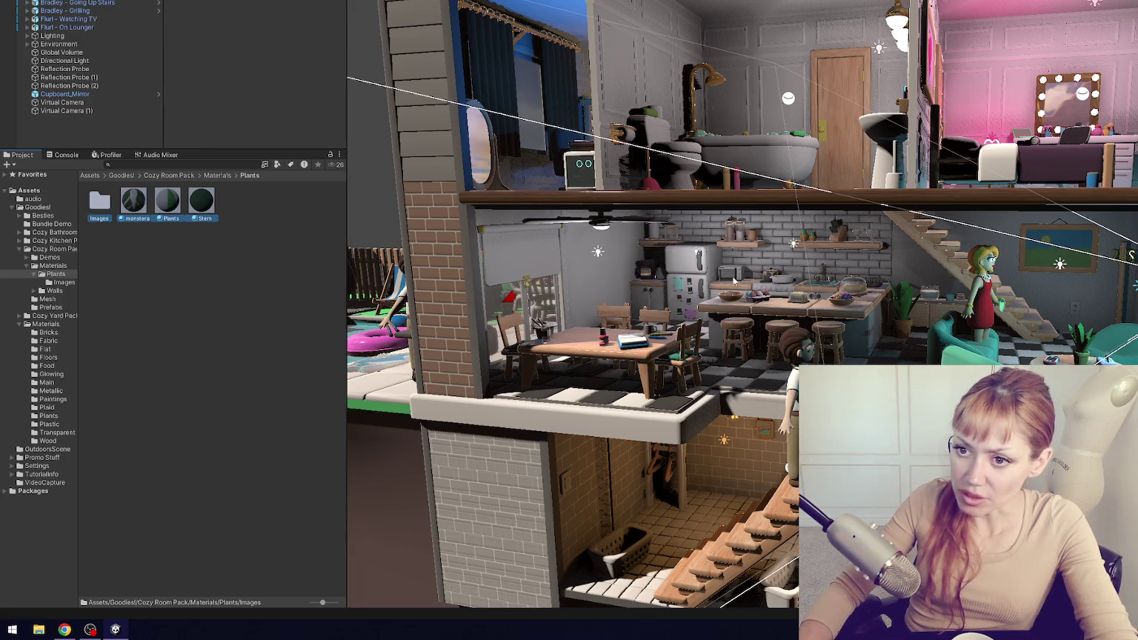
click(59, 419)
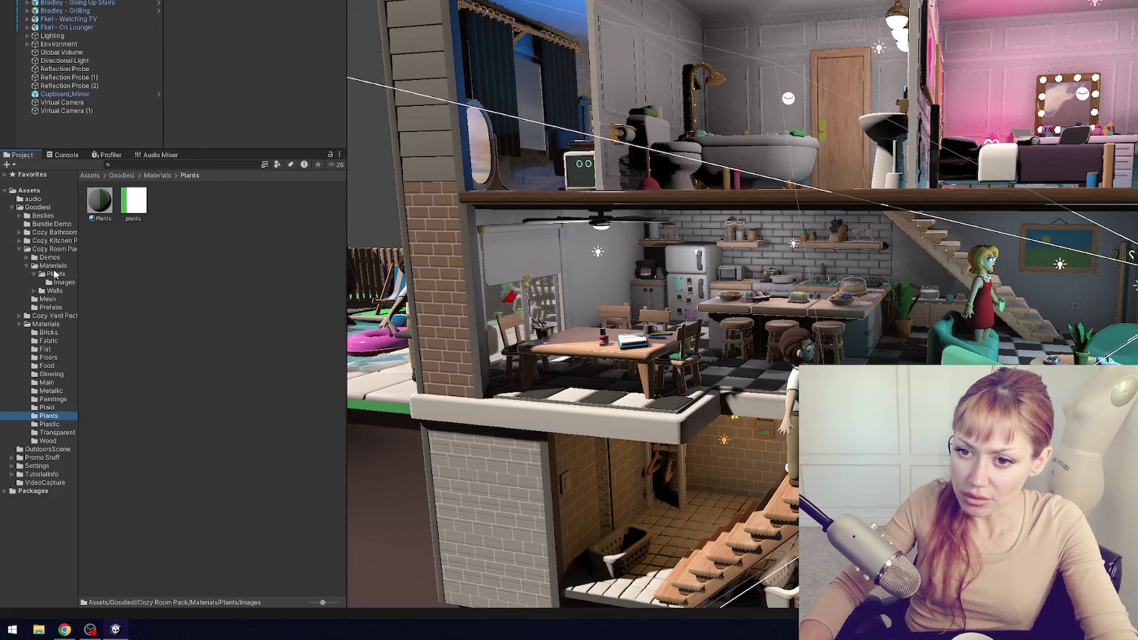
- Move the remaining Plants items with Keep Both and clear the Plants folder from Cozy Room Pack
click(54, 274)
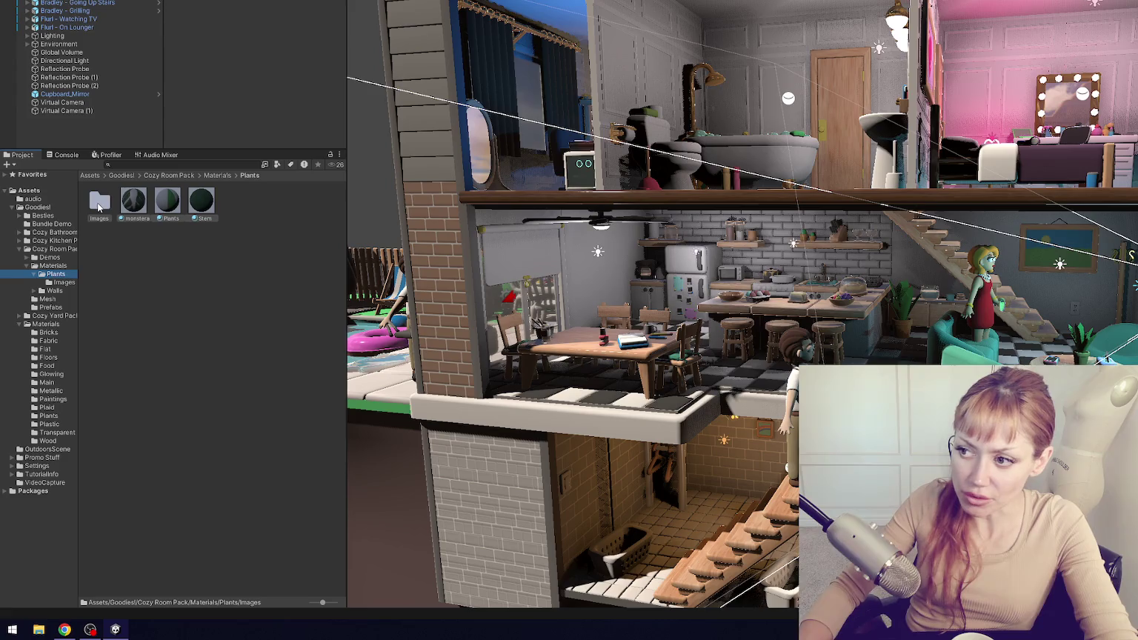
key(ctrl+a)
mouse_move(111, 210)
mouse_down()
mouse_move(89, 381)
mouse_move(63, 417)
mouse_up()
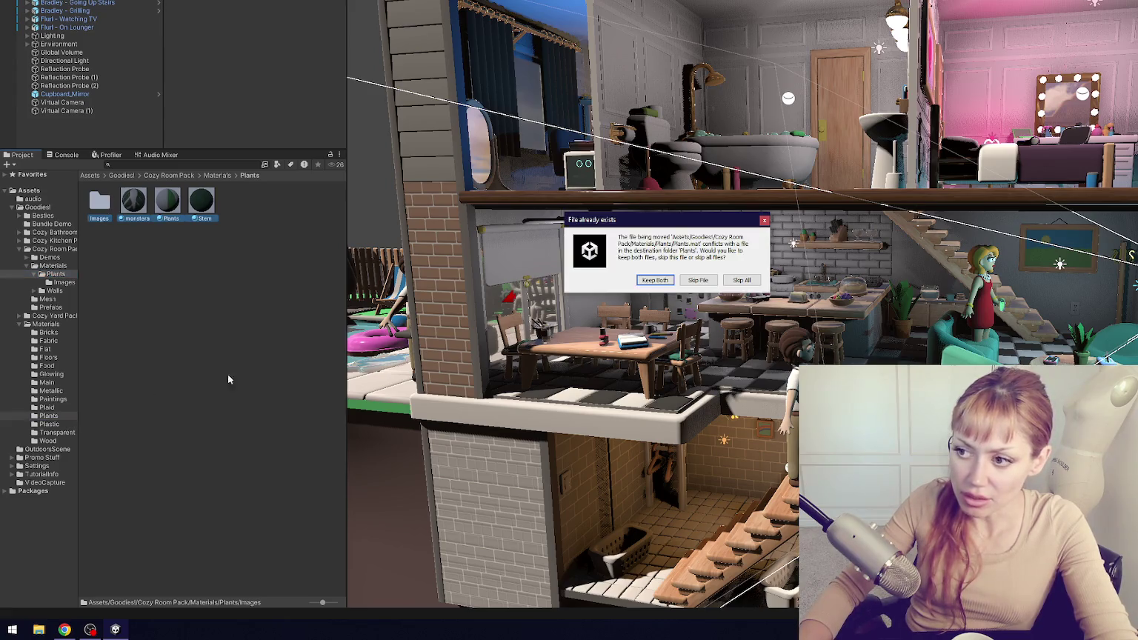
click(691, 283)
click(62, 266)
drag(100, 200, 46, 315)
click(53, 265)
click(54, 273)
scroll(753, 245, down, 5)
drag(753, 244, 878, 237)
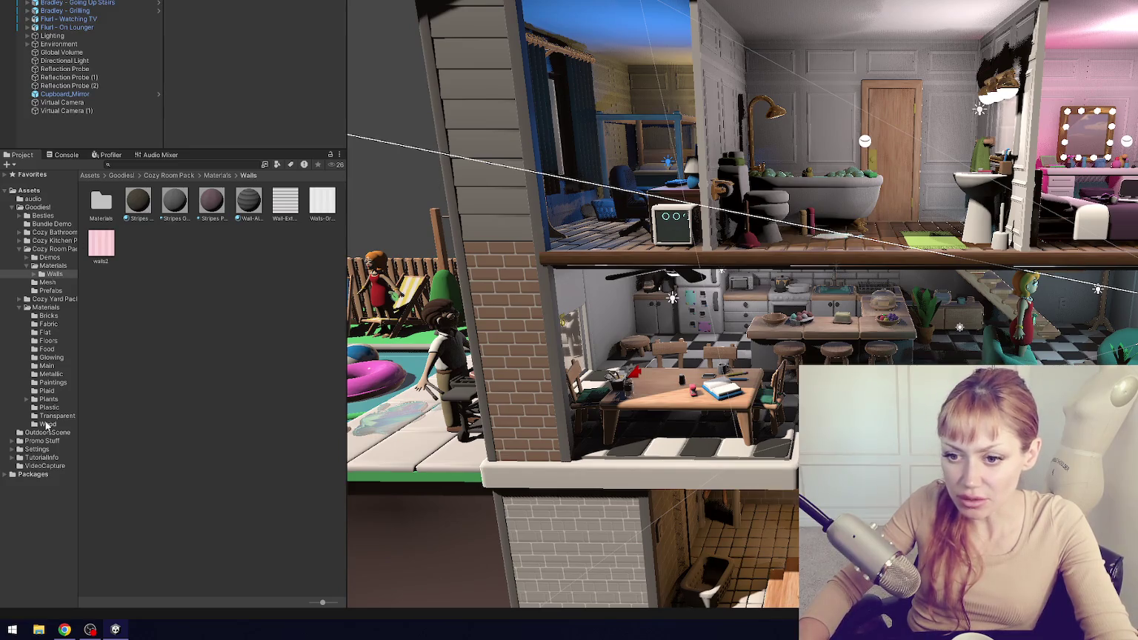
- Move the Walls folder and the eleven loose materials into Goodies!/Materials
drag(52, 274, 55, 314)
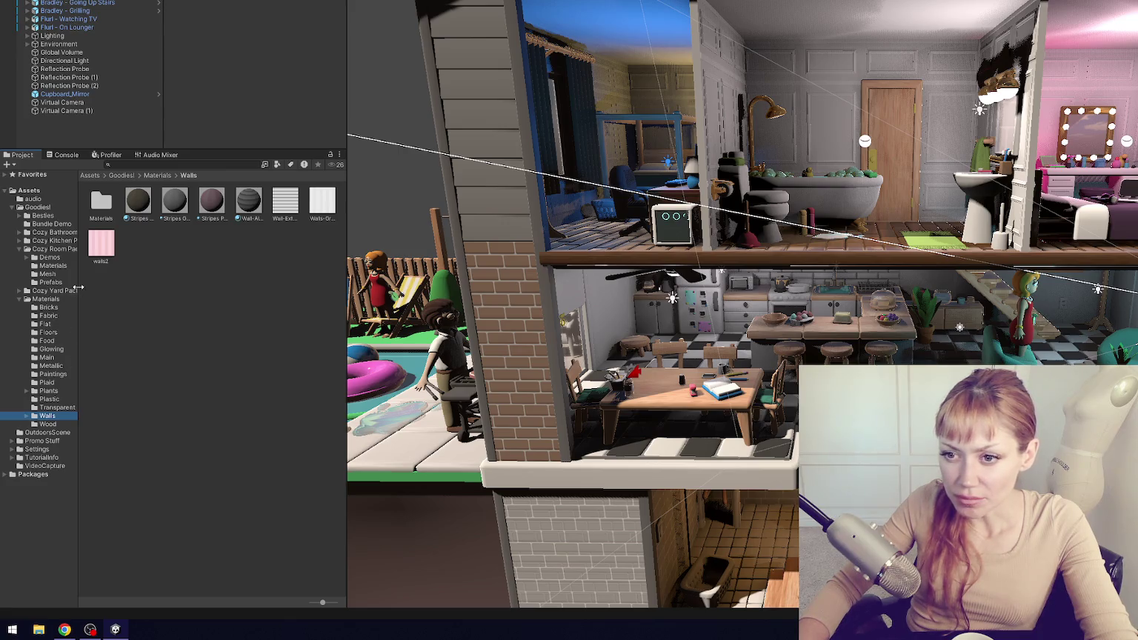
click(54, 266)
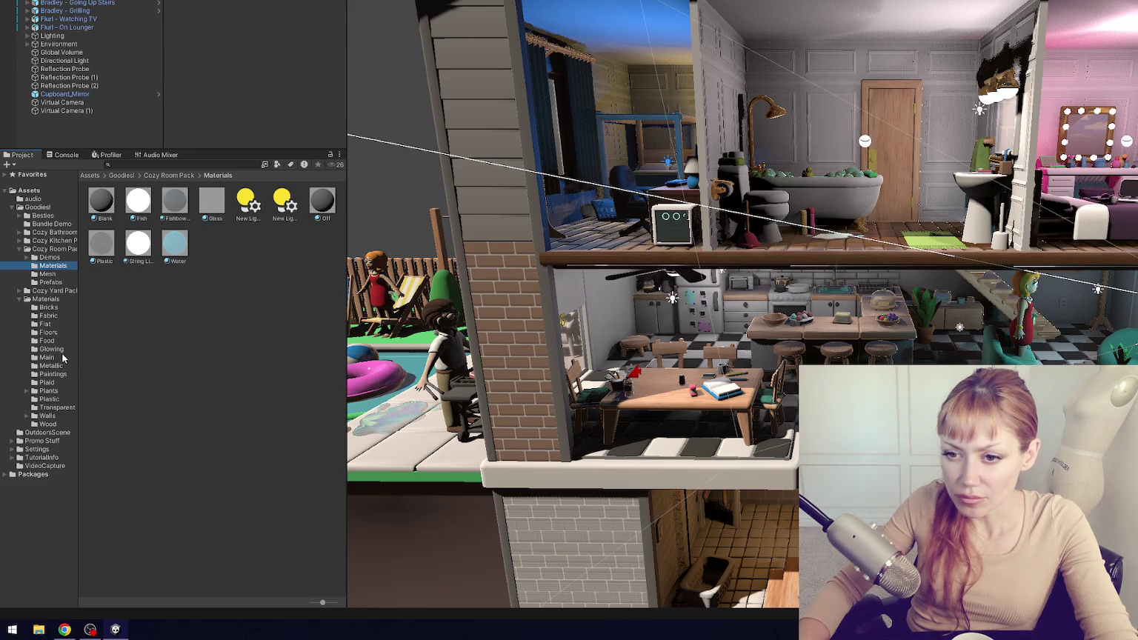
click(46, 299)
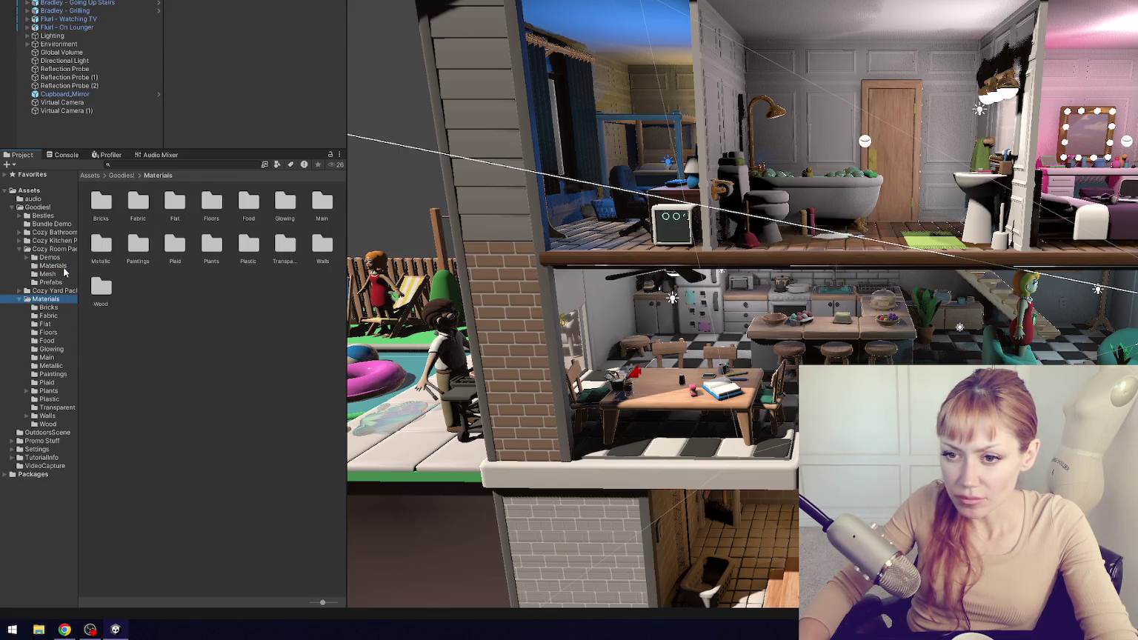
click(53, 266)
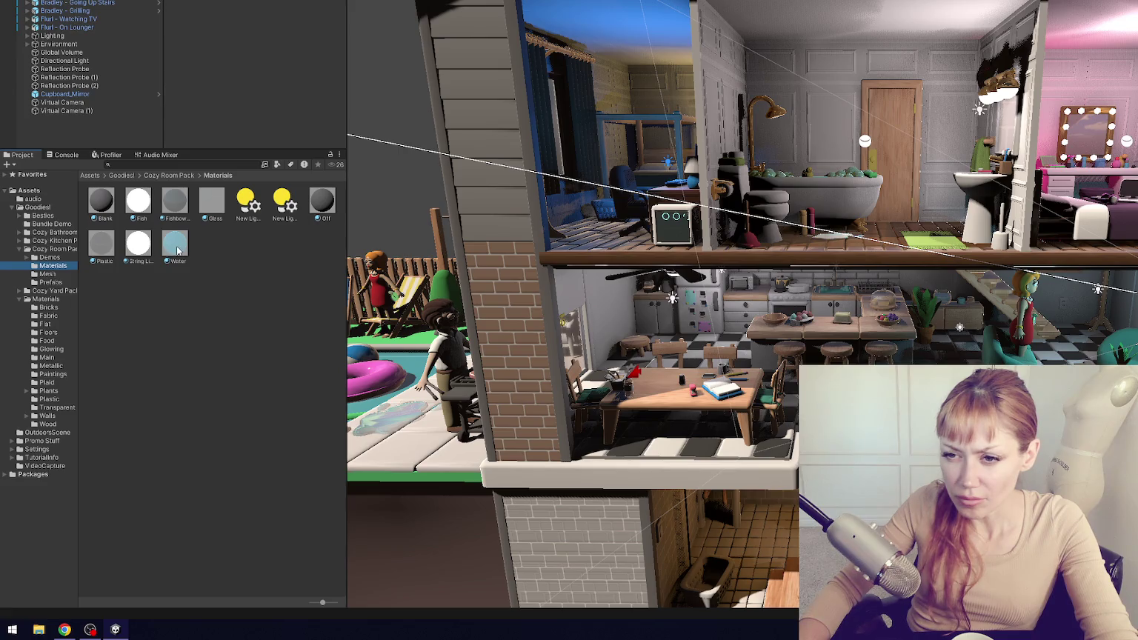
click(178, 251)
shift+click(99, 208)
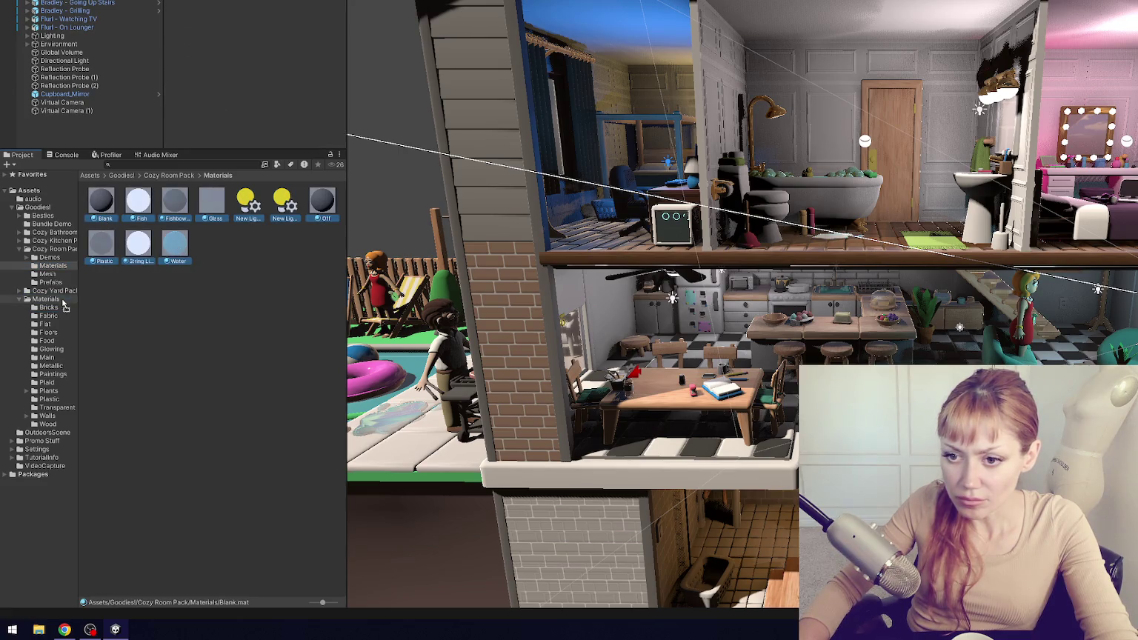
drag(64, 303, 64, 304)
- Delete the emptied Cozy Room Pack Materials folder and confirm
click(53, 265)
key(Delete)
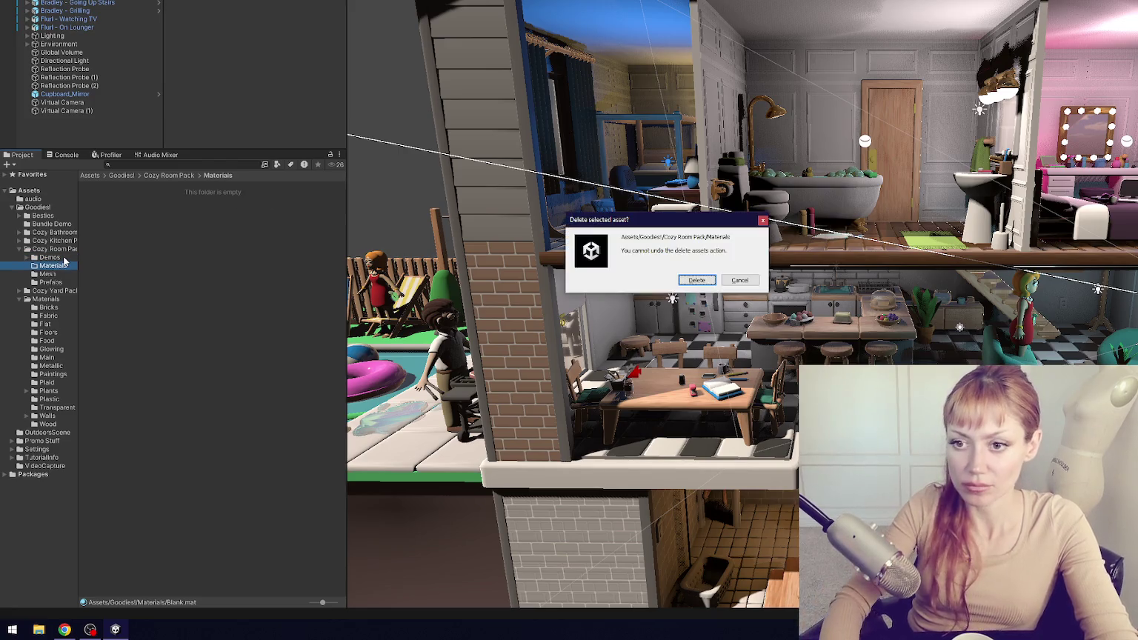
key(Return)
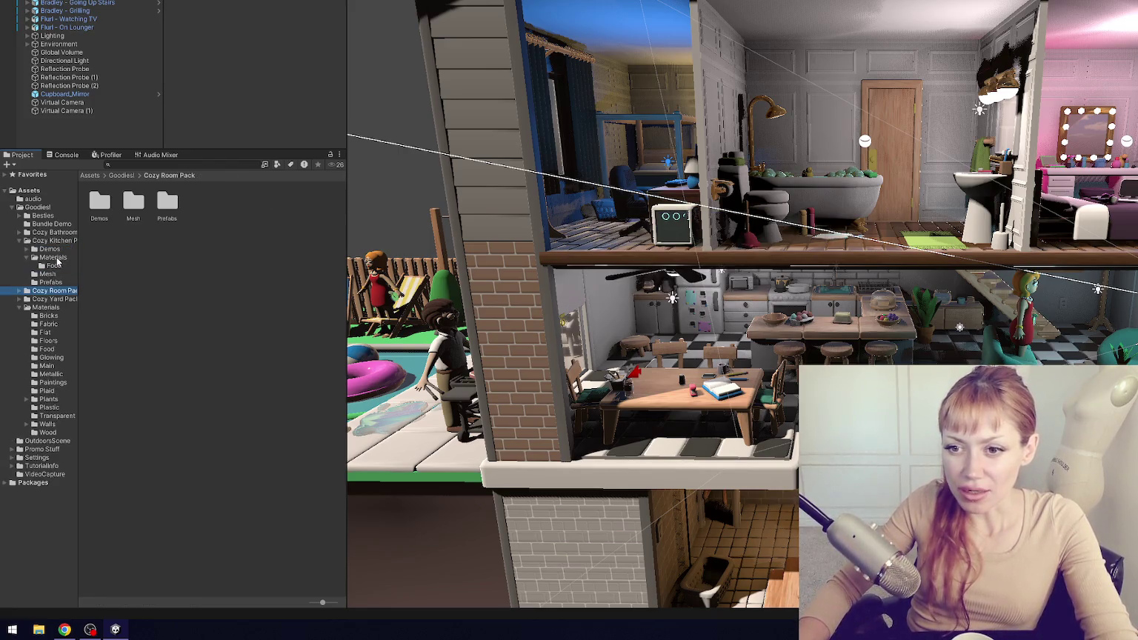
- Check the kitchen Food folder against Goodies' Food, then delete the Cozy Kitchen Pack's empty Materials folder
click(56, 258)
click(58, 264)
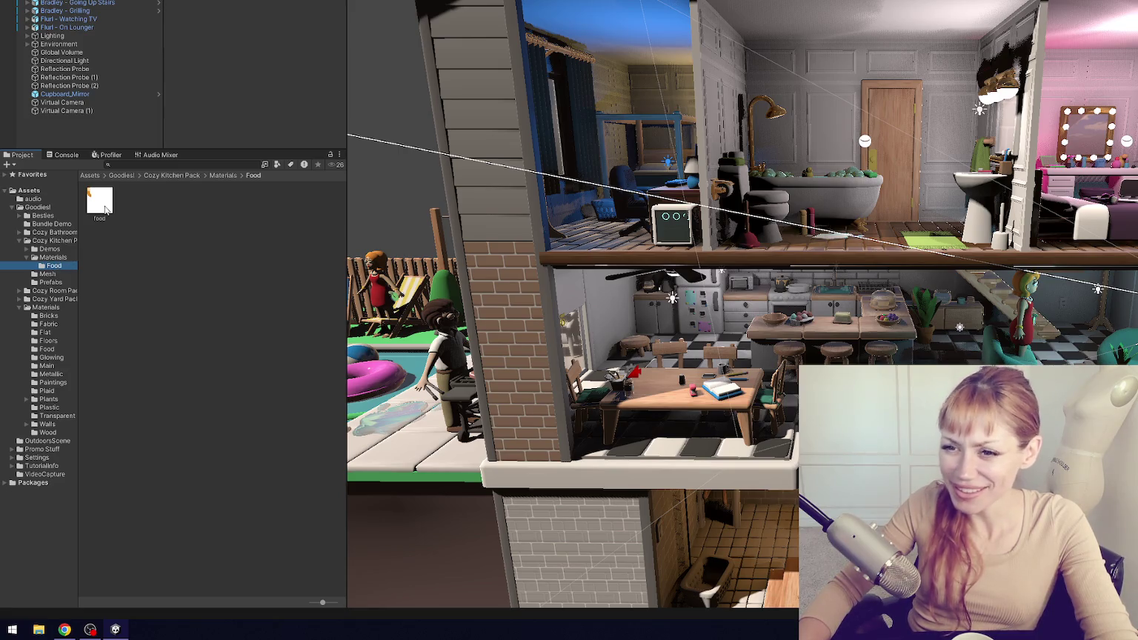
click(59, 350)
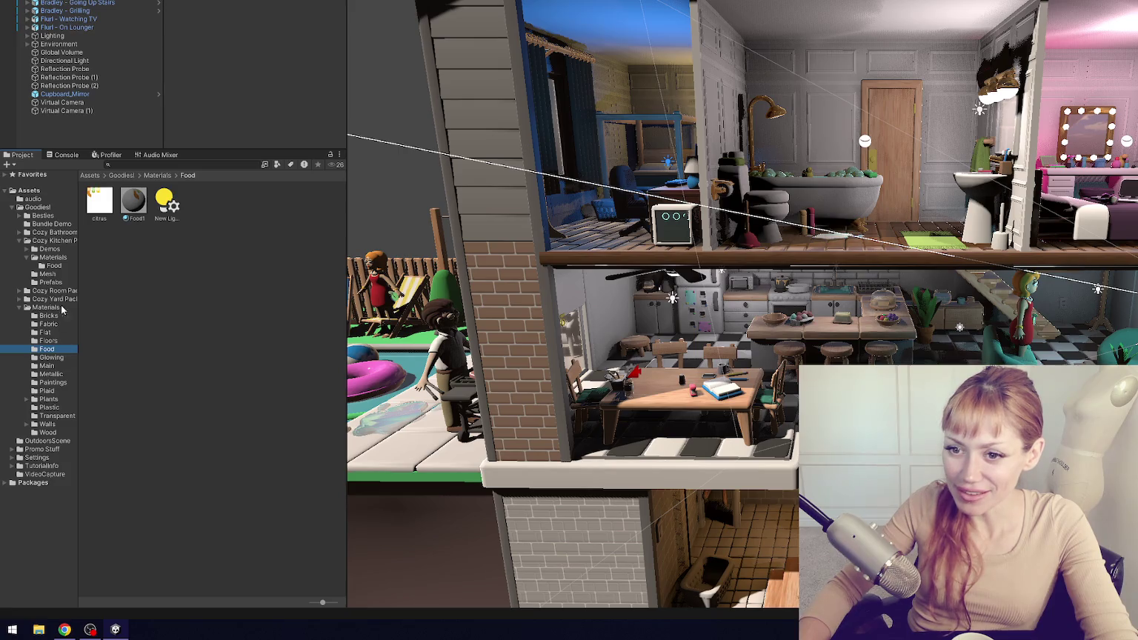
click(57, 266)
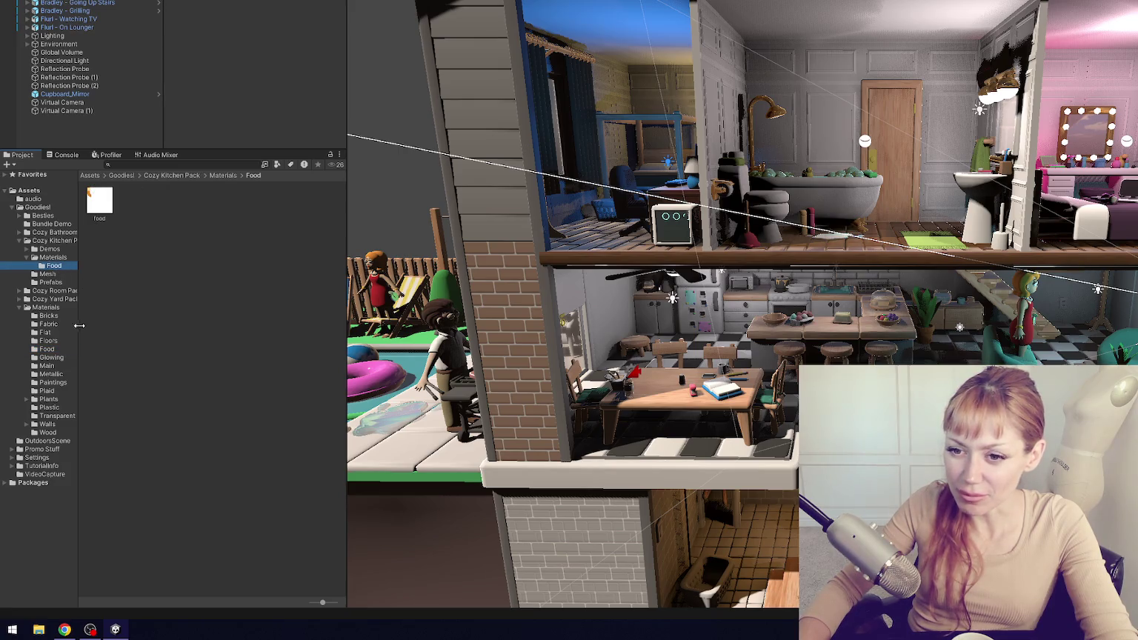
click(64, 257)
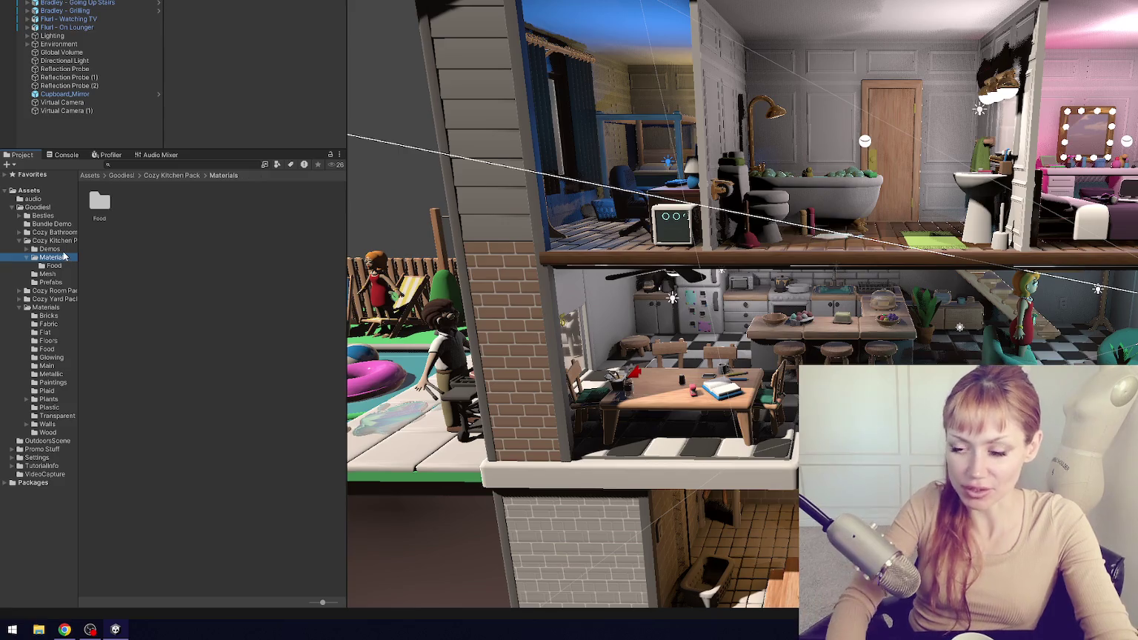
key(Left)
key(Left)
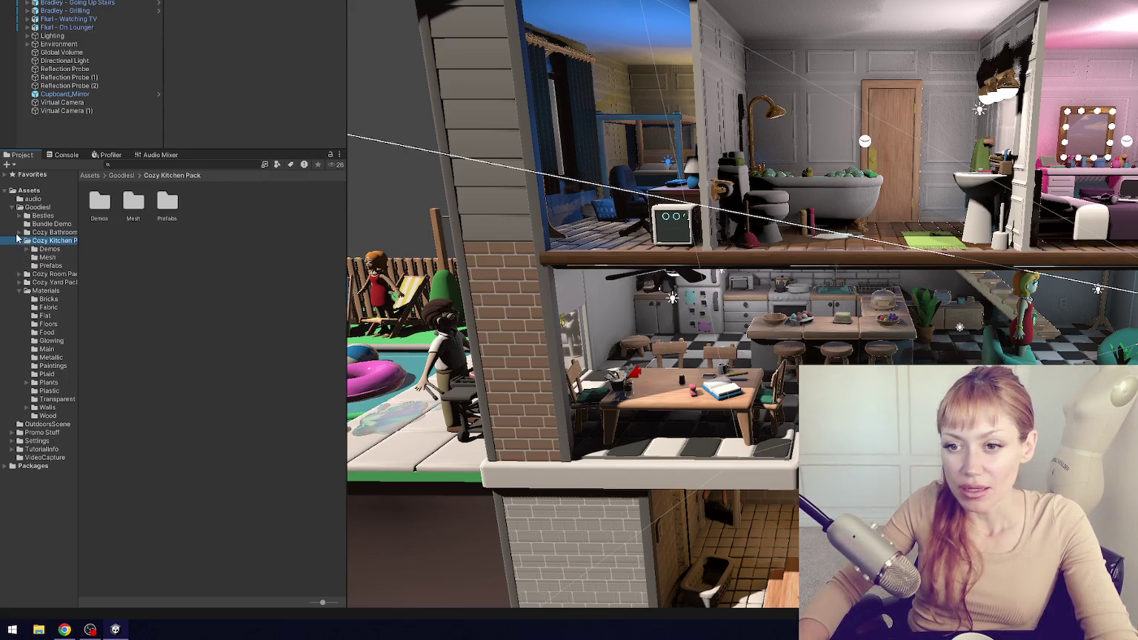
click(18, 240)
click(18, 231)
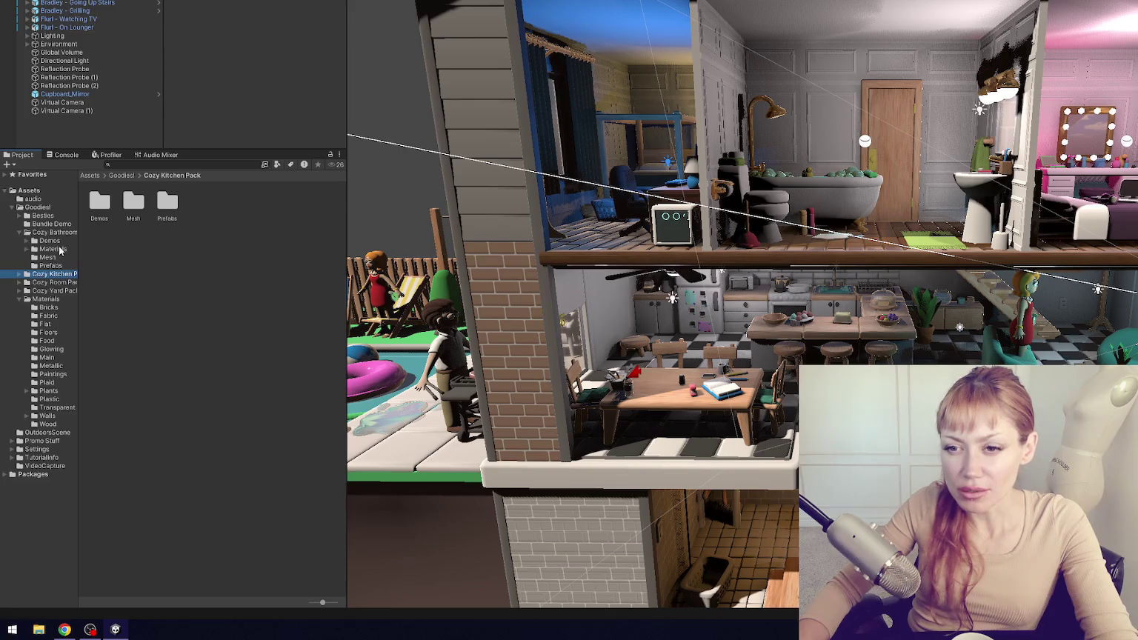
- Compare the bathroom pack's materials with Goodies' shared Fabric folder and open the pack's Fabric folder
click(59, 249)
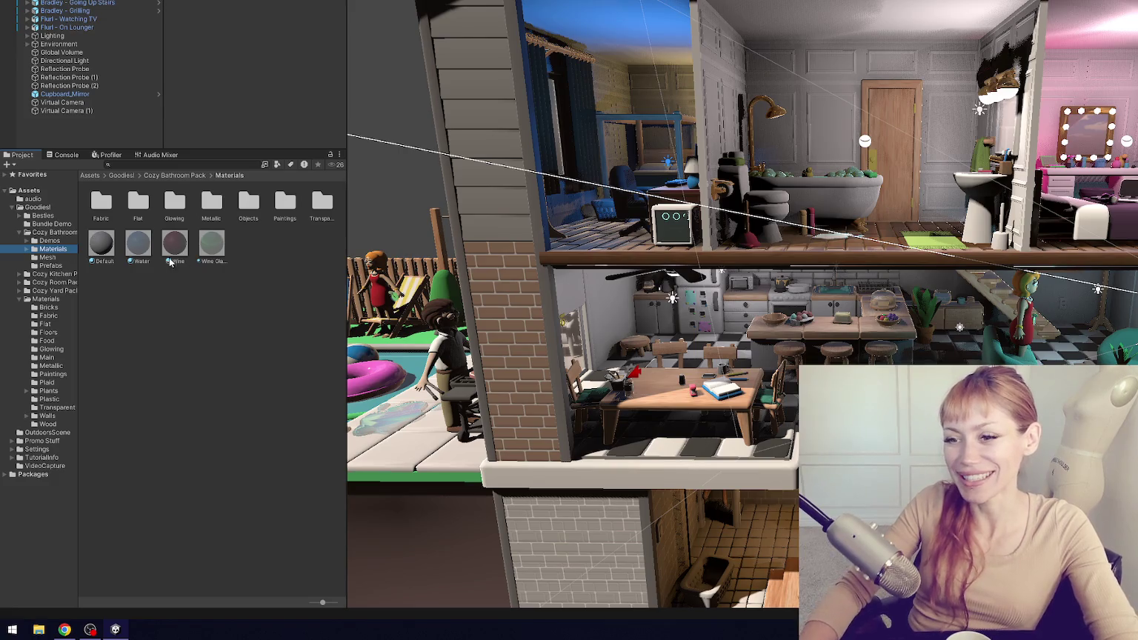
click(52, 299)
click(52, 249)
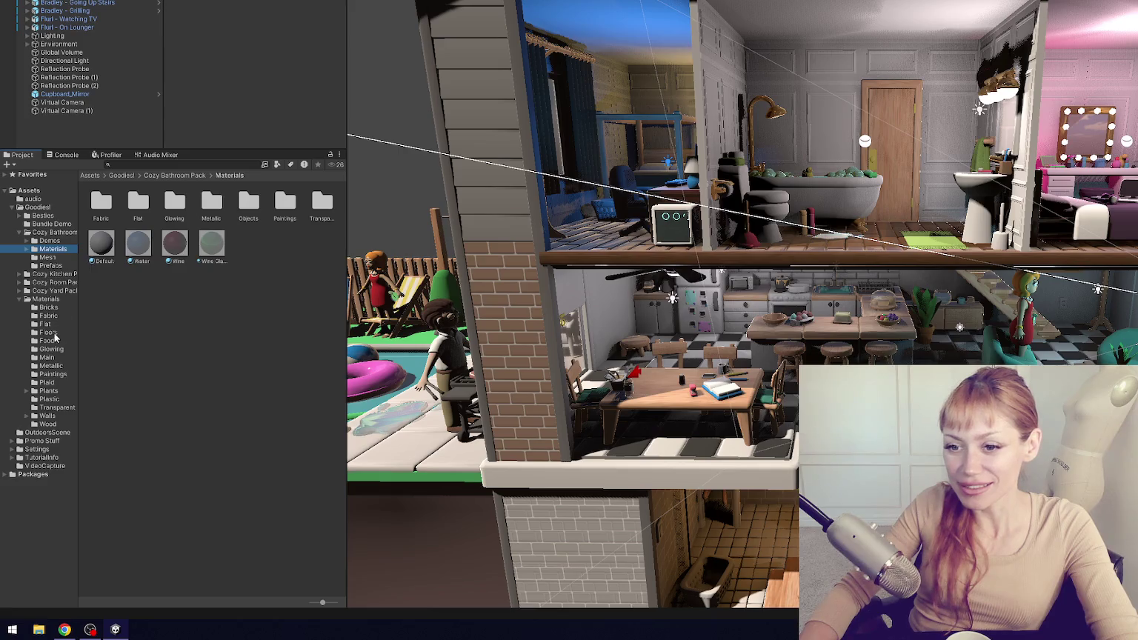
click(48, 315)
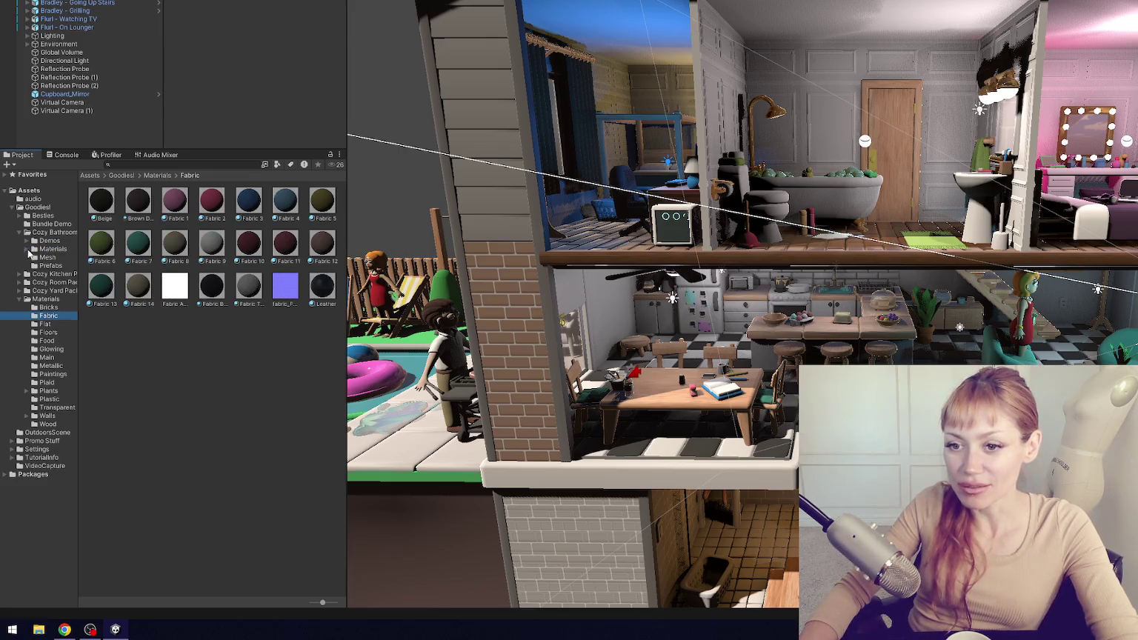
click(27, 250)
click(60, 257)
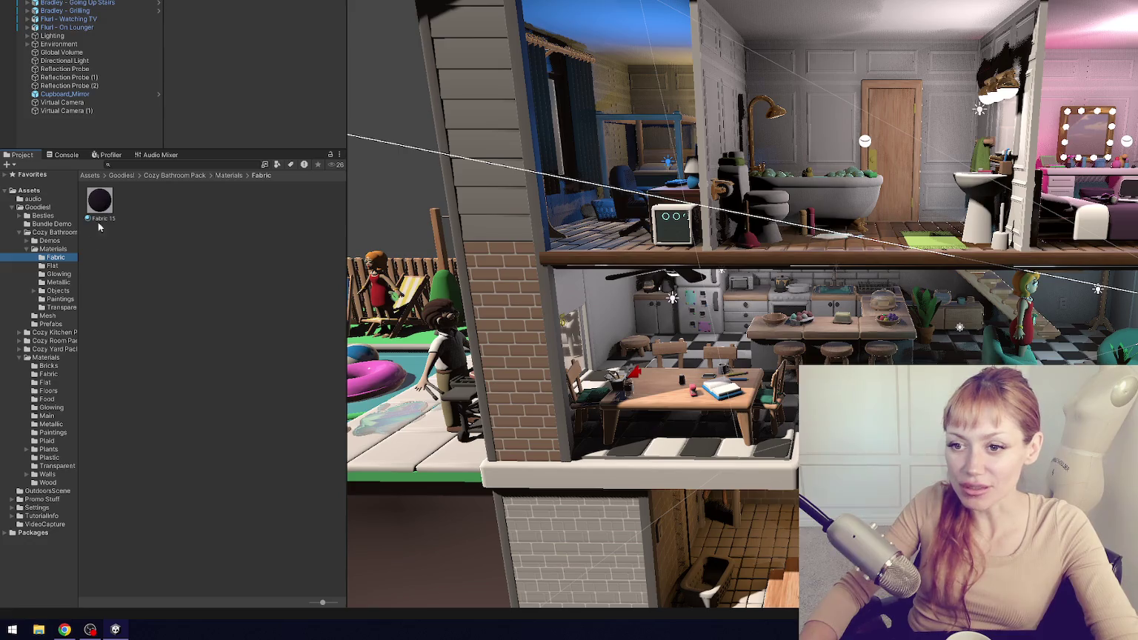
- Rename Fabric 15 to Puce and move it into Goodies!/Materials/Fabric
click(103, 206)
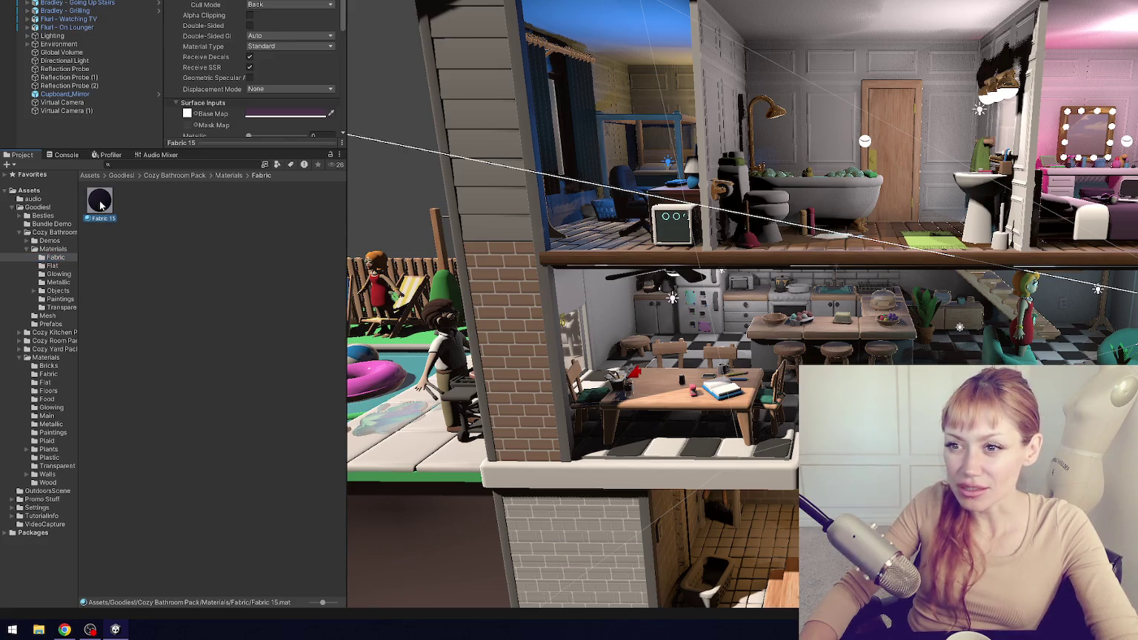
click(103, 219)
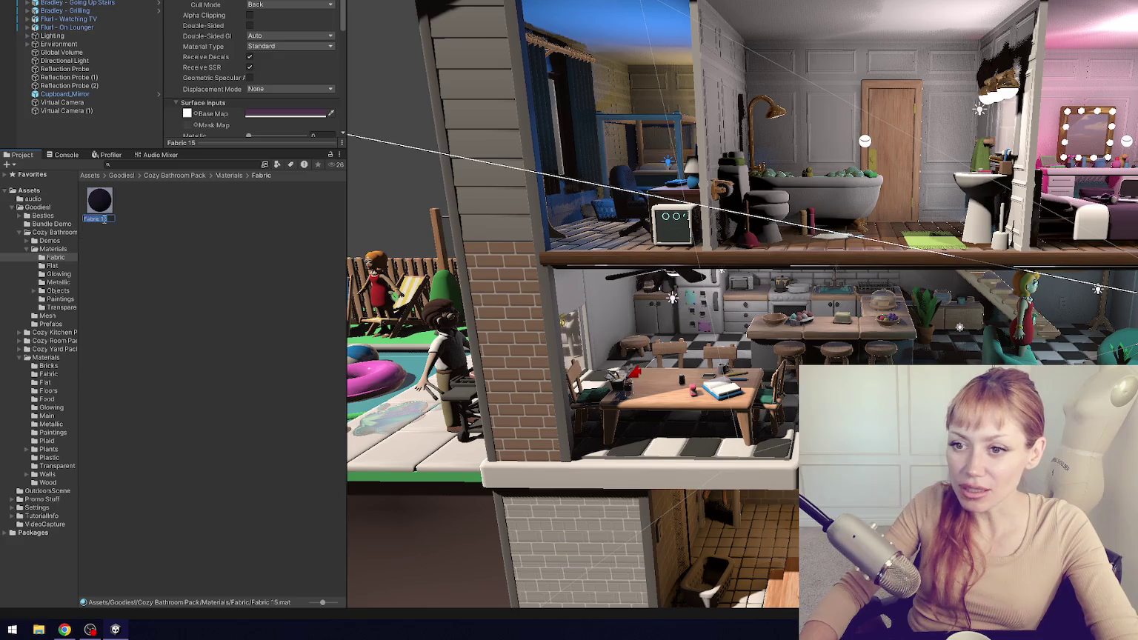
text(uce)
key(Return)
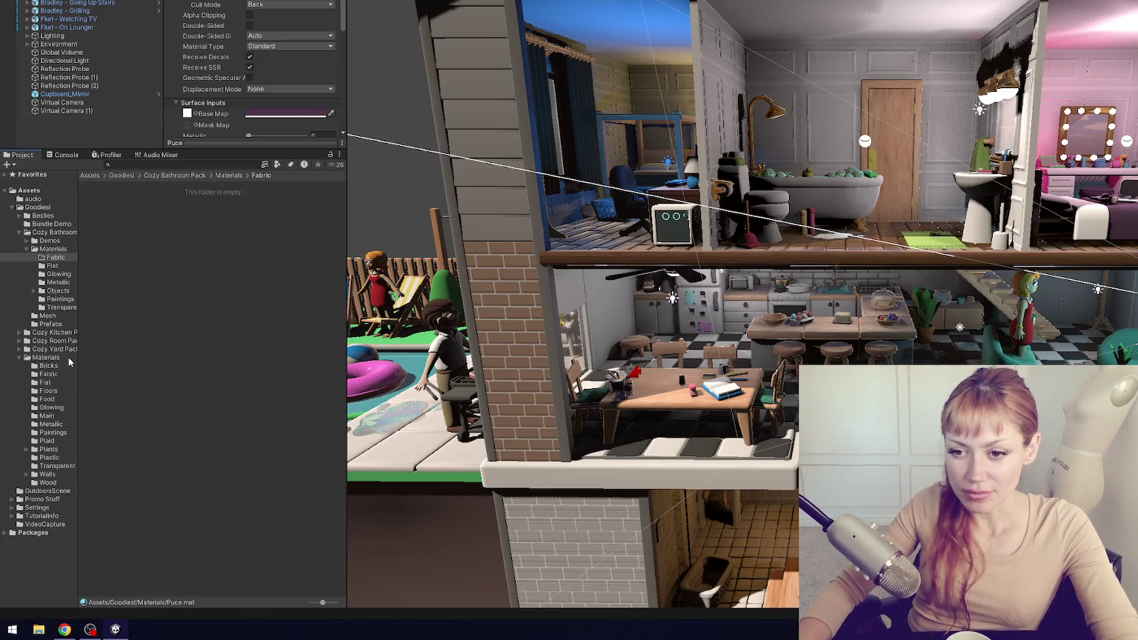
mouse_move(102, 205)
mouse_down()
mouse_move(85, 376)
mouse_move(66, 377)
mouse_up()
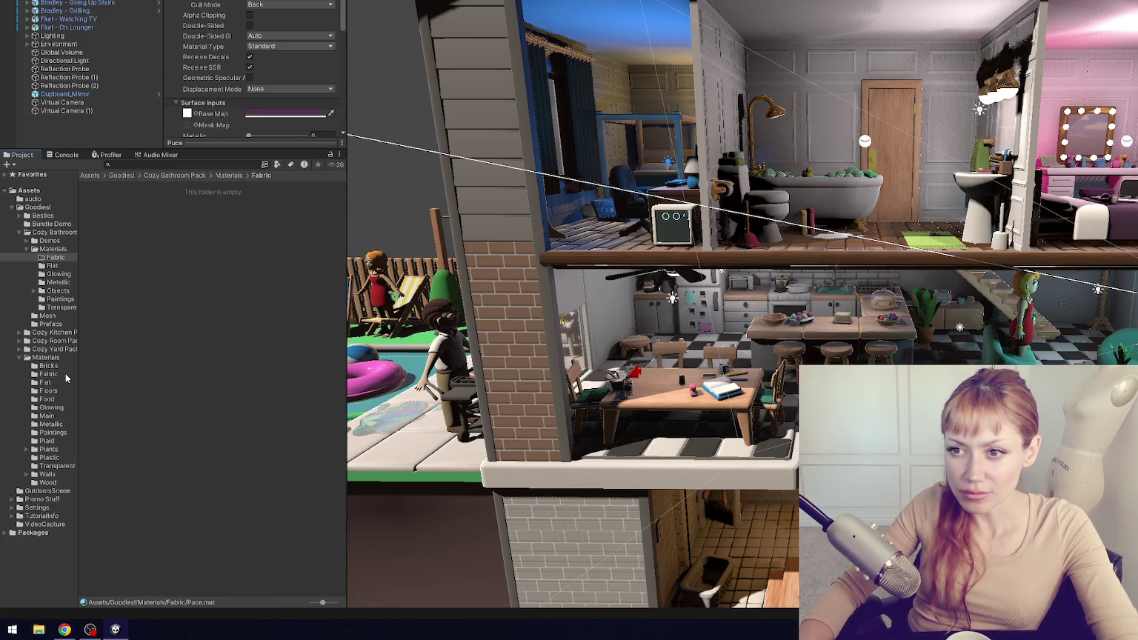
click(54, 265)
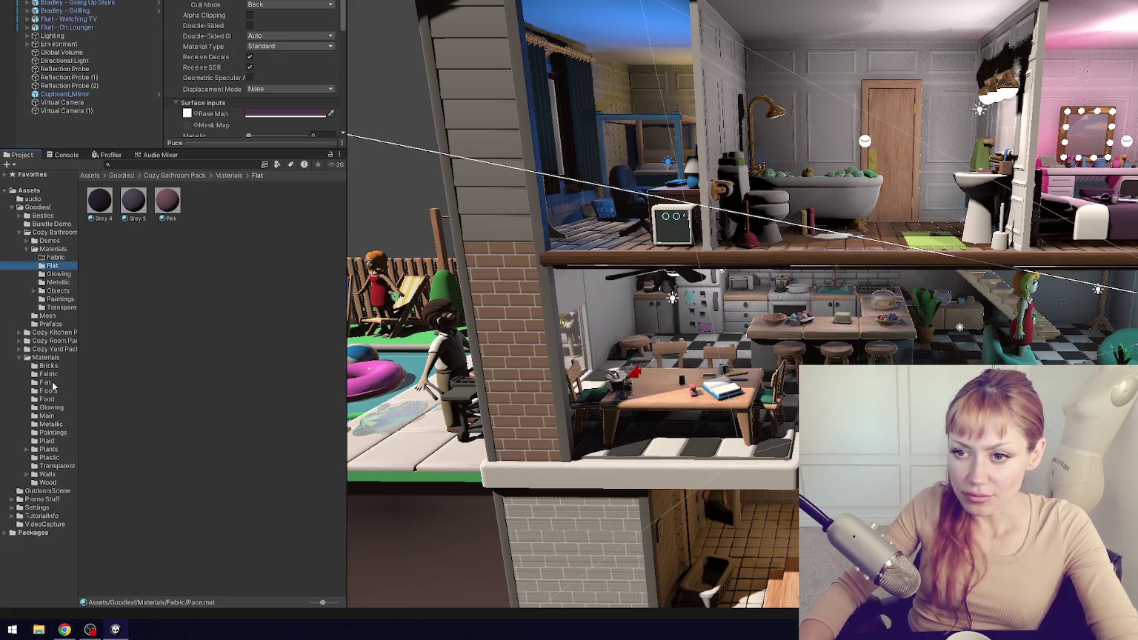
- Delete the bathroom pack's duplicate Flat folder after comparing it with the shared Flat folder
click(46, 382)
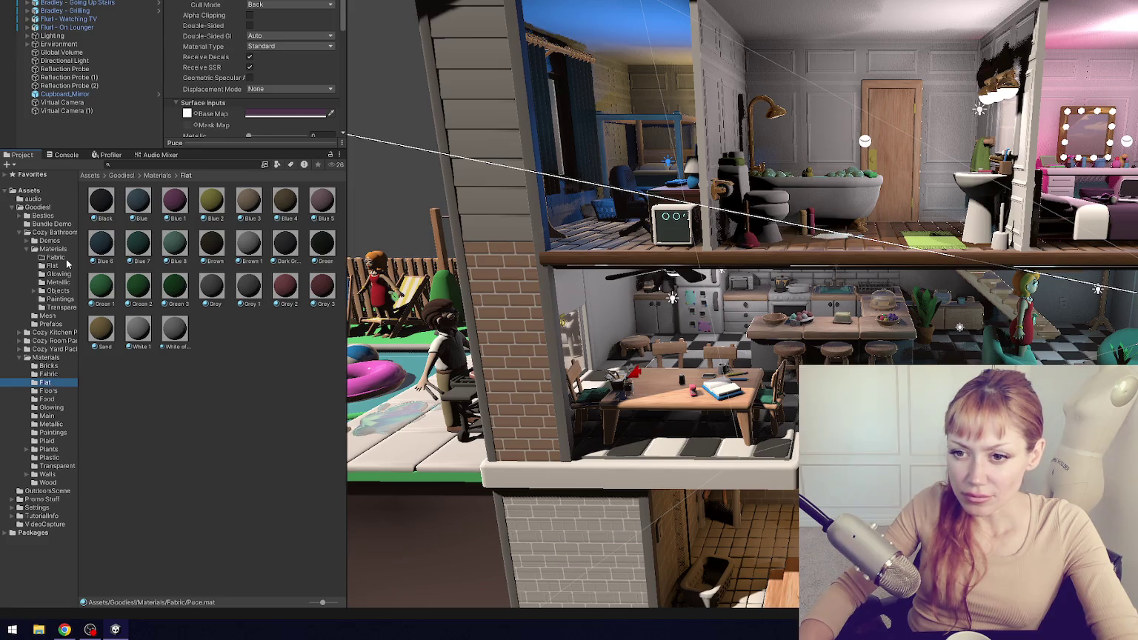
click(54, 265)
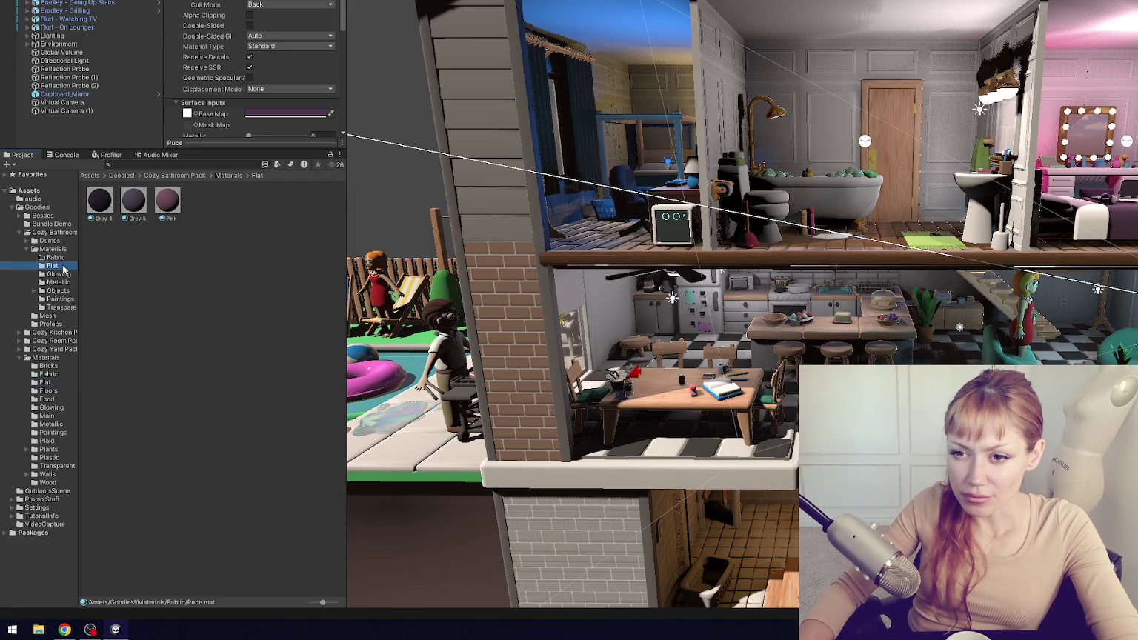
scroll(605, 310, down, 3)
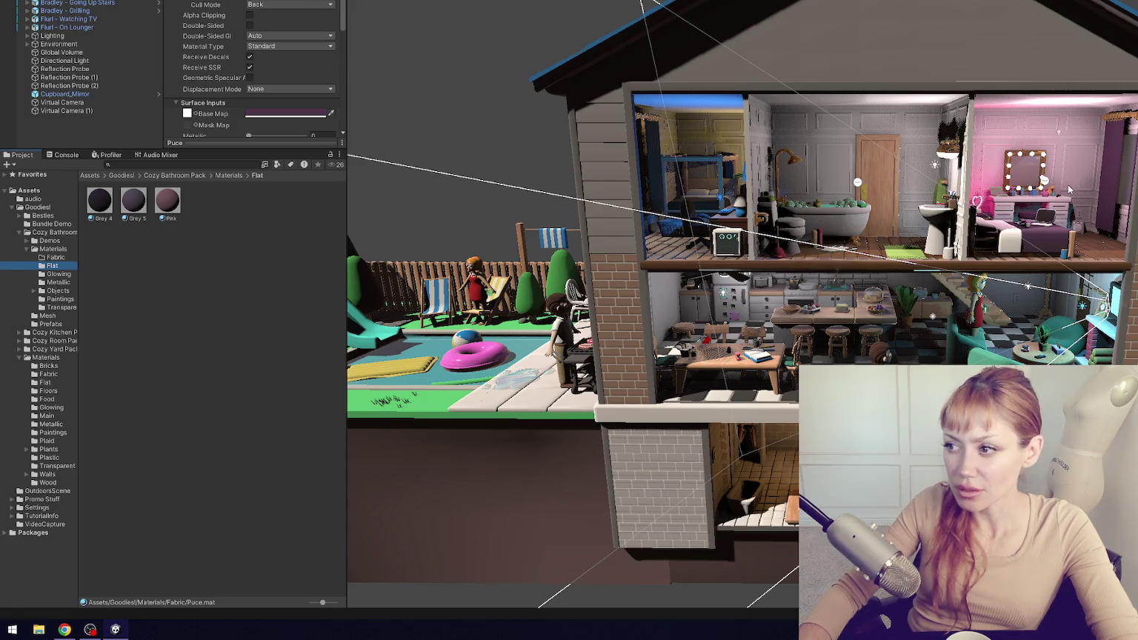
key(Delete)
key(Return)
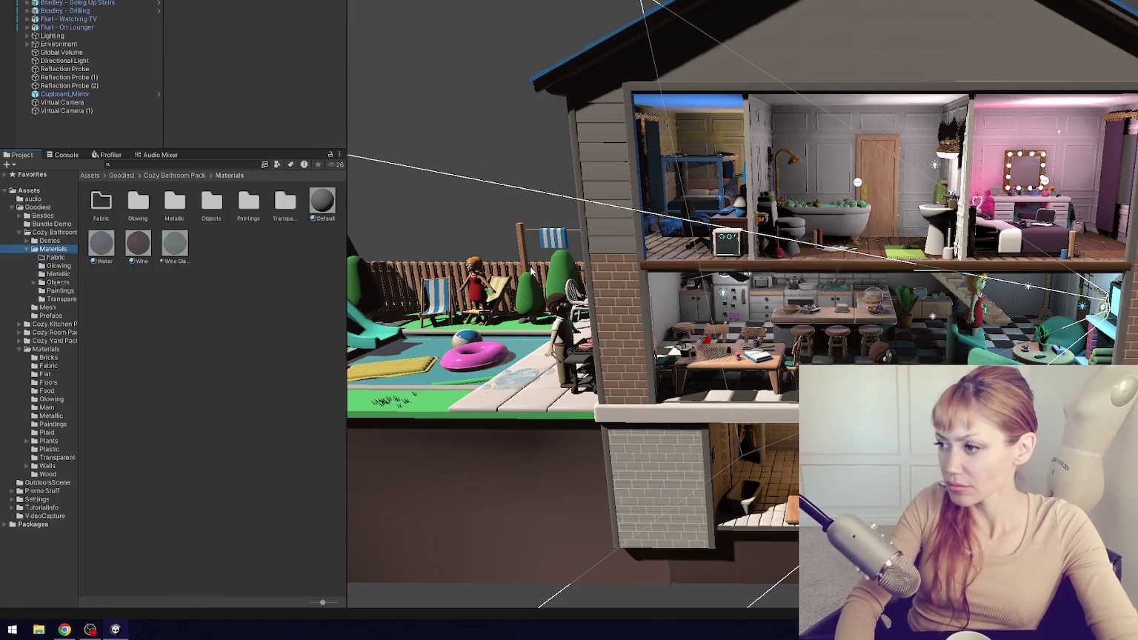
- Scroll through the Cozy Bathroom Pack's Prefabs folder to review its prefabs
click(58, 257)
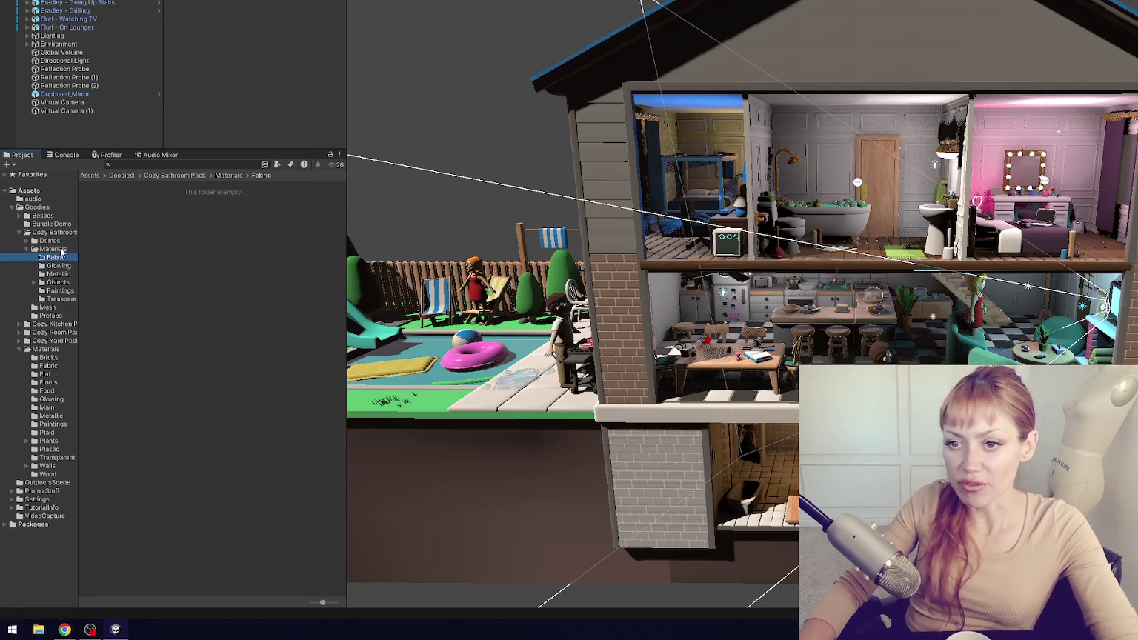
click(49, 315)
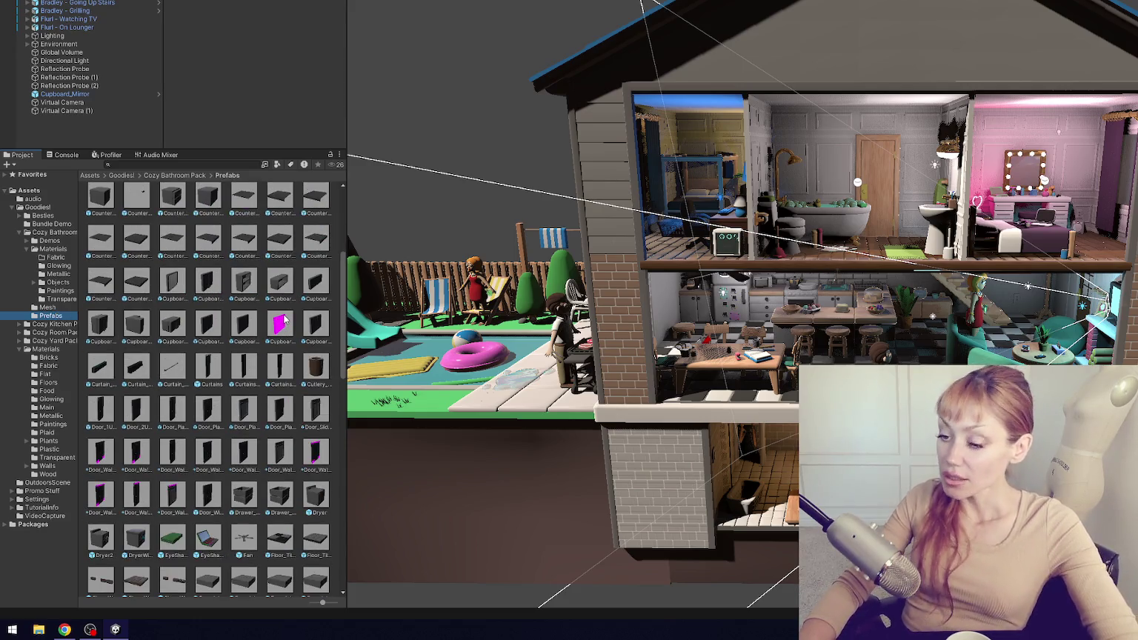
scroll(280, 319, down, 10)
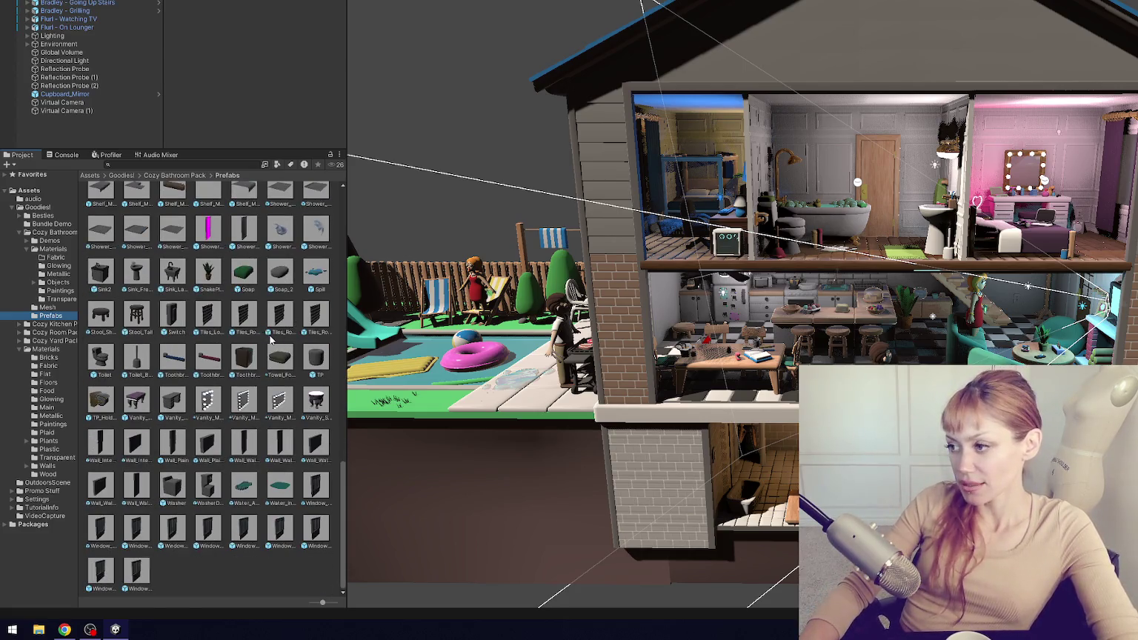
scroll(267, 274, up, 15)
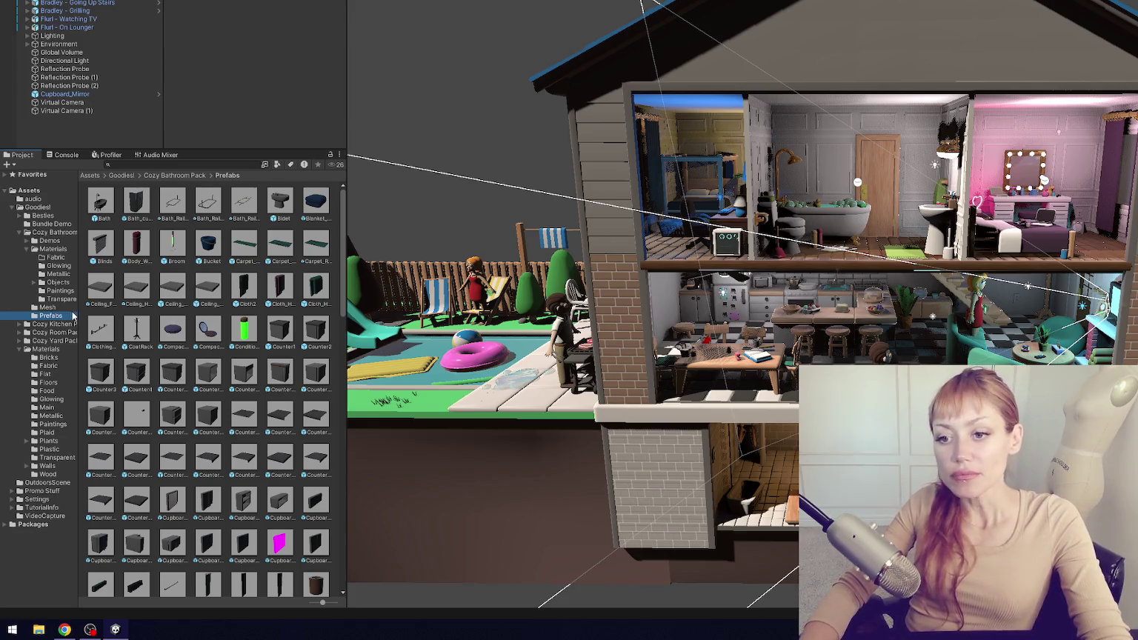
click(53, 249)
- Delete the bathroom pack's empty Fabric folder
click(60, 257)
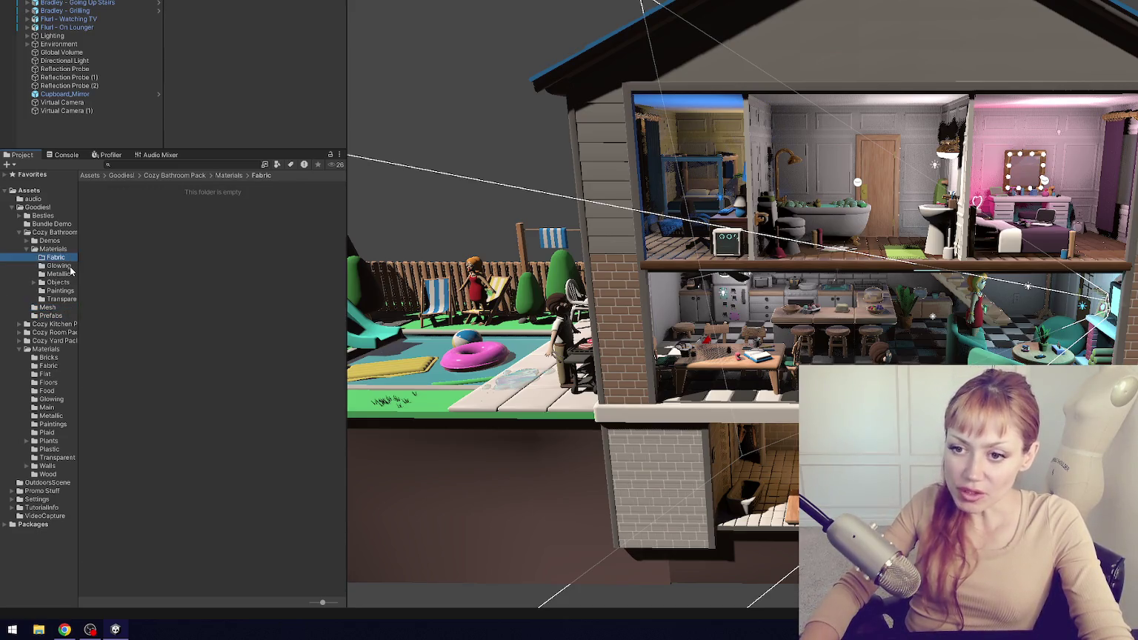
key(Delete)
key(Return)
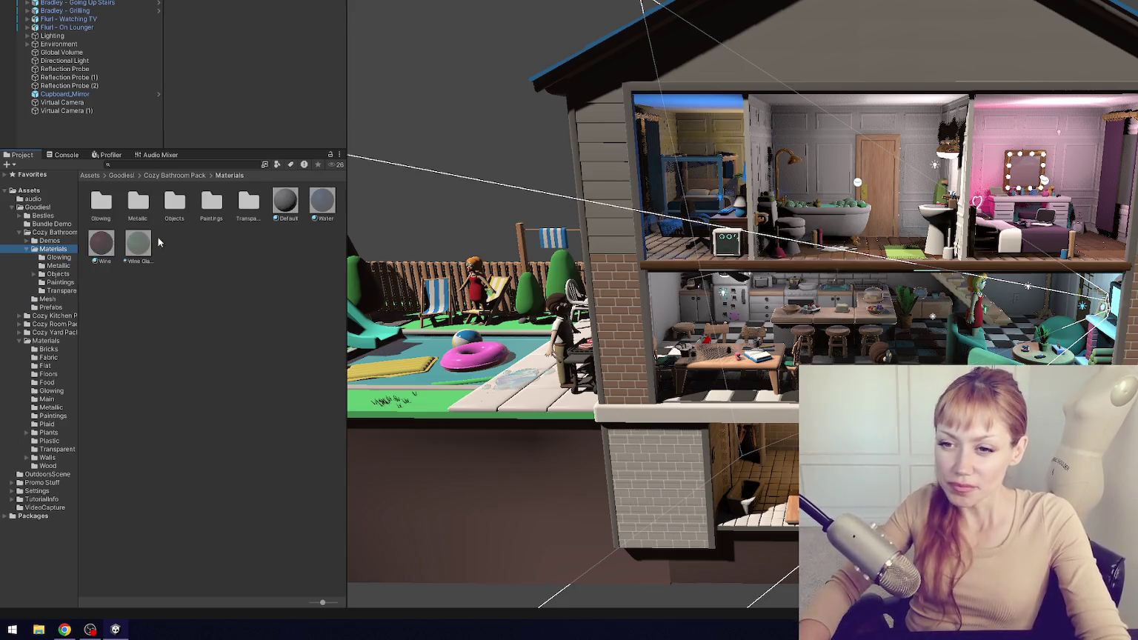
- Compare the bathroom Glowing materials with the shared Glowing folder and select its three Glass materials
click(60, 257)
click(55, 391)
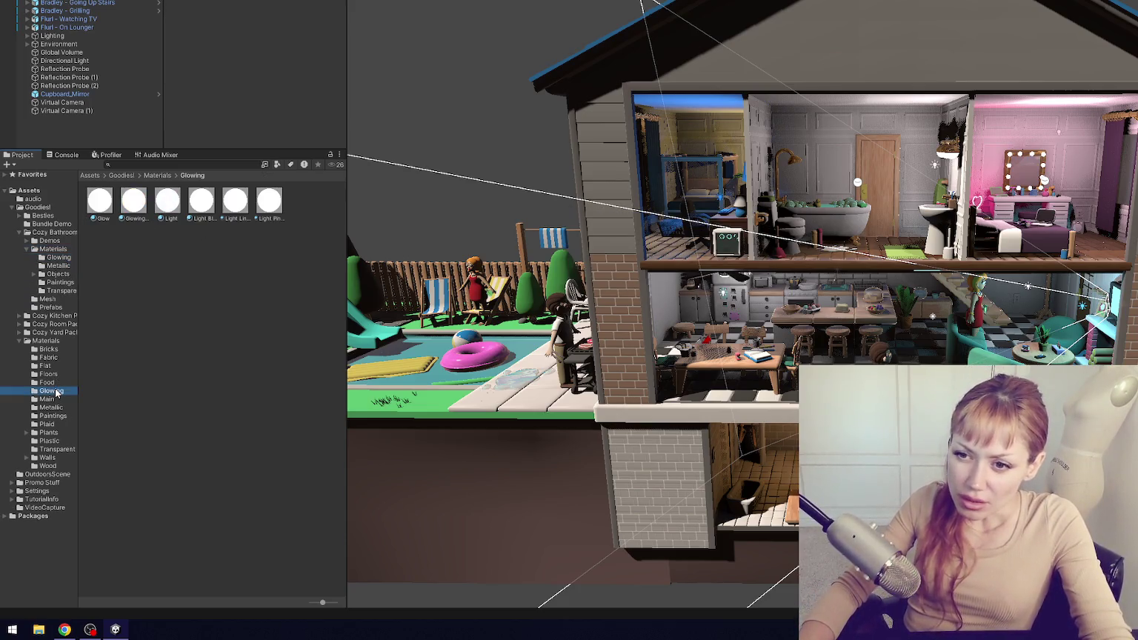
click(62, 258)
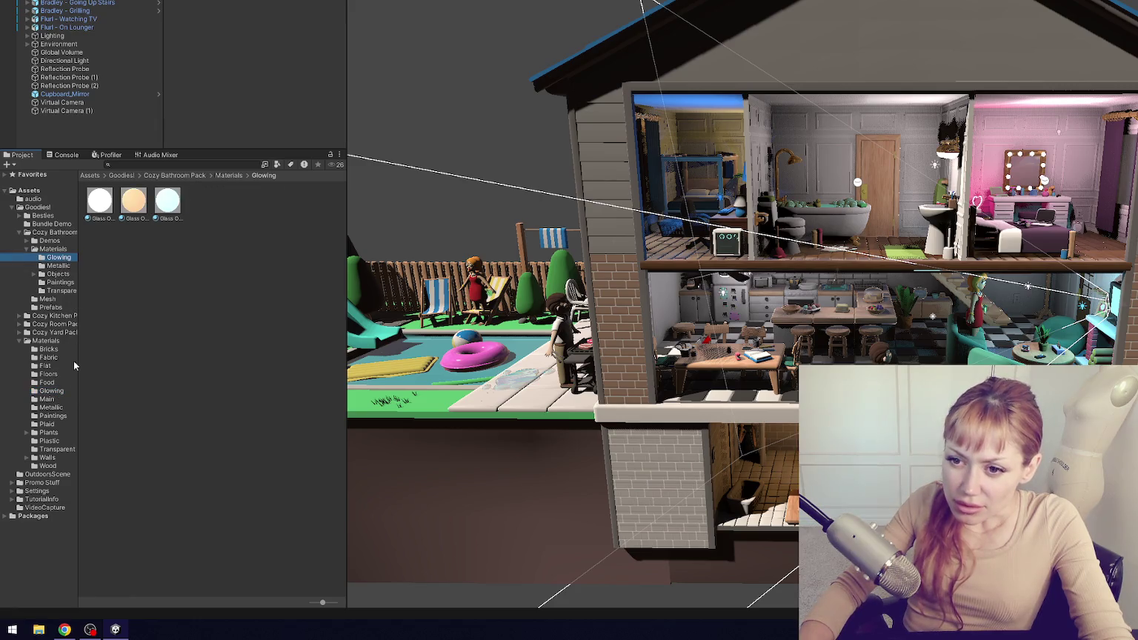
click(52, 390)
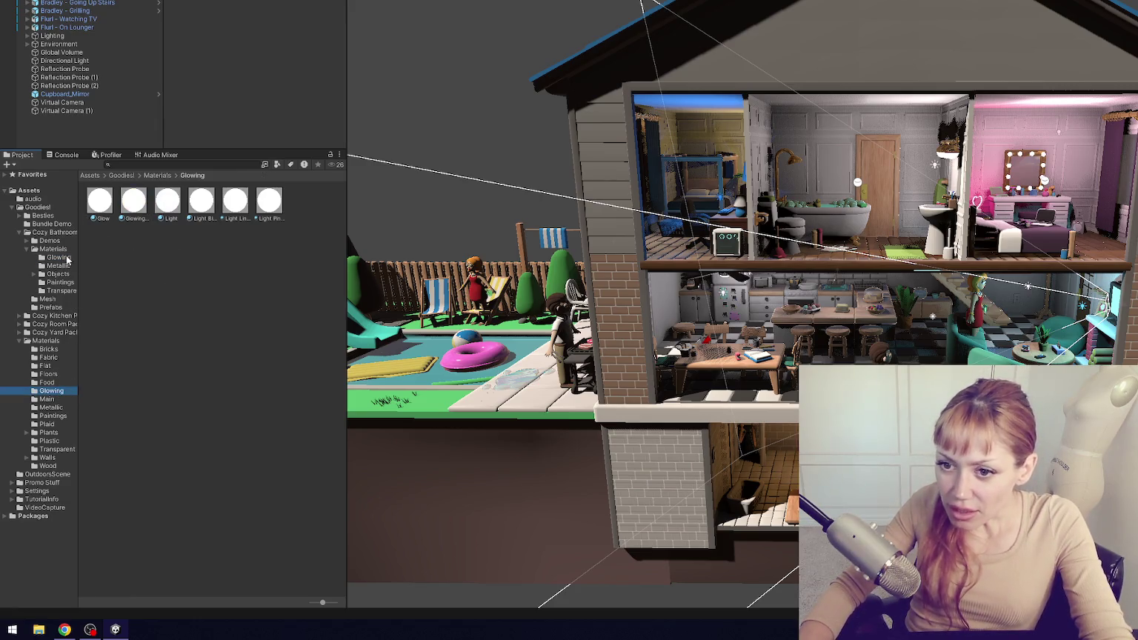
click(65, 258)
click(66, 392)
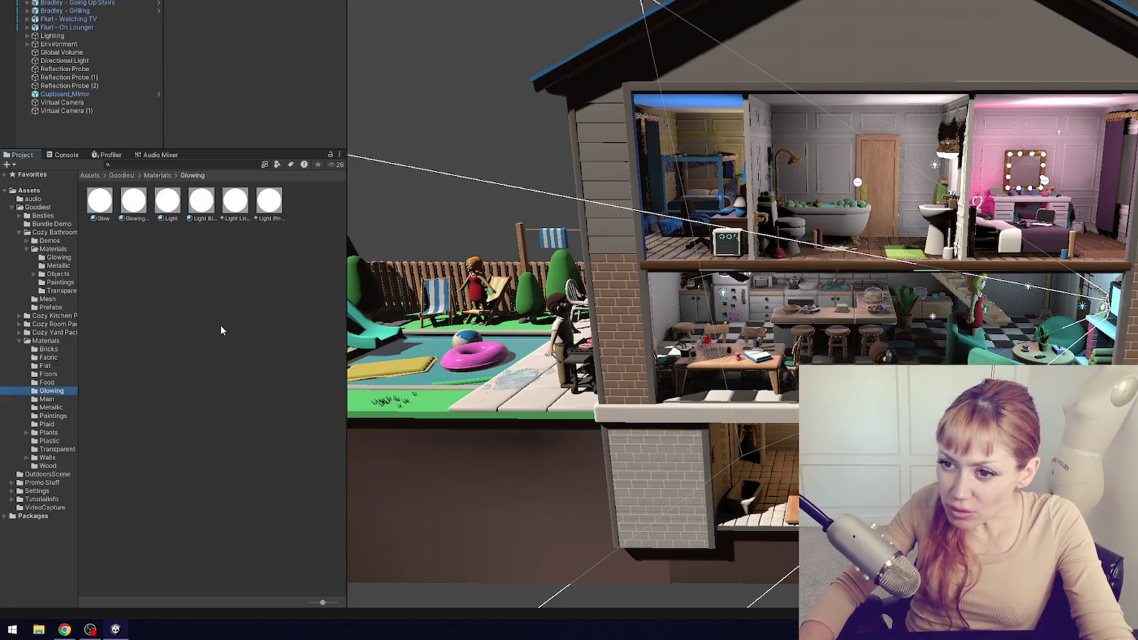
click(61, 258)
click(91, 215)
key(ctrl+a)
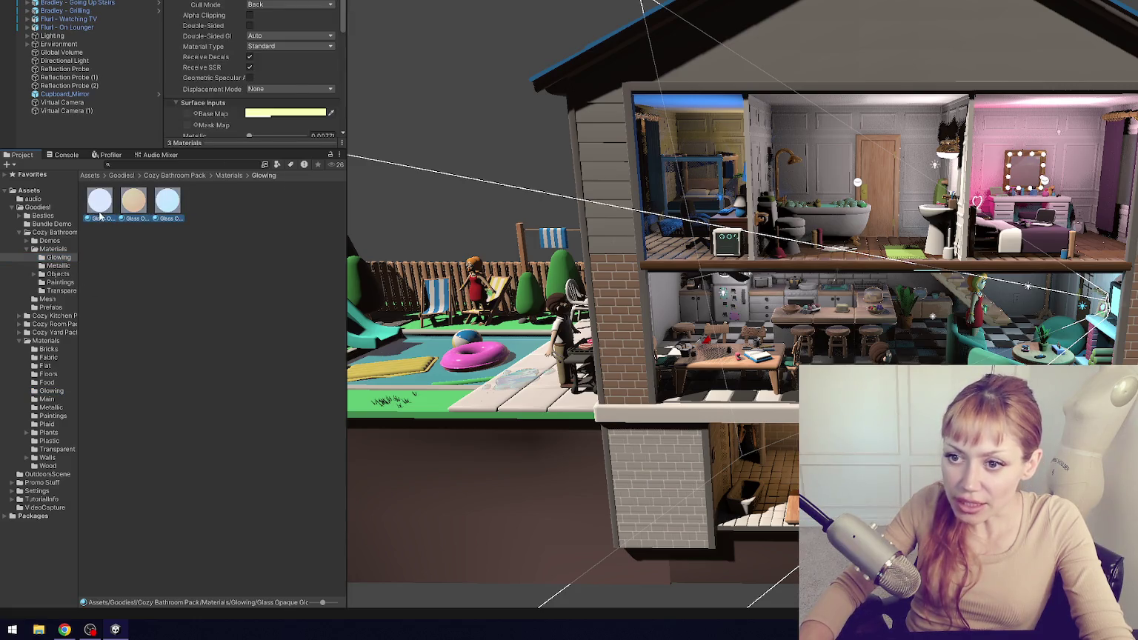
- Move Silver and Green Tiles into Goodies!/Materials/Metallic, skipping the conflicting Silver
click(58, 265)
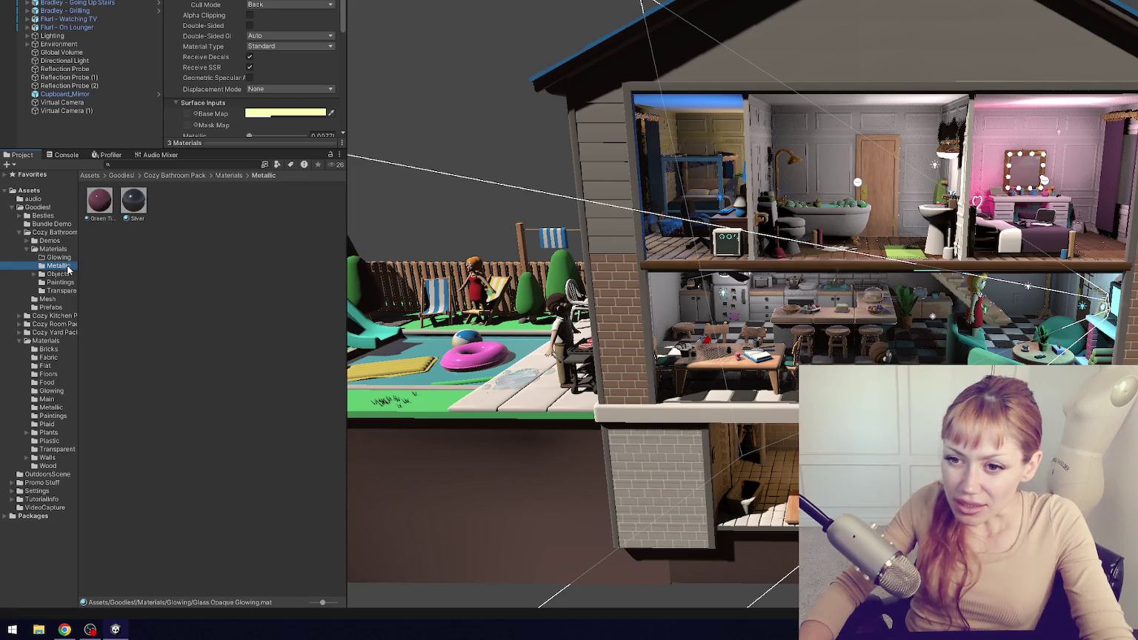
click(99, 215)
key(ctrl+a)
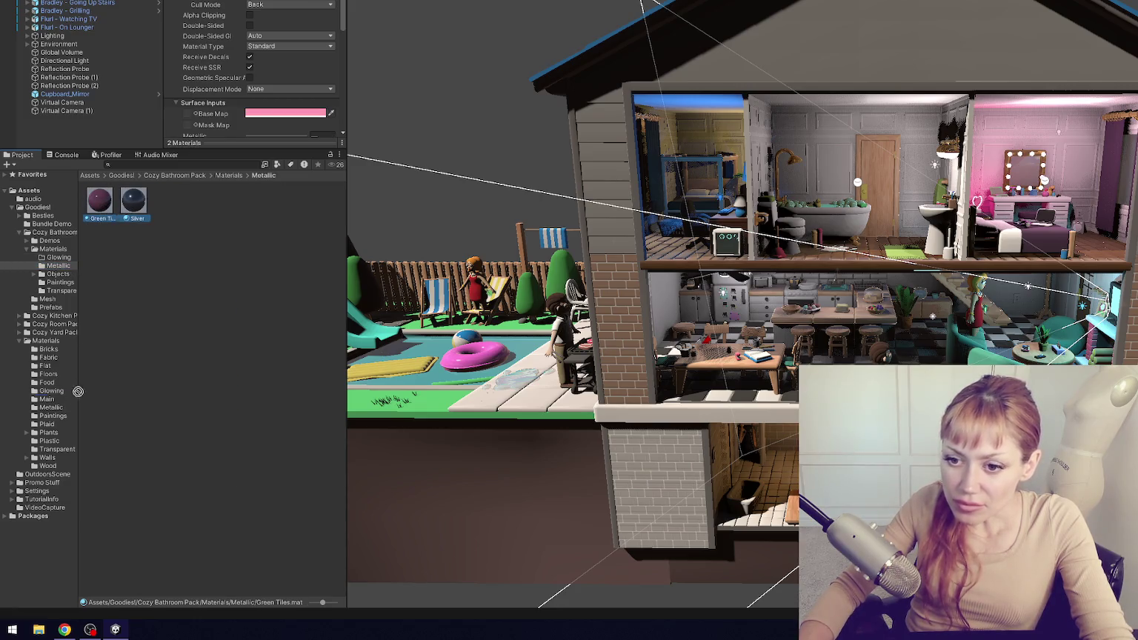
drag(65, 412, 64, 411)
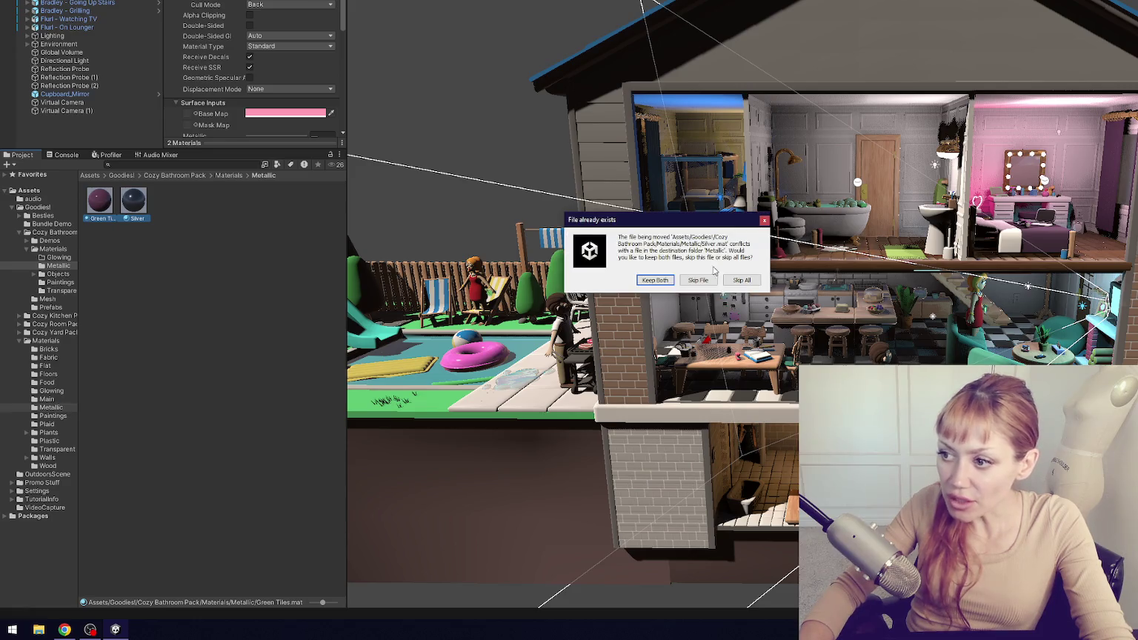
click(710, 283)
- Delete the bathroom pack's emptied Glowing and Metallic folders
click(58, 257)
ctrl+click(63, 266)
key(Delete)
key(Return)
- Move the bathroom pack's Objects folder into Goodies!/Materials
click(58, 257)
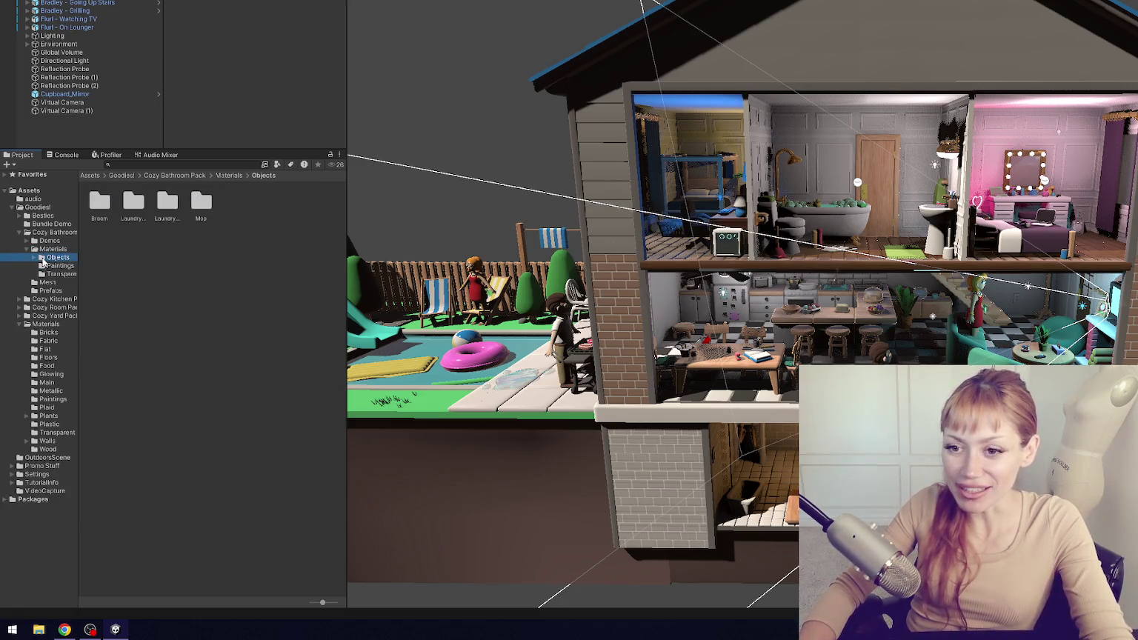
click(35, 257)
click(59, 266)
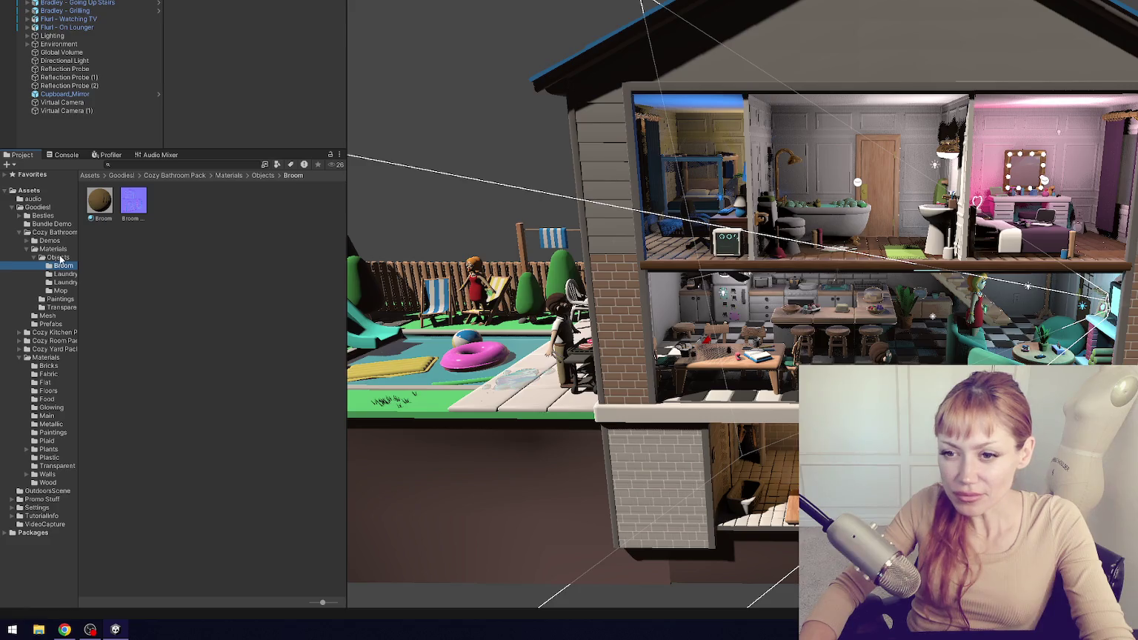
click(62, 258)
click(67, 249)
click(67, 257)
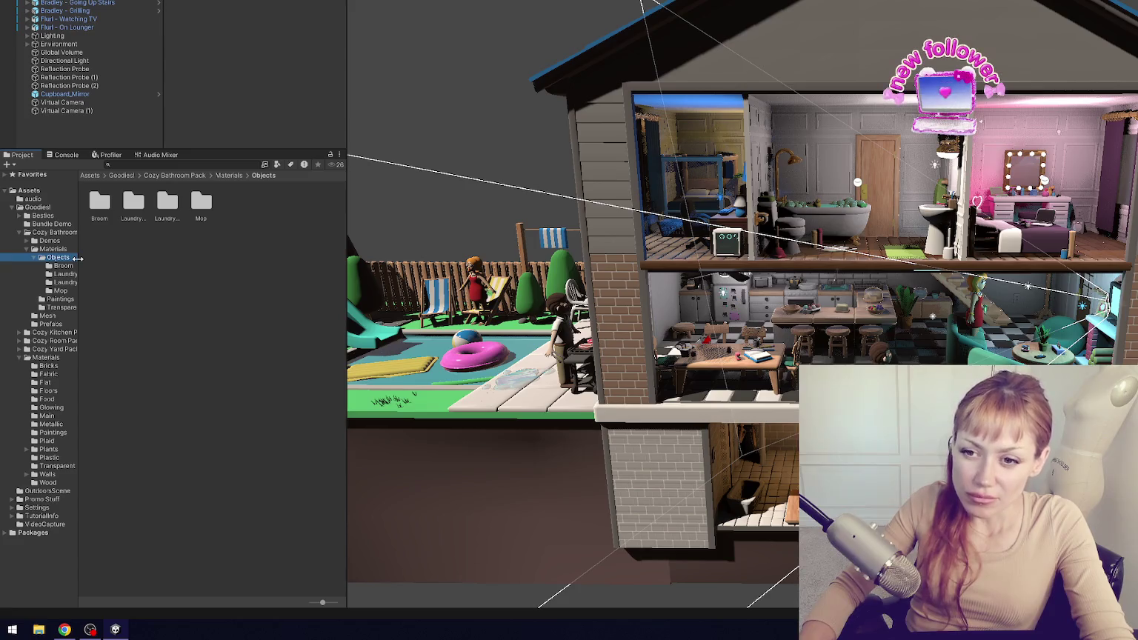
drag(65, 260, 53, 358)
click(27, 390)
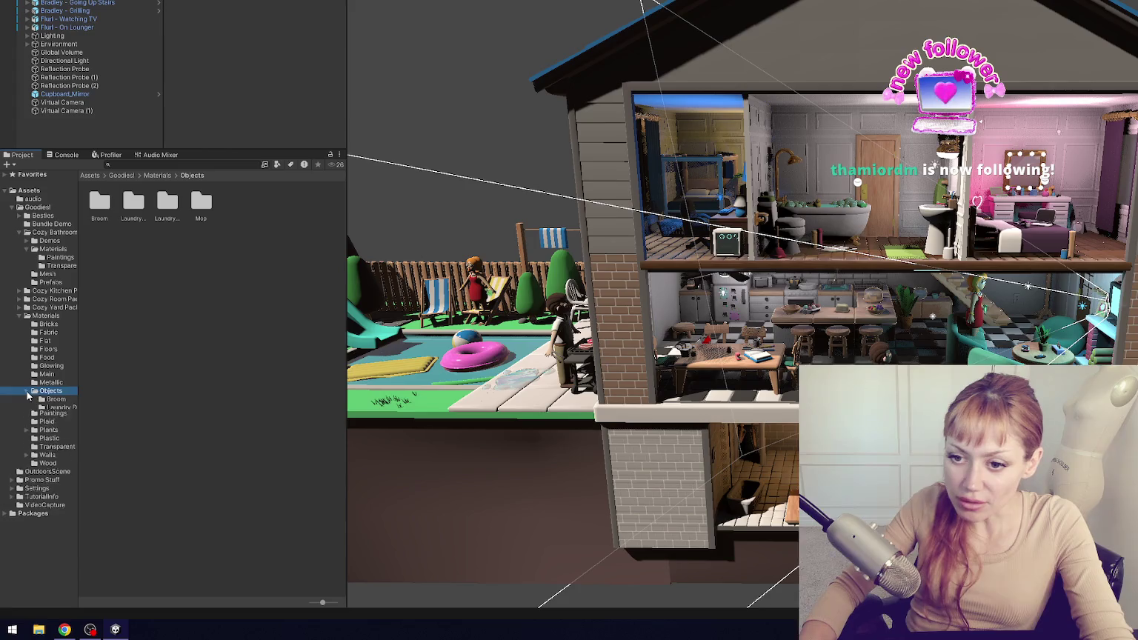
- Move the bathroom paintings into the shared Paintings folder, skipping ones that already exist
click(59, 257)
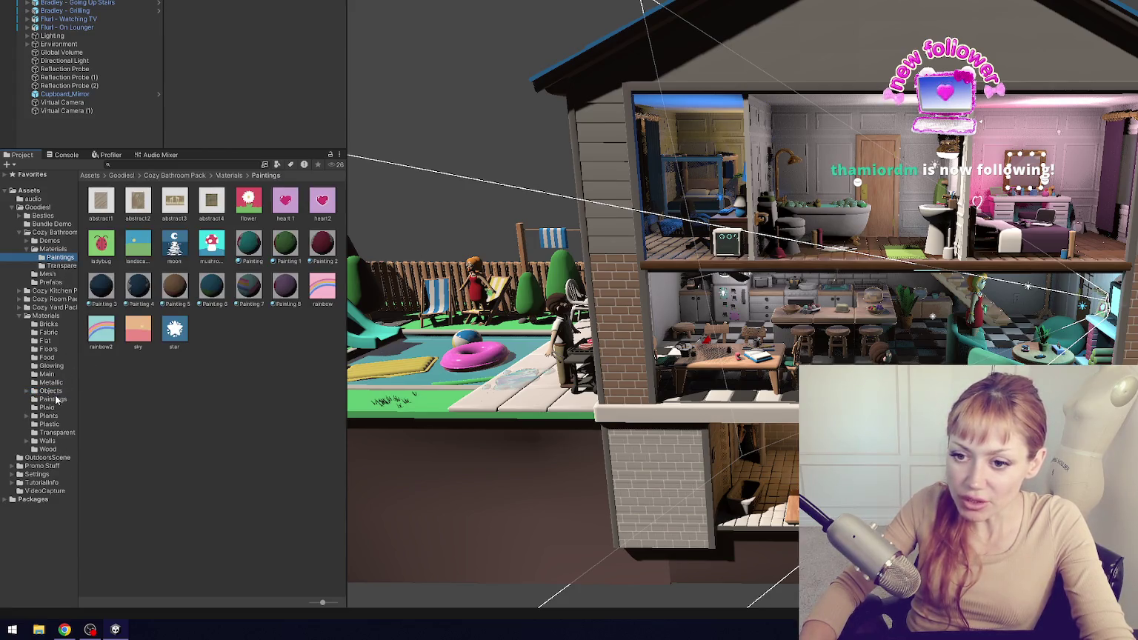
click(56, 399)
click(59, 257)
click(106, 210)
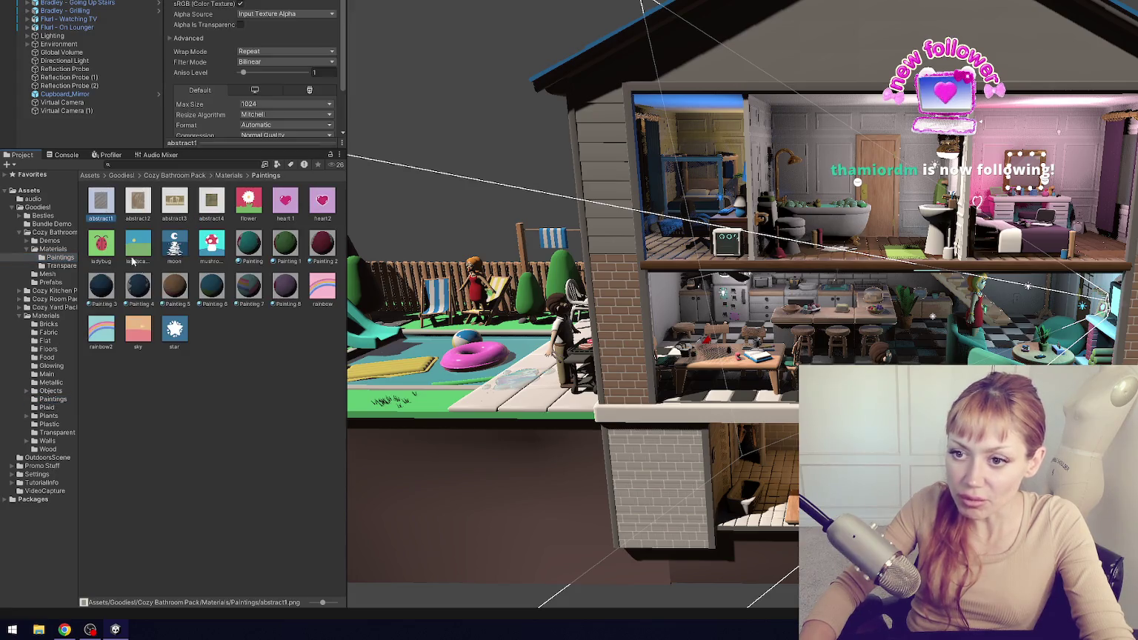
mouse_move(106, 210)
mouse_down()
mouse_move(107, 385)
mouse_move(71, 398)
mouse_up()
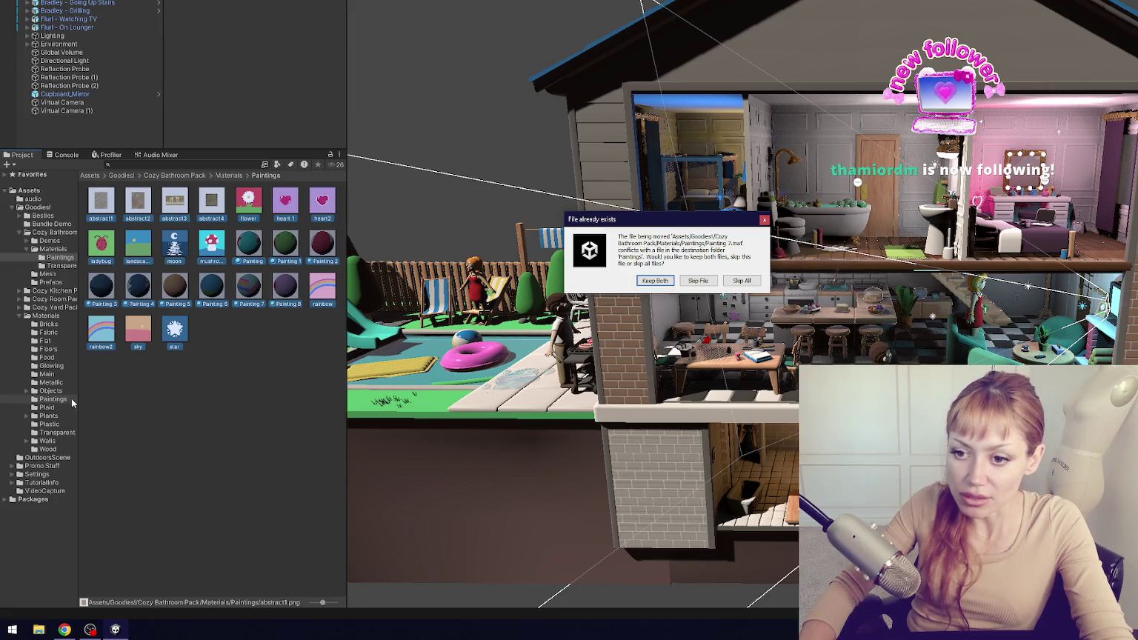
click(690, 281)
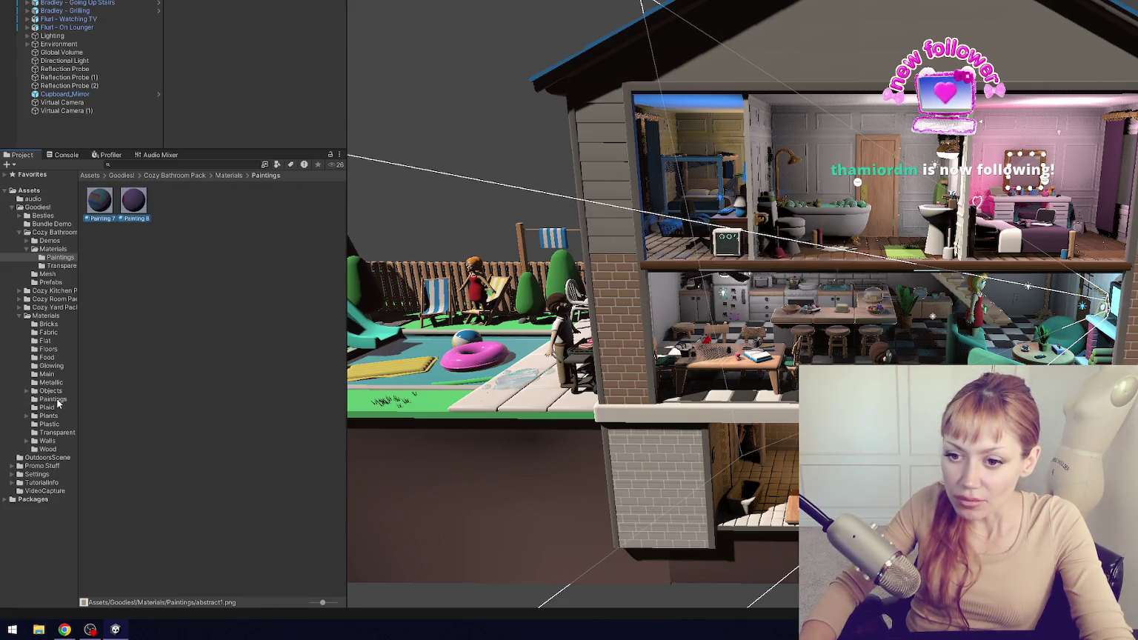
click(58, 400)
click(58, 258)
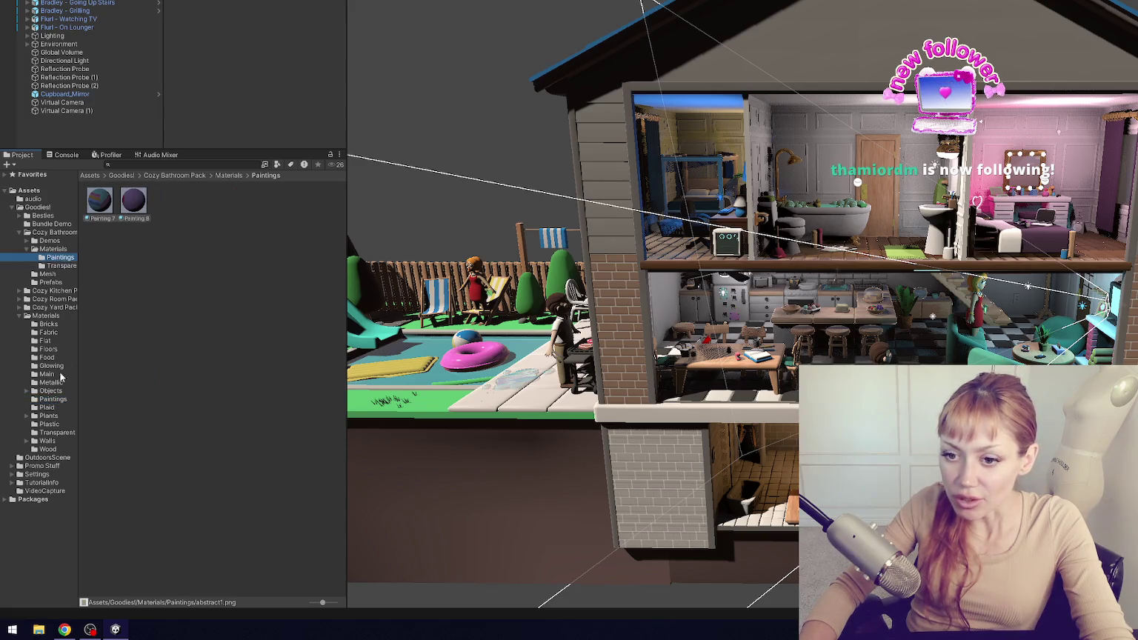
click(57, 400)
- Move the seven transparent materials into the shared Transparent folder, skipping the duplicate Glass
click(59, 265)
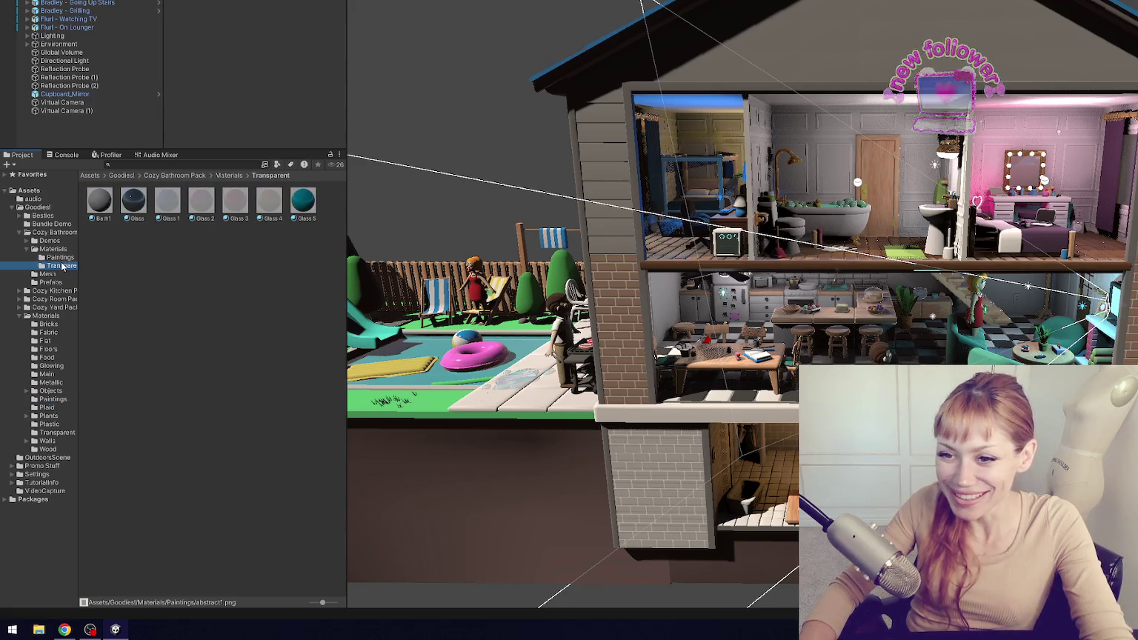
click(57, 432)
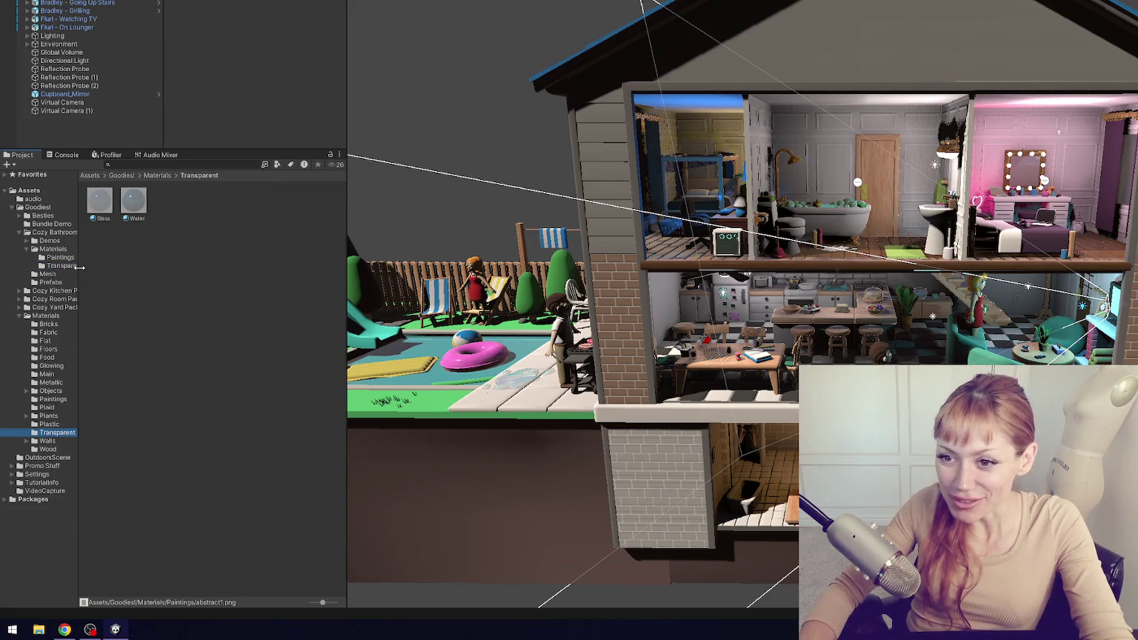
click(59, 265)
shift+click(297, 208)
drag(103, 209, 72, 437)
click(697, 280)
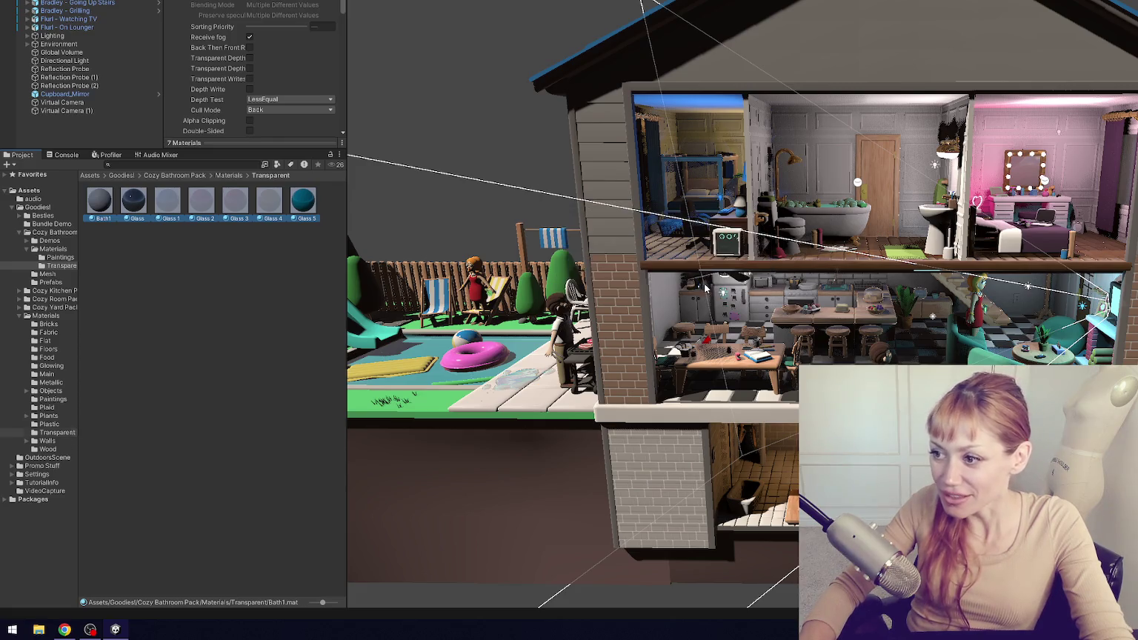
- Delete the Cozy Bathroom Pack's leftover Materials folder
click(54, 249)
key(Delete)
click(696, 280)
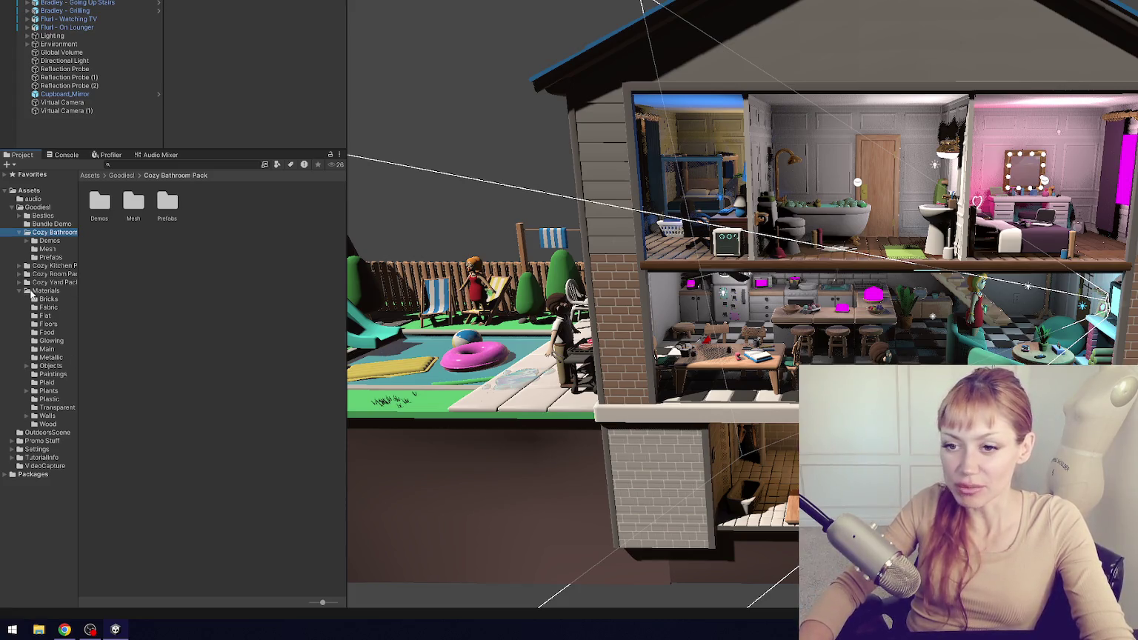
- Browse the bathroom pack's Demos, Mesh and Prefabs folders, then open Goodies!/Materials
click(20, 292)
click(20, 291)
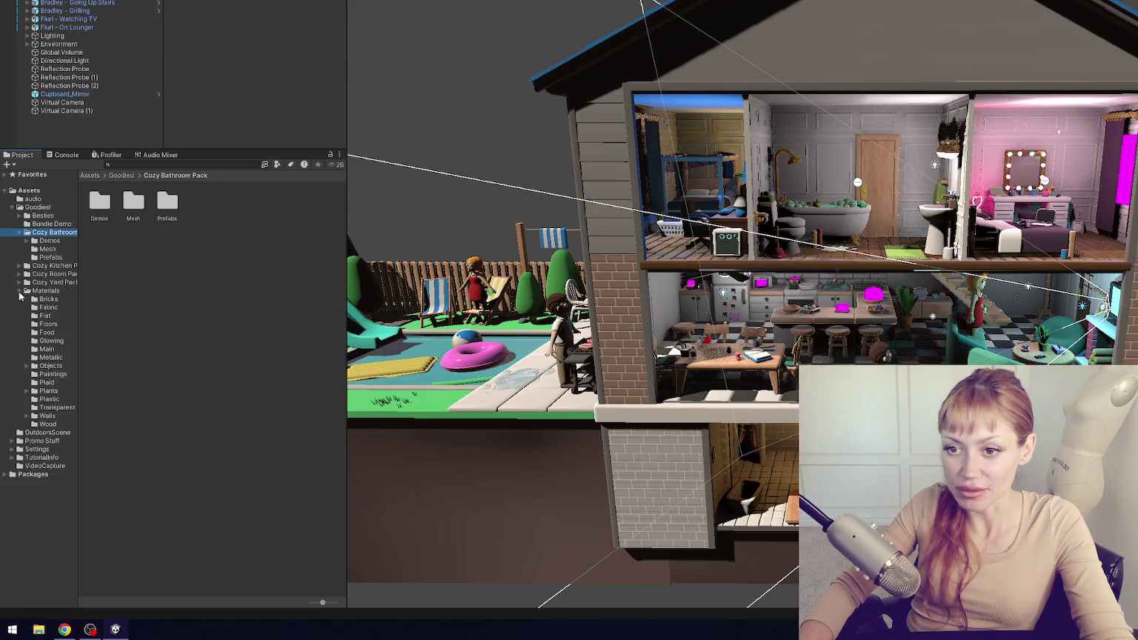
click(50, 240)
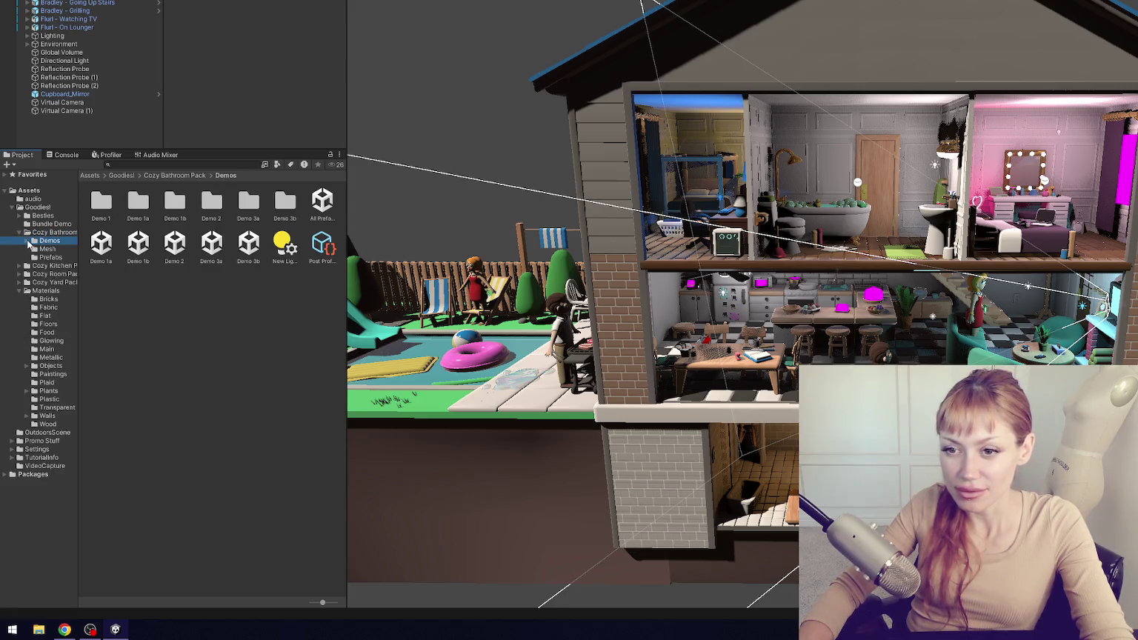
click(27, 242)
click(27, 241)
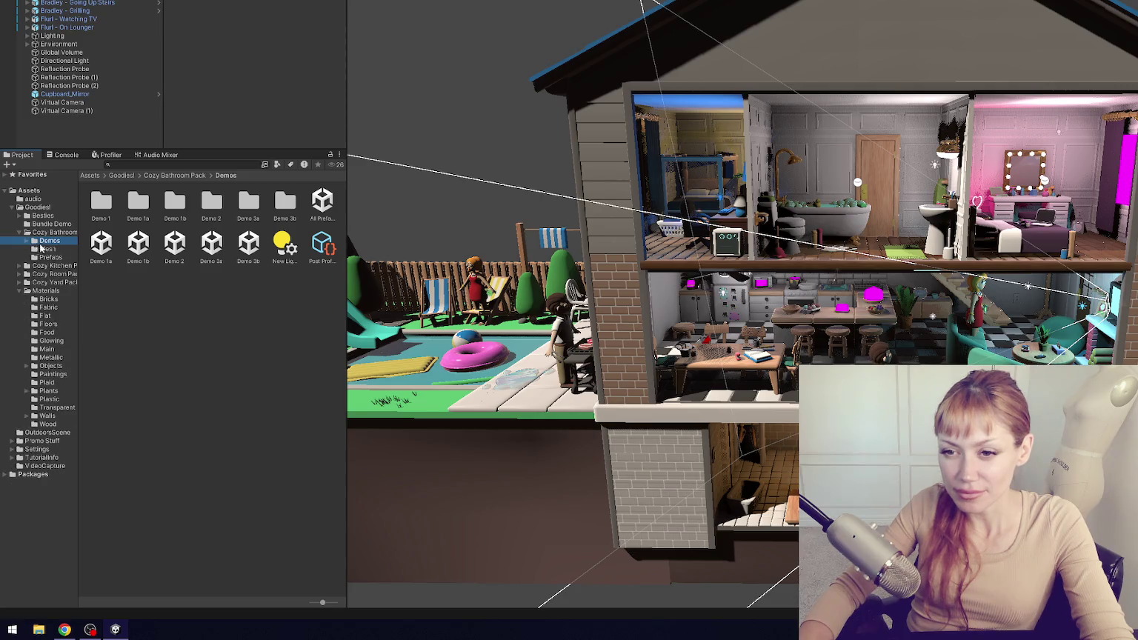
click(51, 251)
click(57, 257)
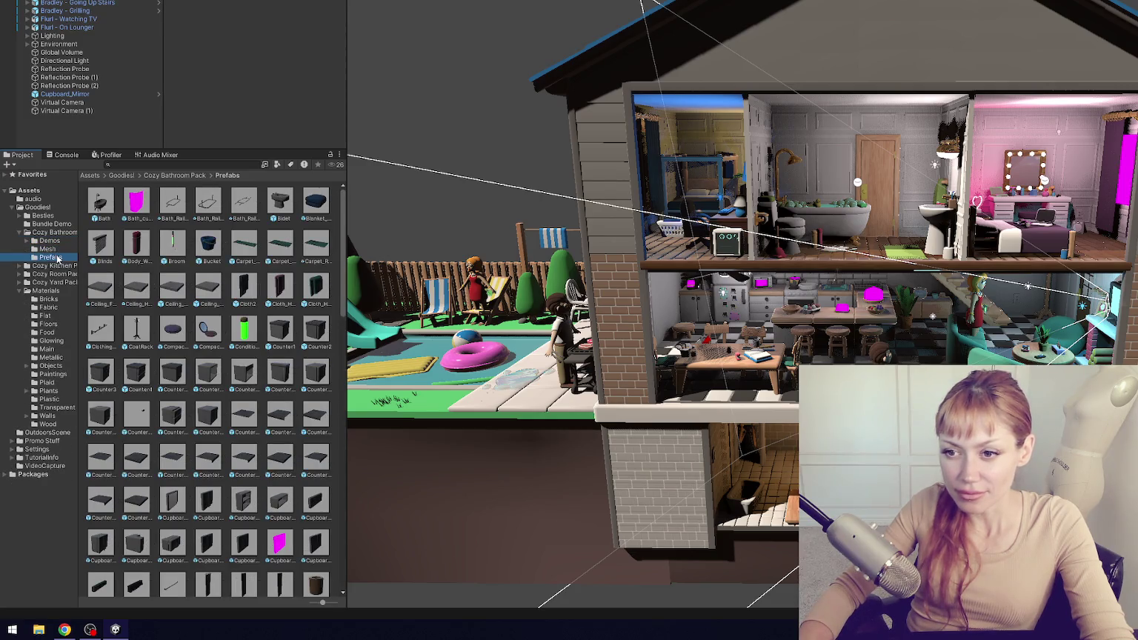
click(65, 250)
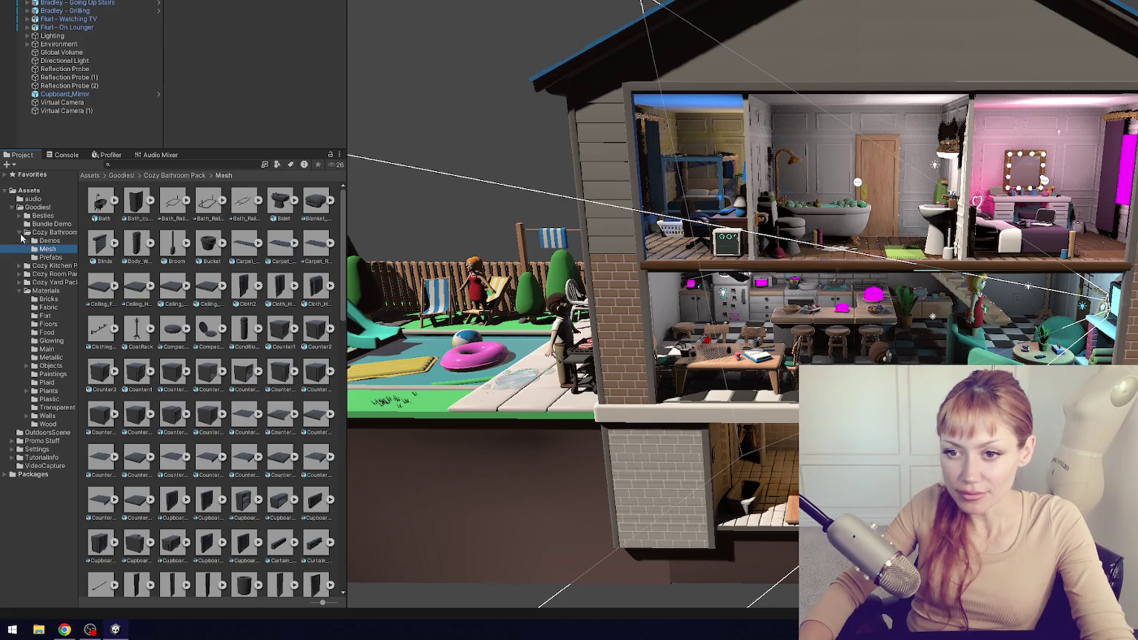
click(20, 233)
click(46, 265)
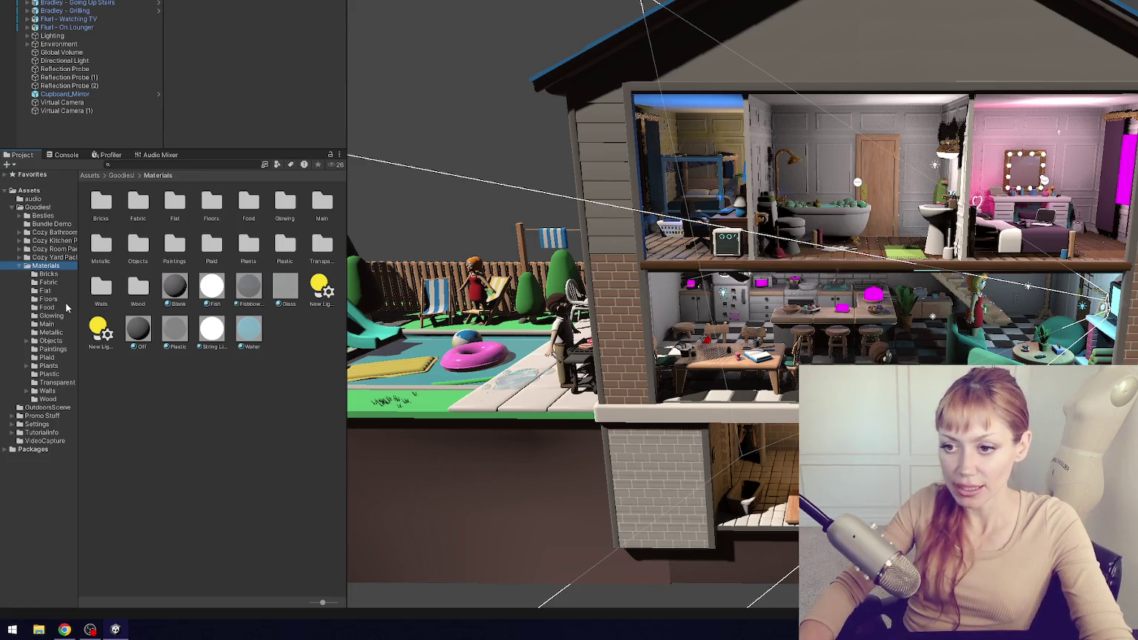
- Browse the Cozy Yard Pack's Prefabs and Mesh folders, then collapse the pack
click(19, 257)
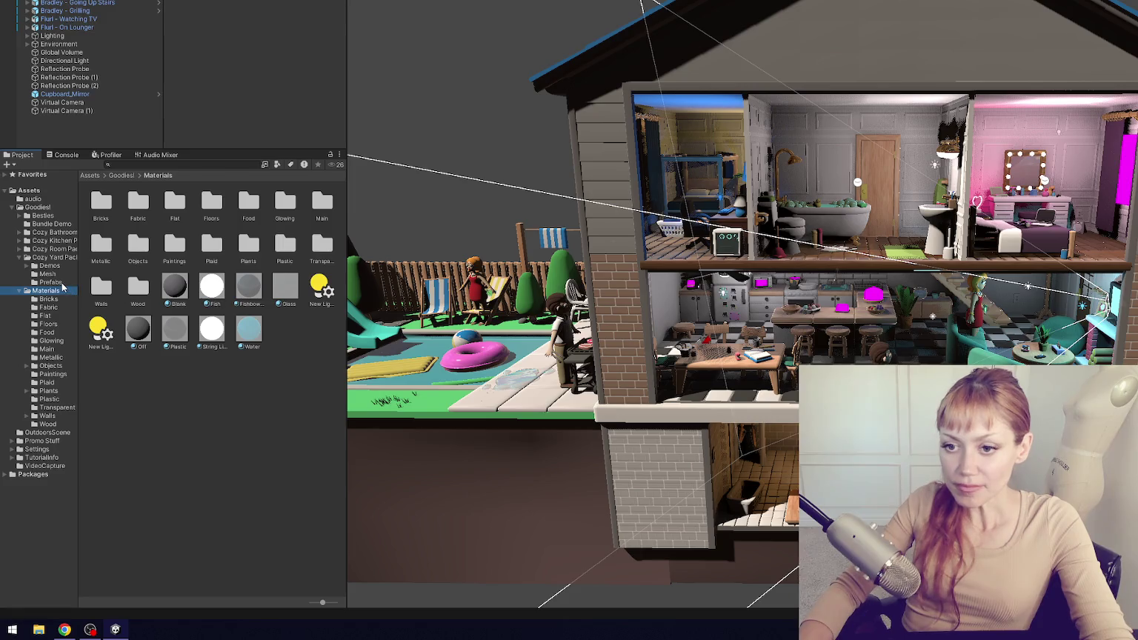
click(51, 283)
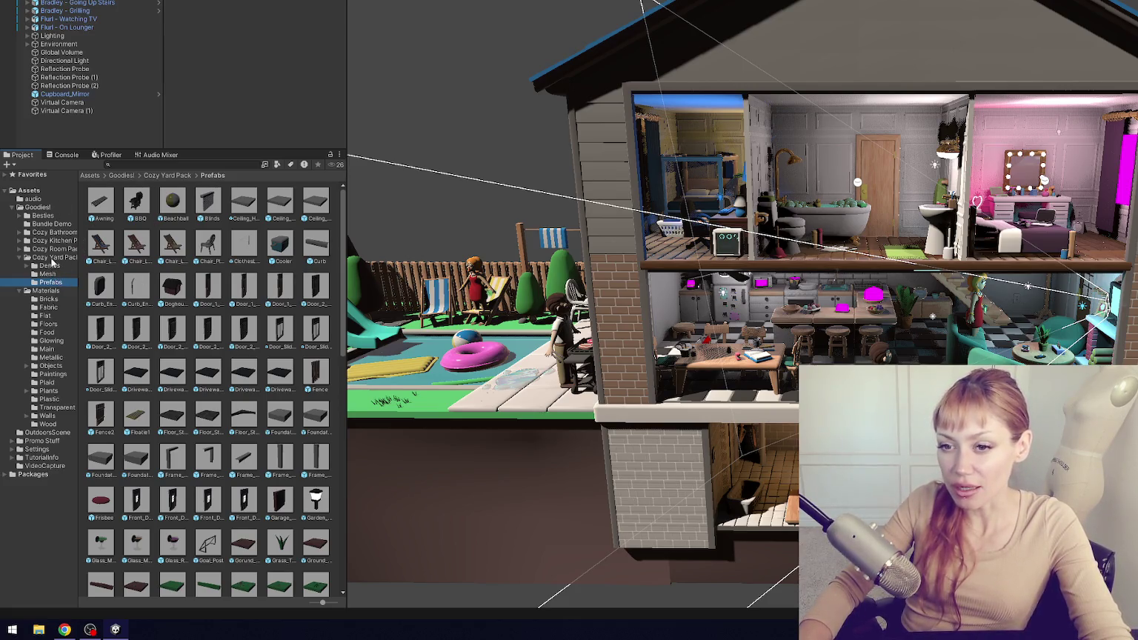
click(53, 275)
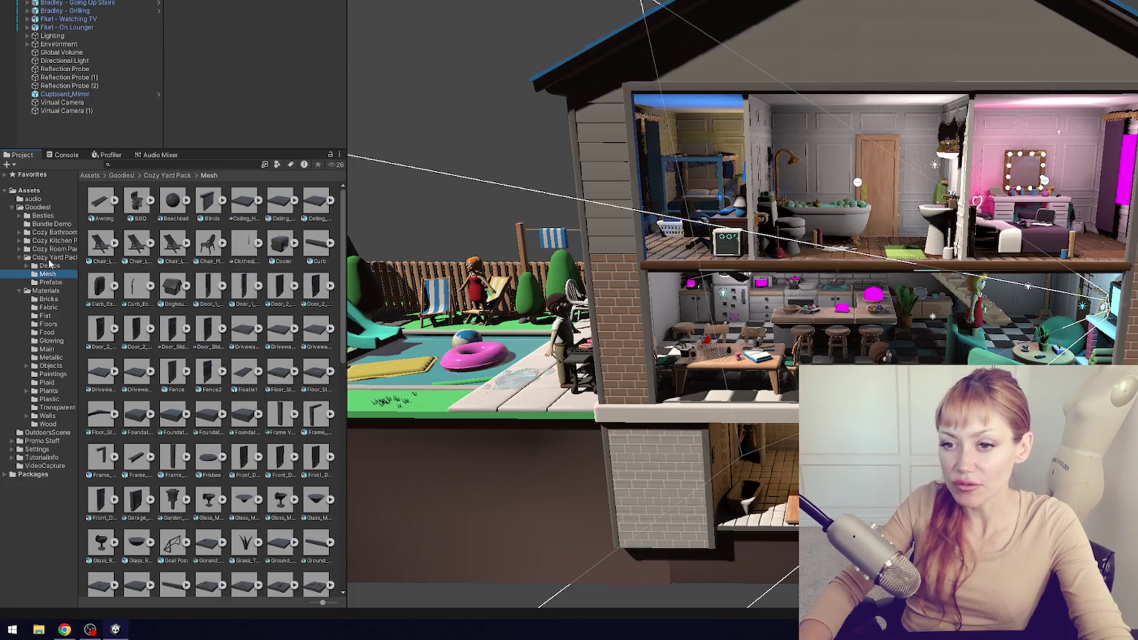
click(20, 258)
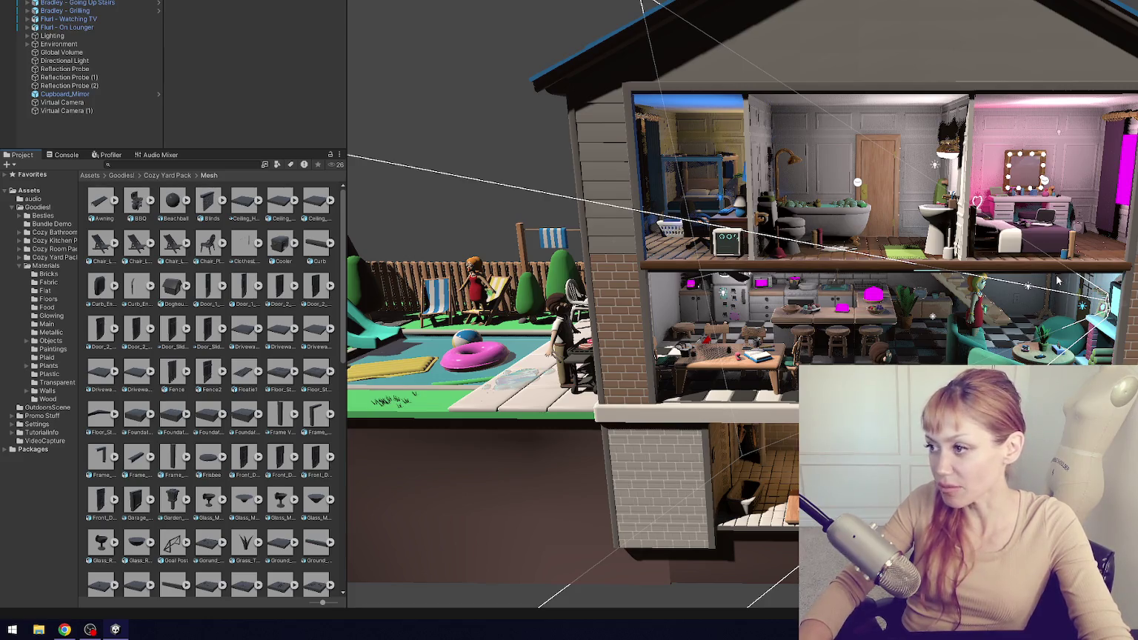
scroll(849, 285, up, 3)
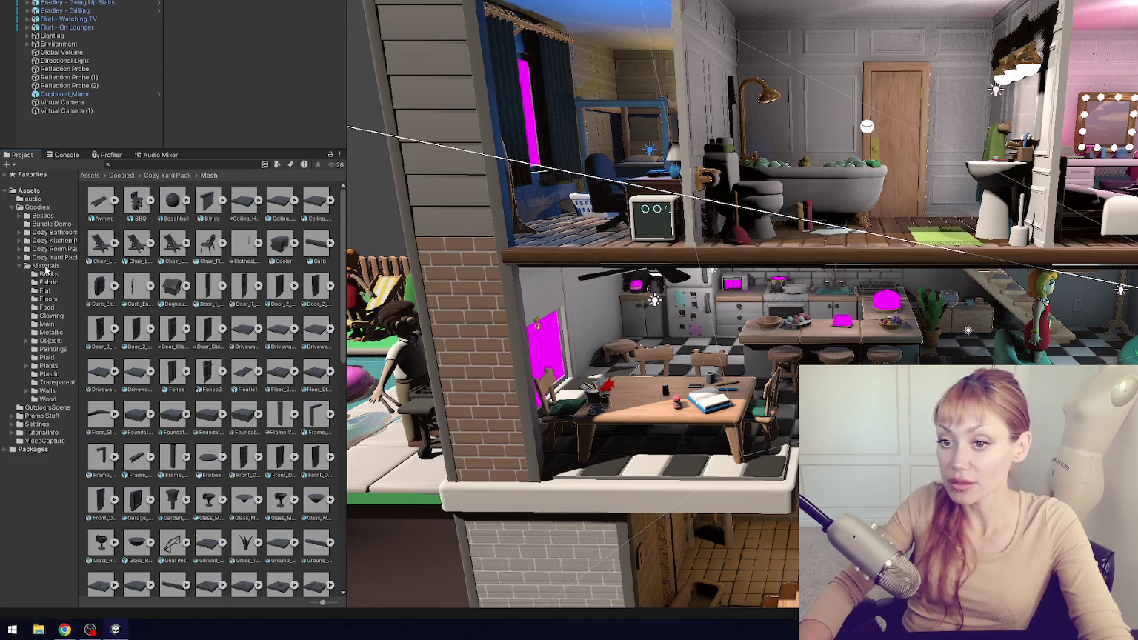
- Open Goodies!/Materials to see its category folders and loose materials like Blank, Glass and Water
click(46, 266)
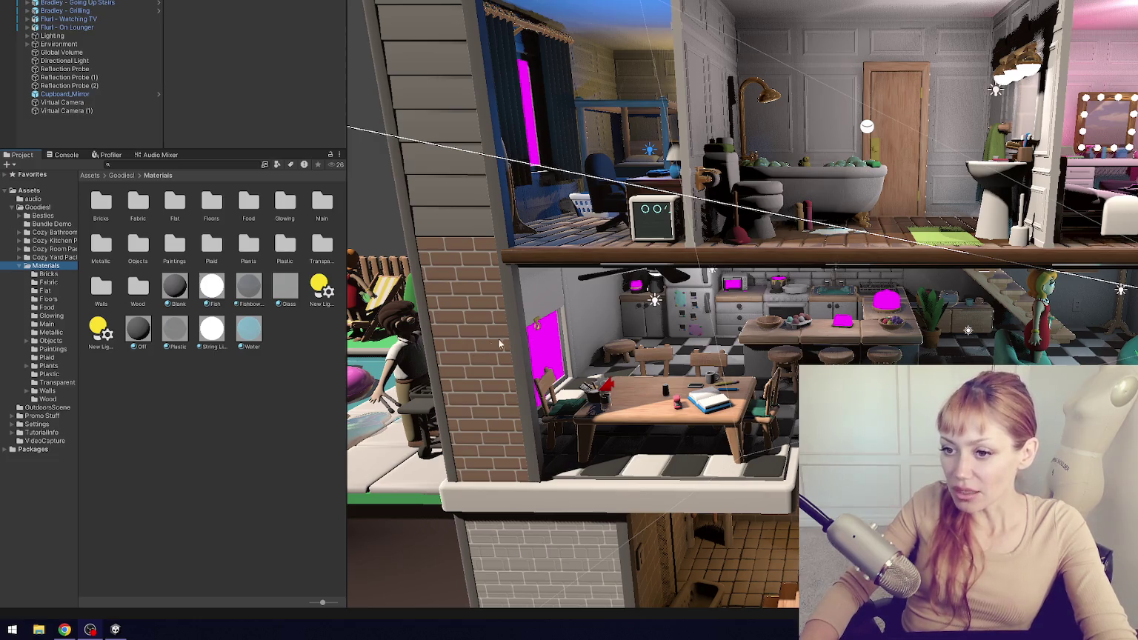
- Compare the Wood folder's Black Wood, Dark Slightly, Wood and Wood Dark materials in the Inspector
click(56, 399)
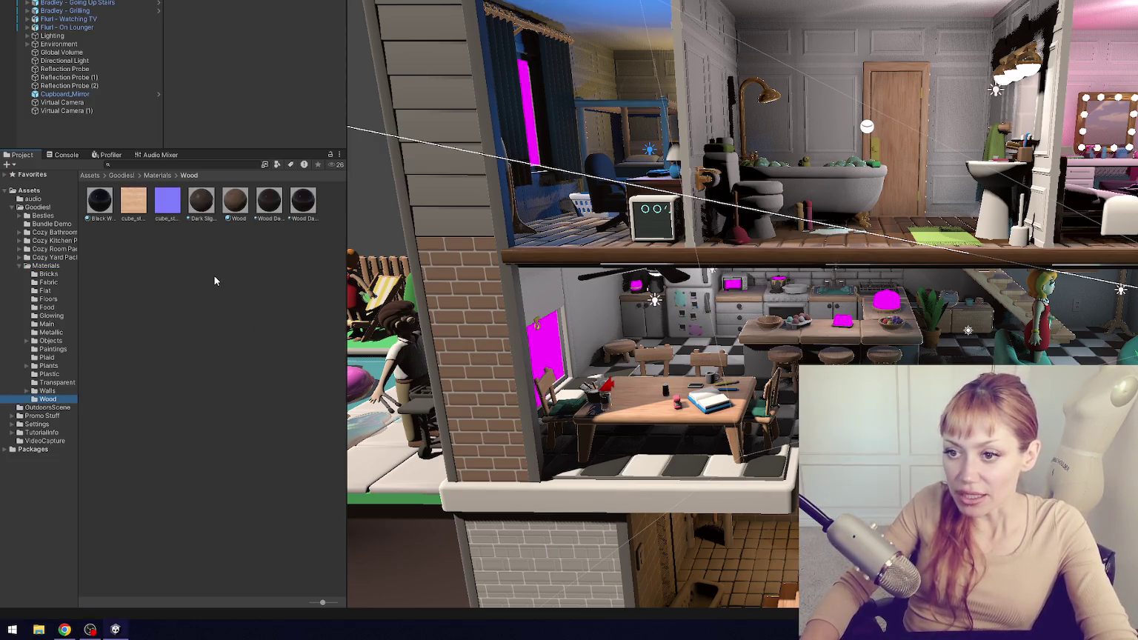
click(99, 200)
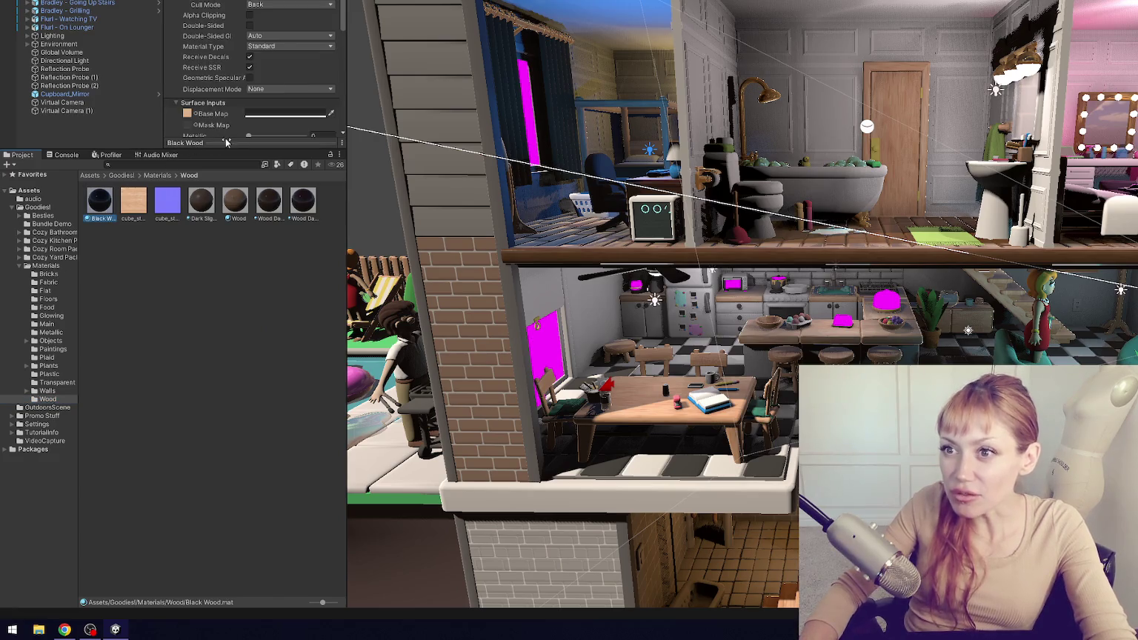
click(200, 202)
click(236, 202)
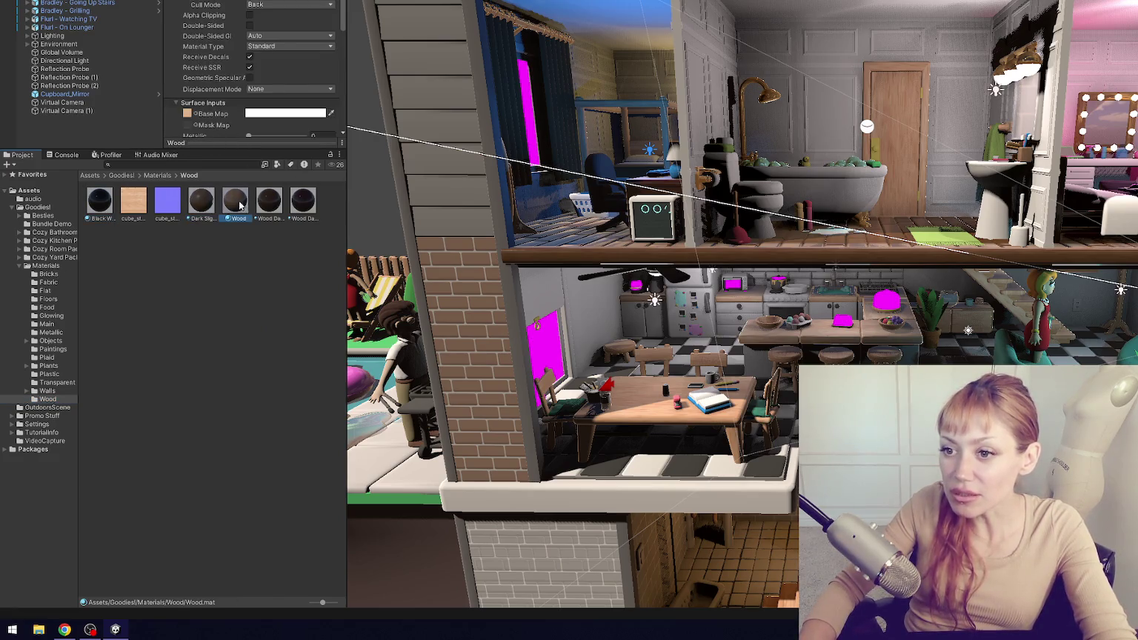
drag(280, 151, 280, 275)
click(216, 329)
click(232, 329)
click(263, 330)
click(301, 331)
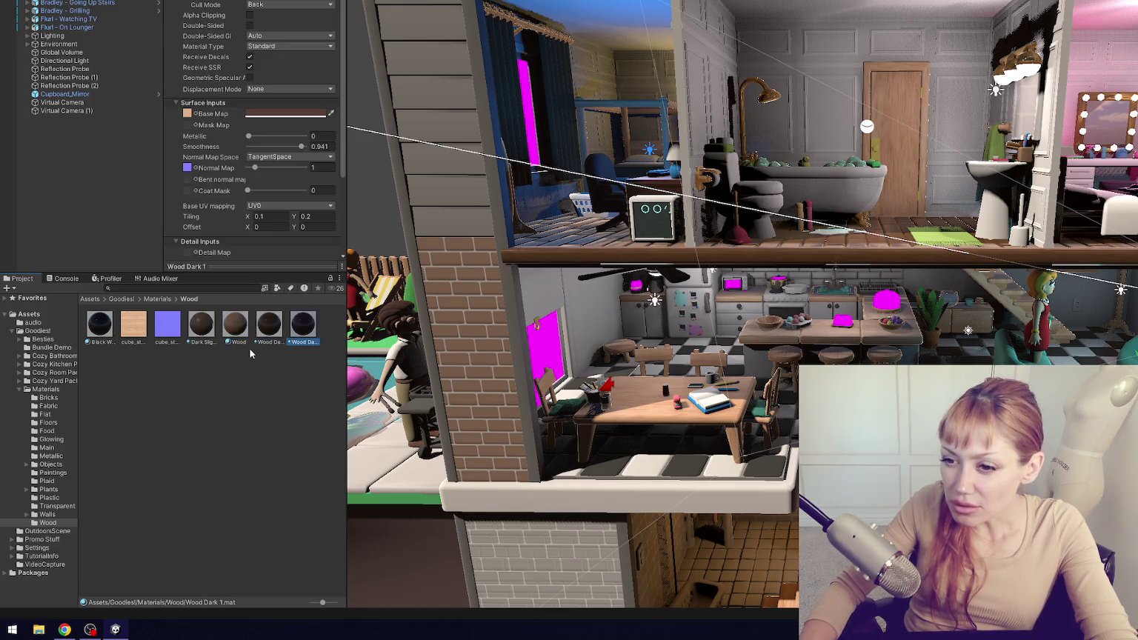
click(207, 344)
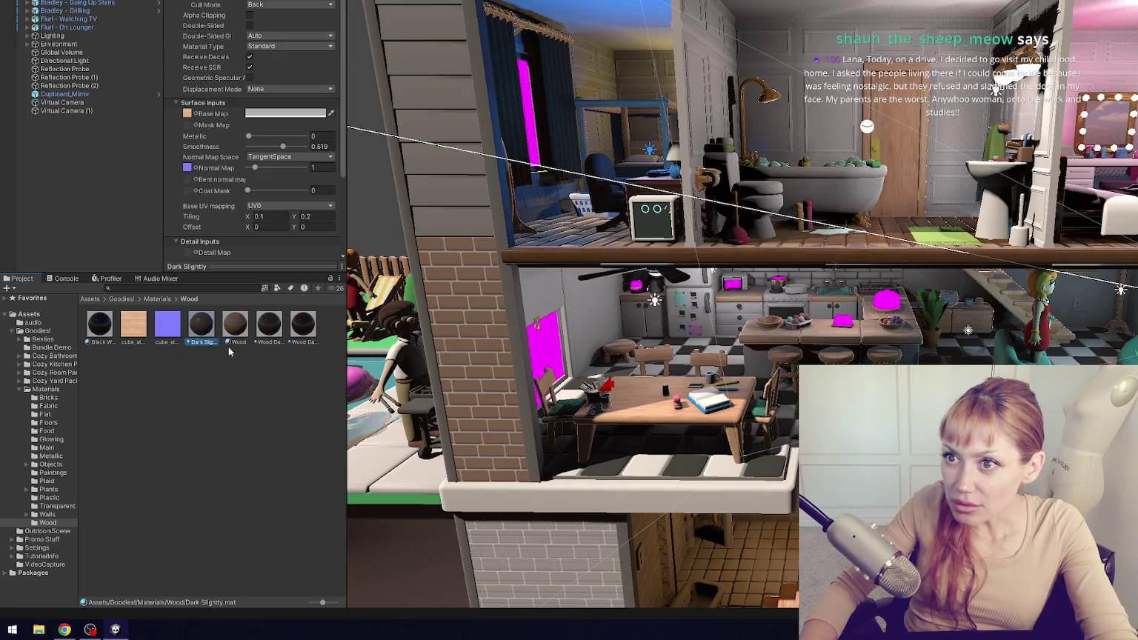
- Rename the Dark Slightly material to Wood Dark Slightly
click(195, 343)
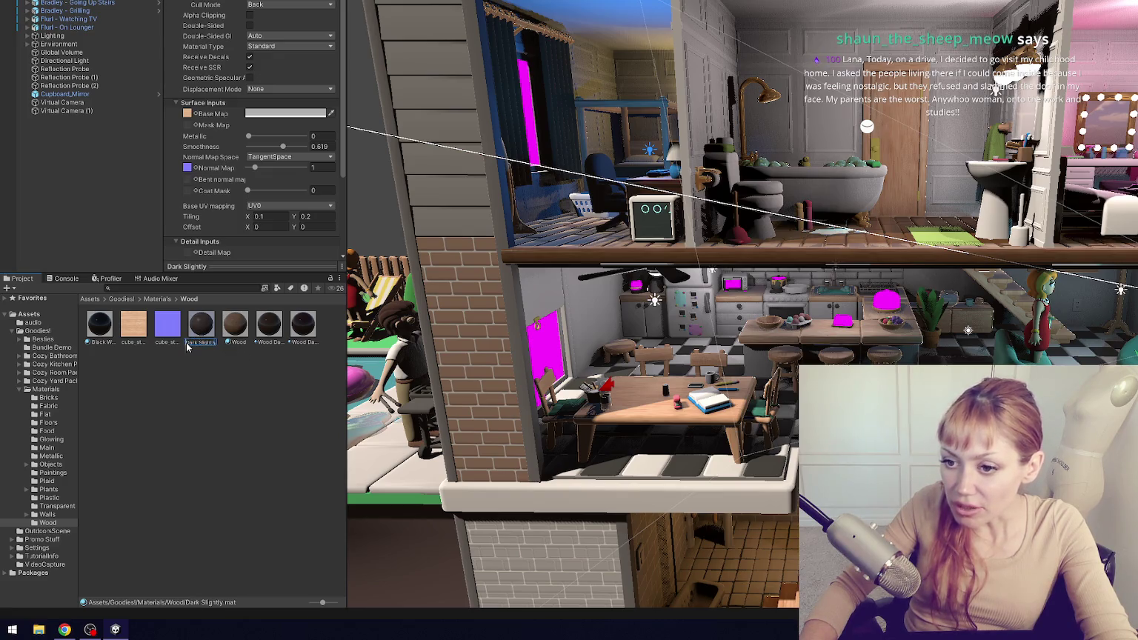
key(Home)
text(Wood)
key(Return)
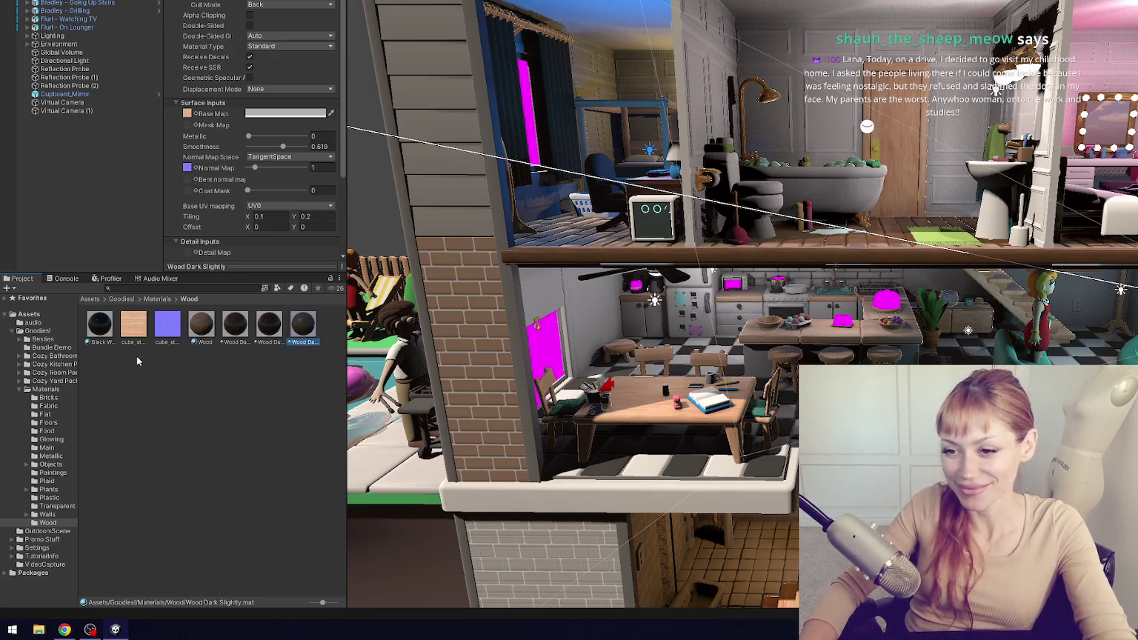
click(47, 514)
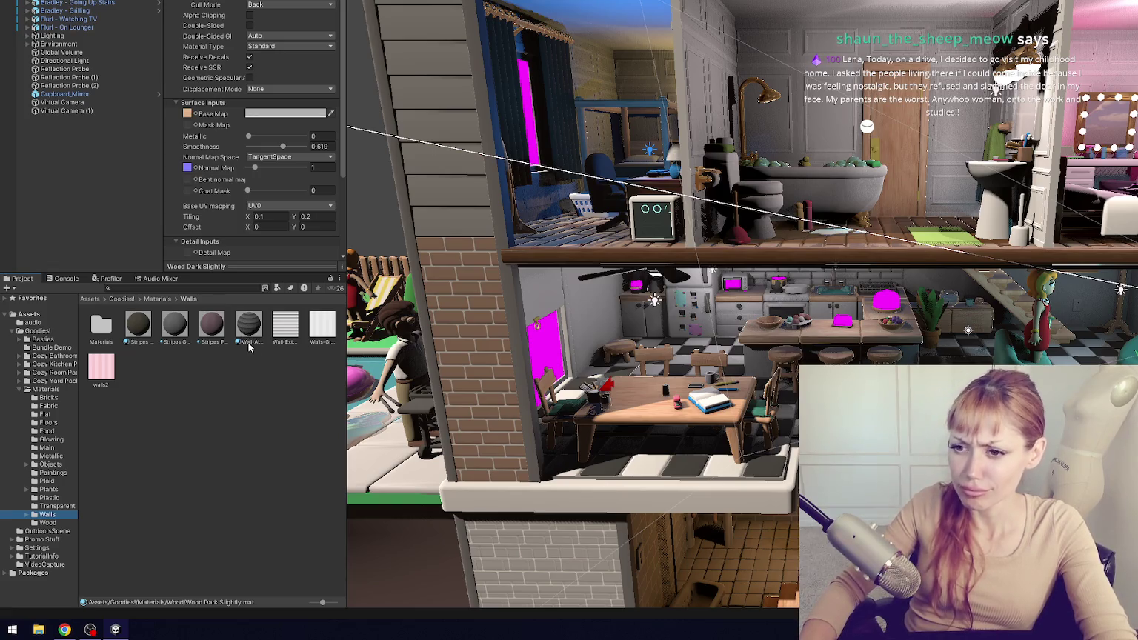
- Prefix Stripes Pink, Stripes Grey and Stripes Beige with 'Walls '
click(206, 344)
click(204, 343)
text(Wall)
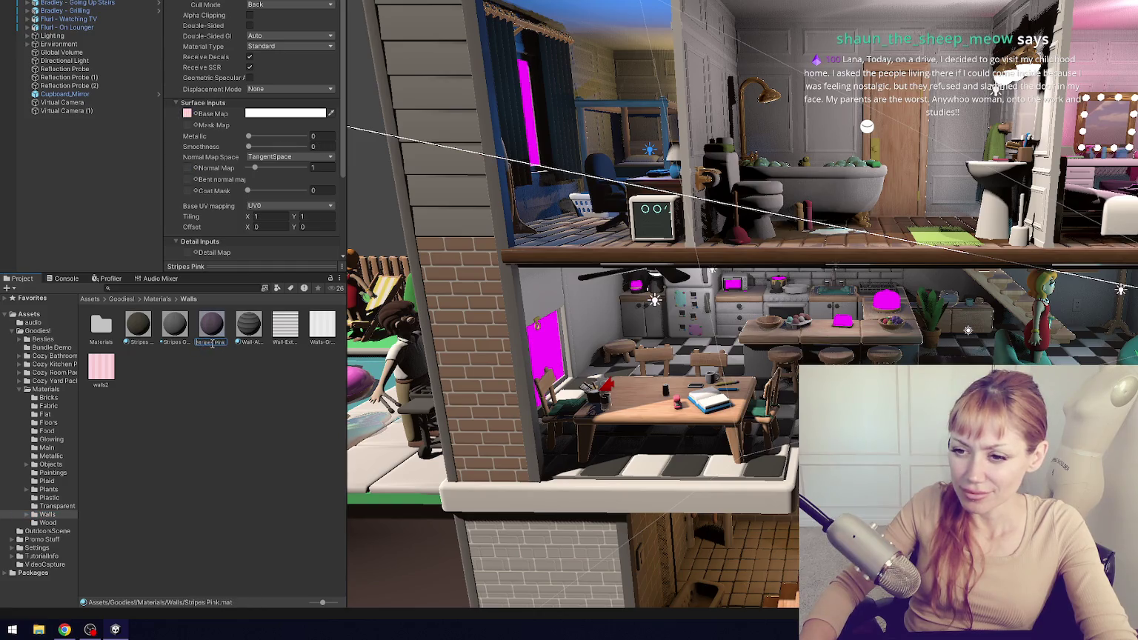
text(s)
key(Return)
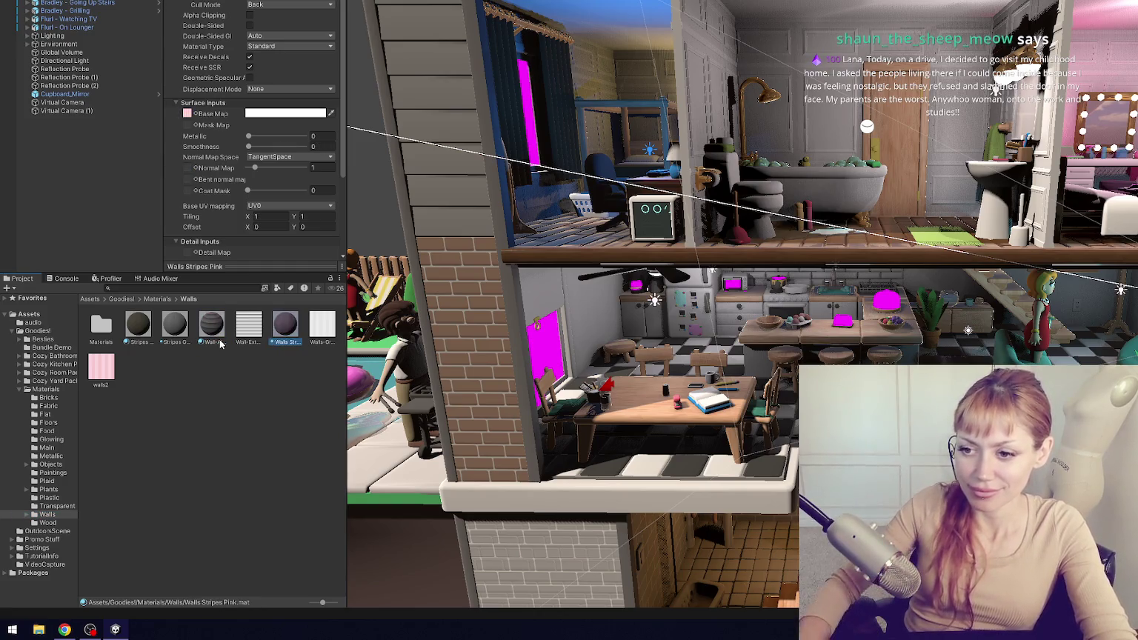
click(184, 337)
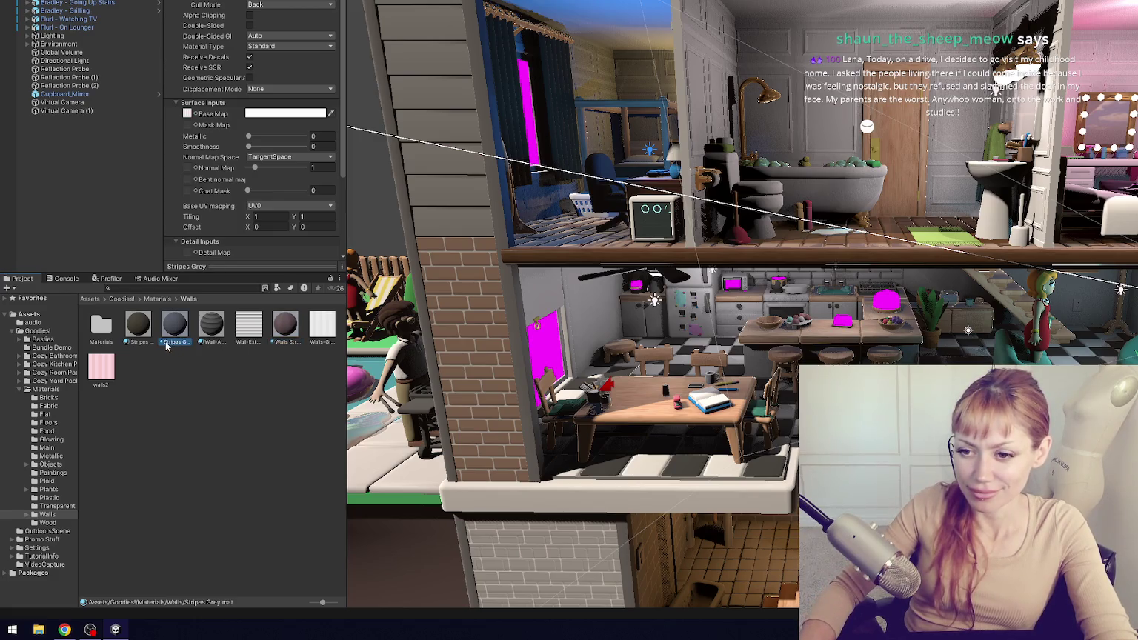
click(167, 345)
text(Walls)
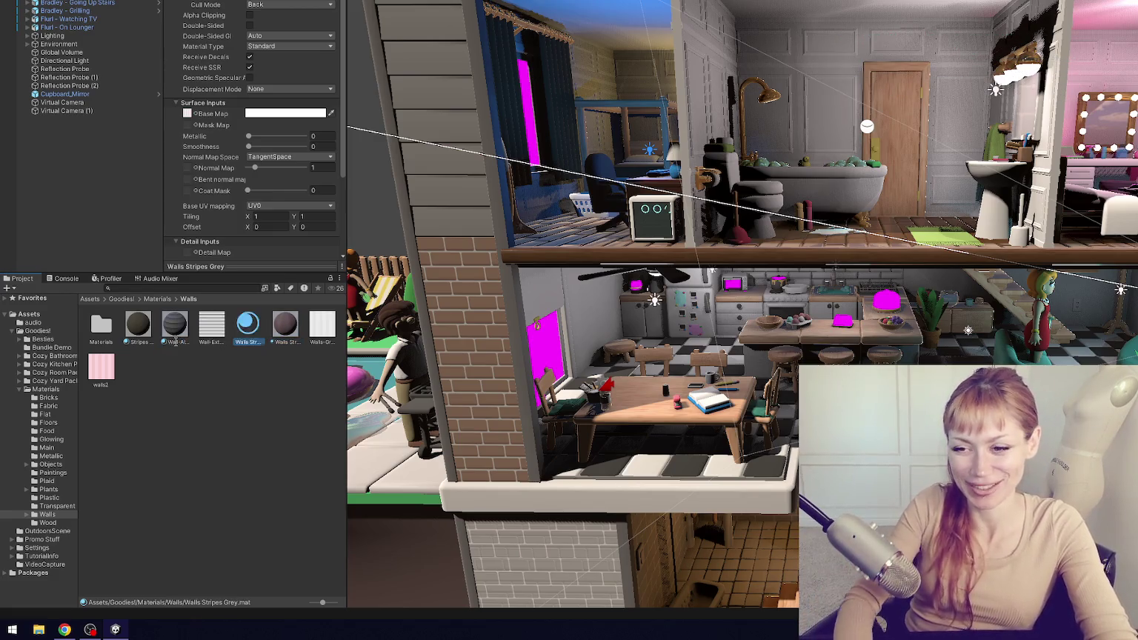
key(Return)
click(135, 341)
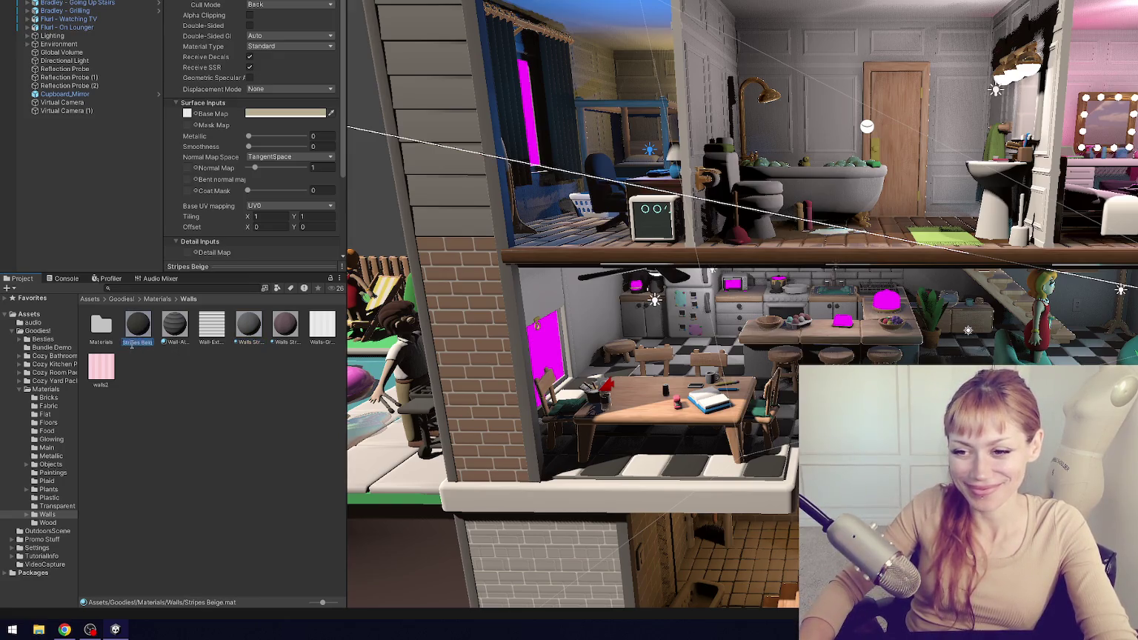
text(Wa)
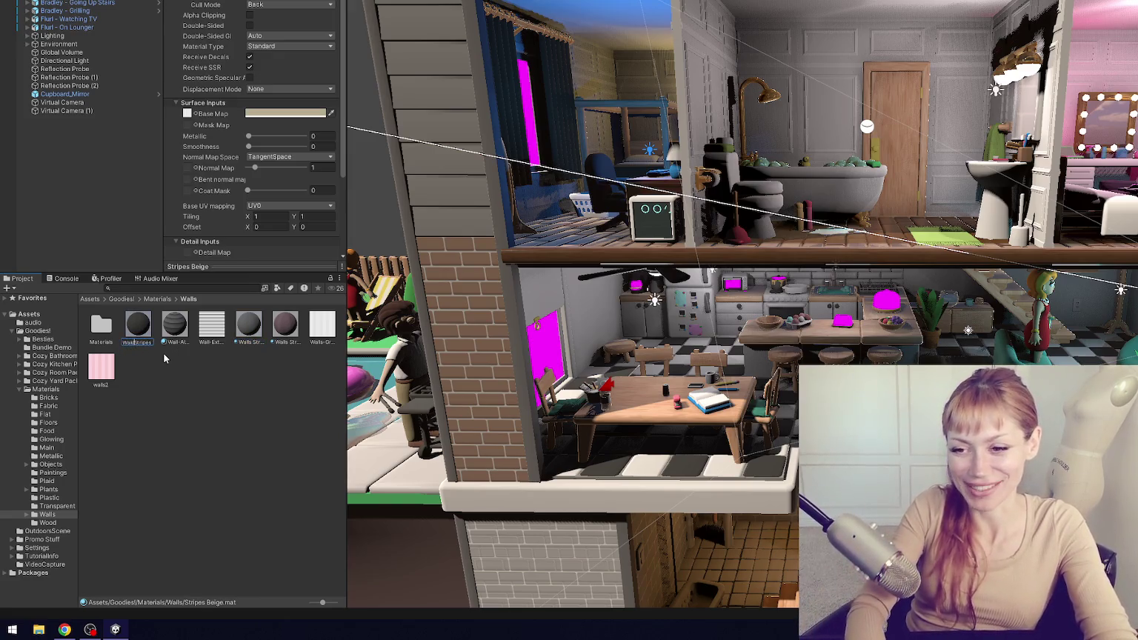
text(lls)
key(Return)
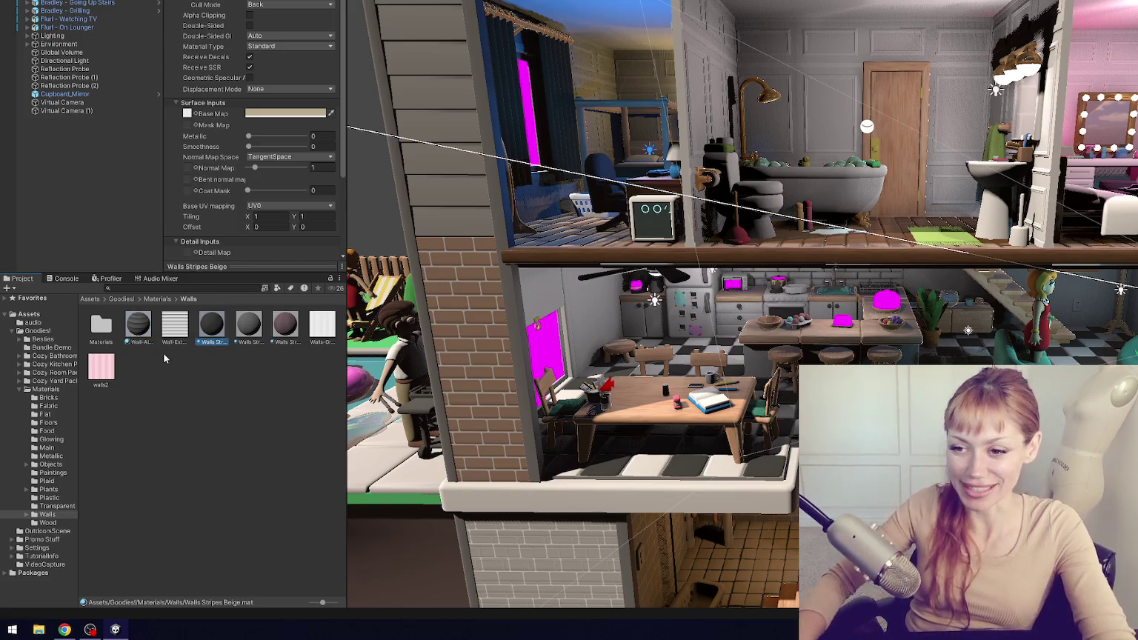
- Move walls2 up into the Walls folder and delete the empty Materials subfolder
double_click(105, 338)
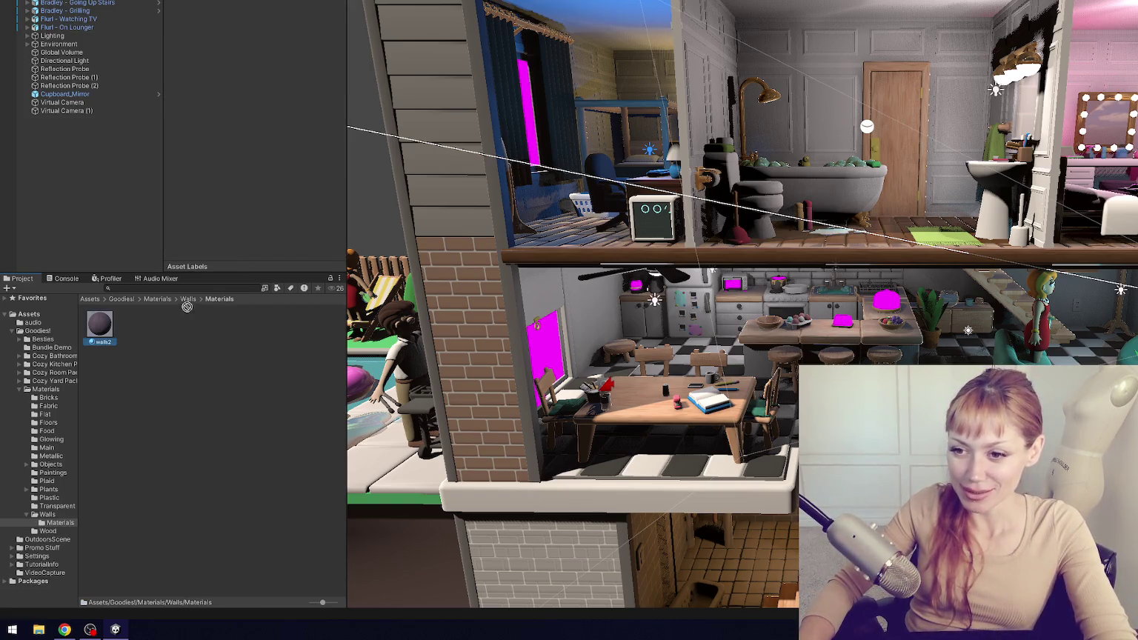
click(104, 342)
mouse_move(101, 331)
mouse_down()
mouse_move(61, 518)
mouse_move(69, 513)
mouse_up()
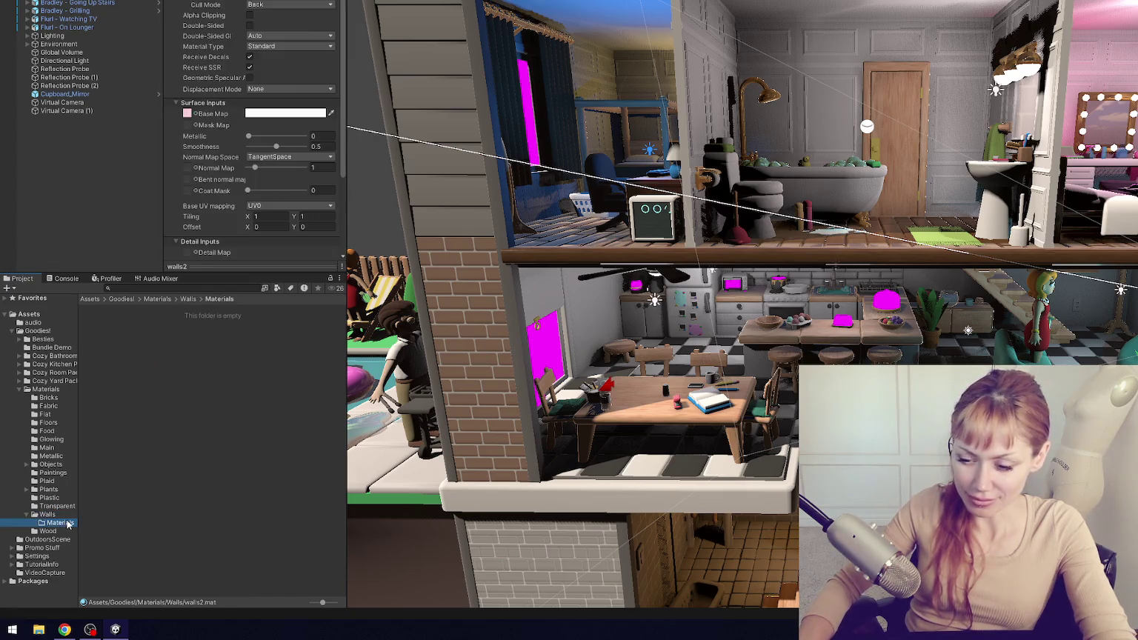
key(Delete)
key(Return)
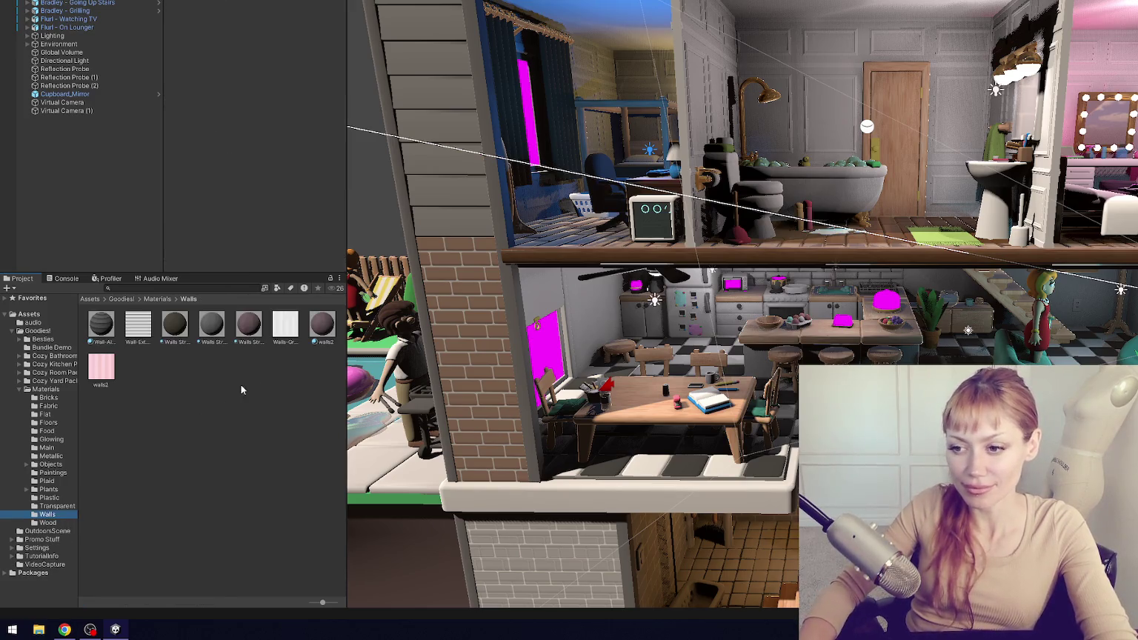
- Delete the dark walls2 material, then browse the Transparent, Plastic and Plants folders
click(255, 329)
click(323, 322)
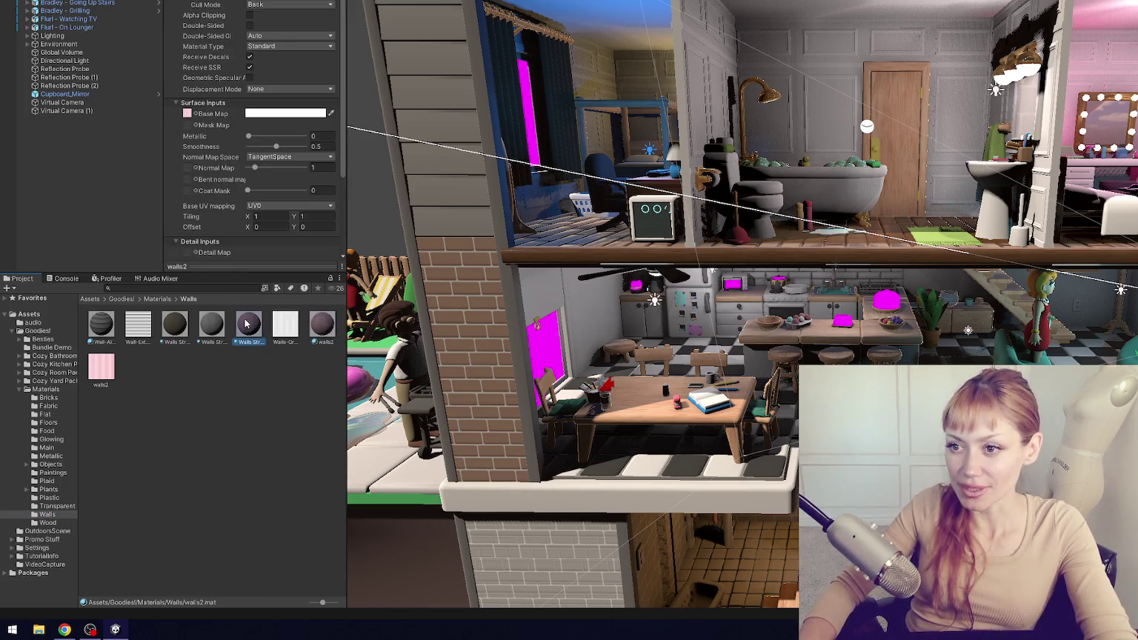
key(Delete)
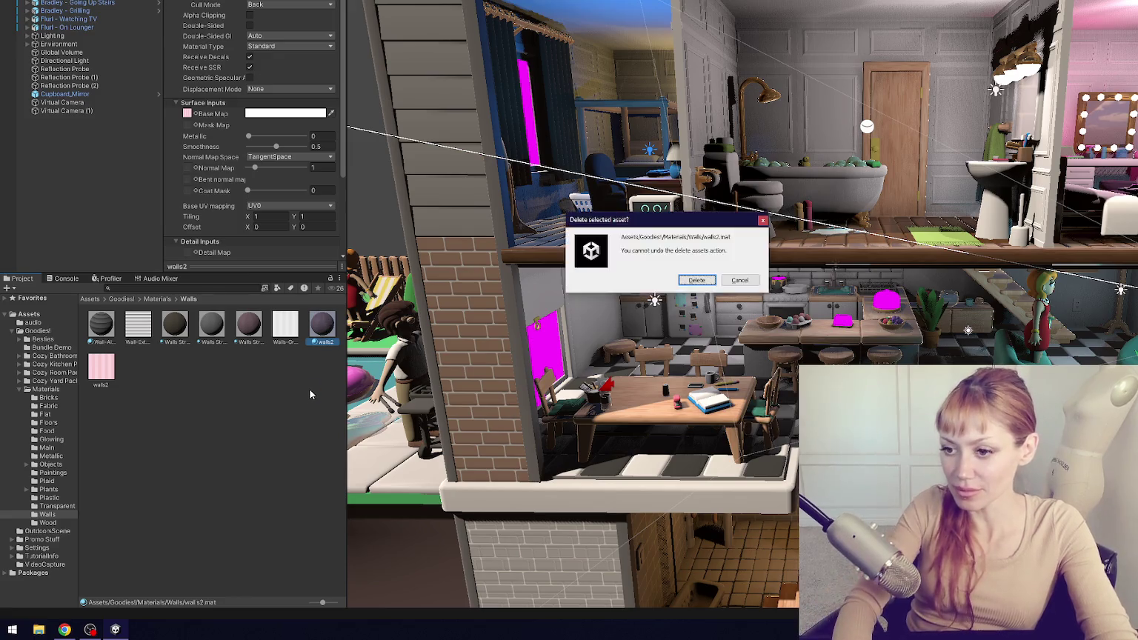
key(Return)
click(55, 506)
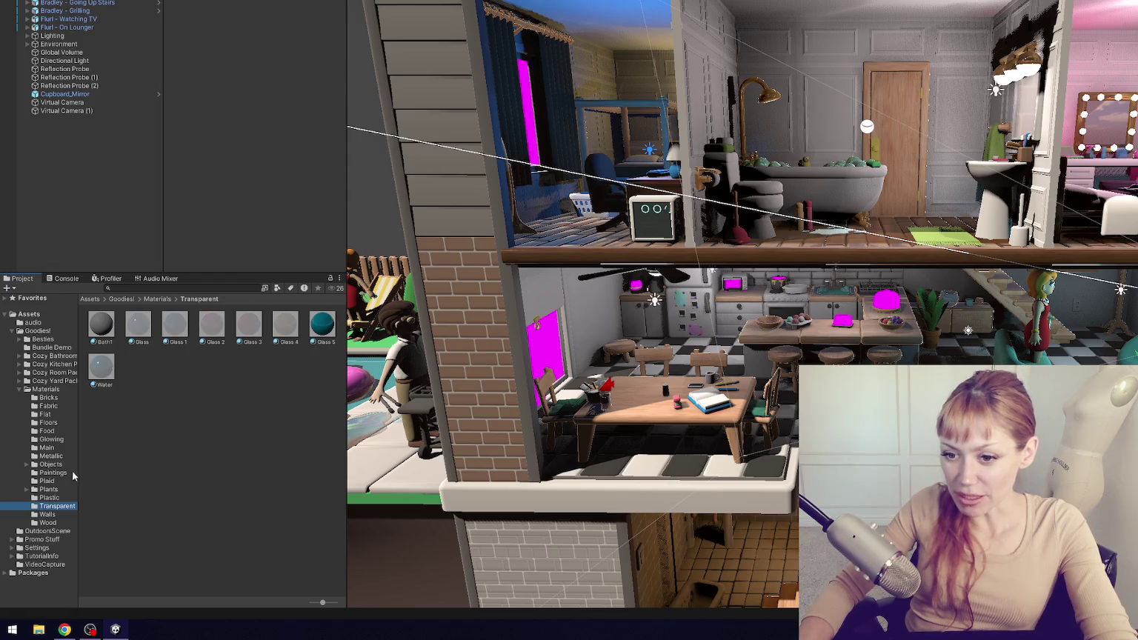
click(62, 500)
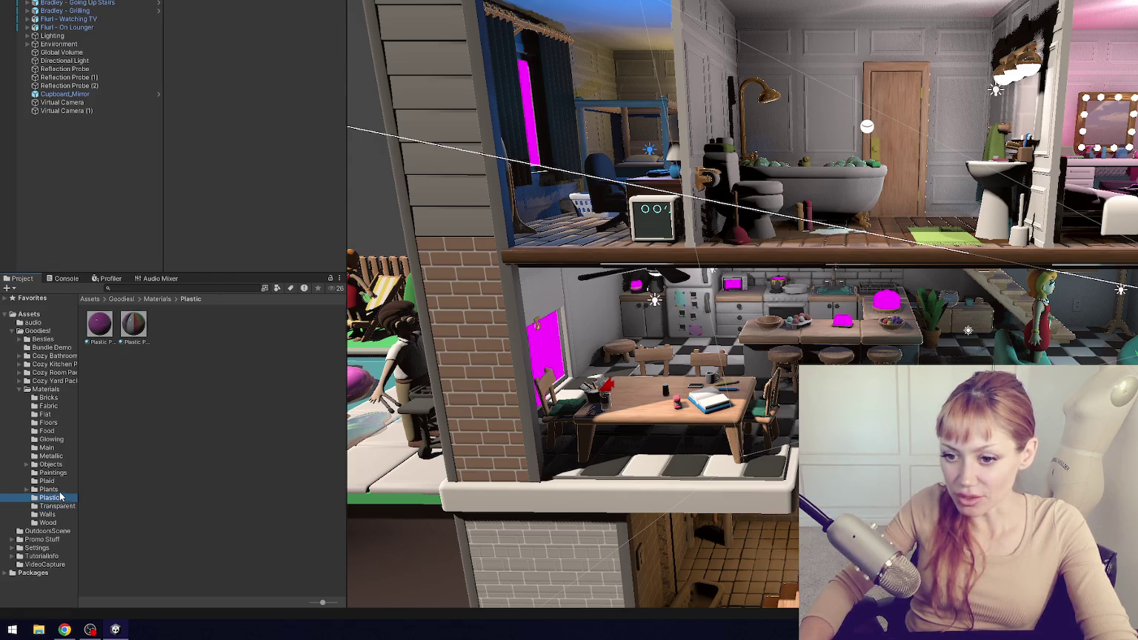
click(61, 490)
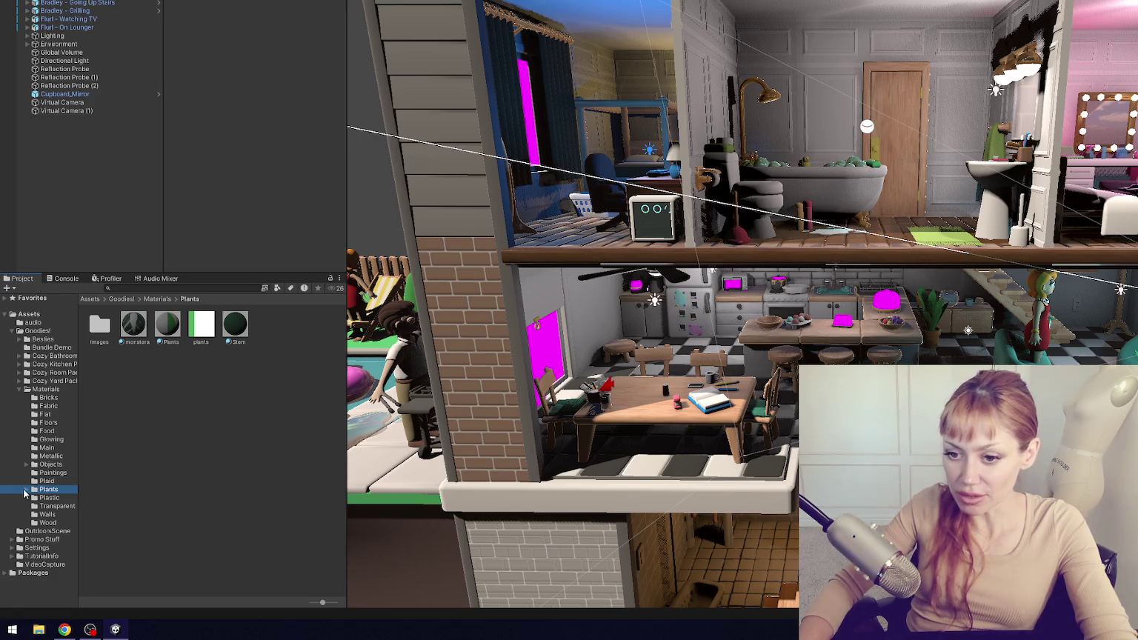
- Move the plants texture into Plants/Images, deleting the conflicting leftover duplicate
key(Right)
key(Down)
click(49, 489)
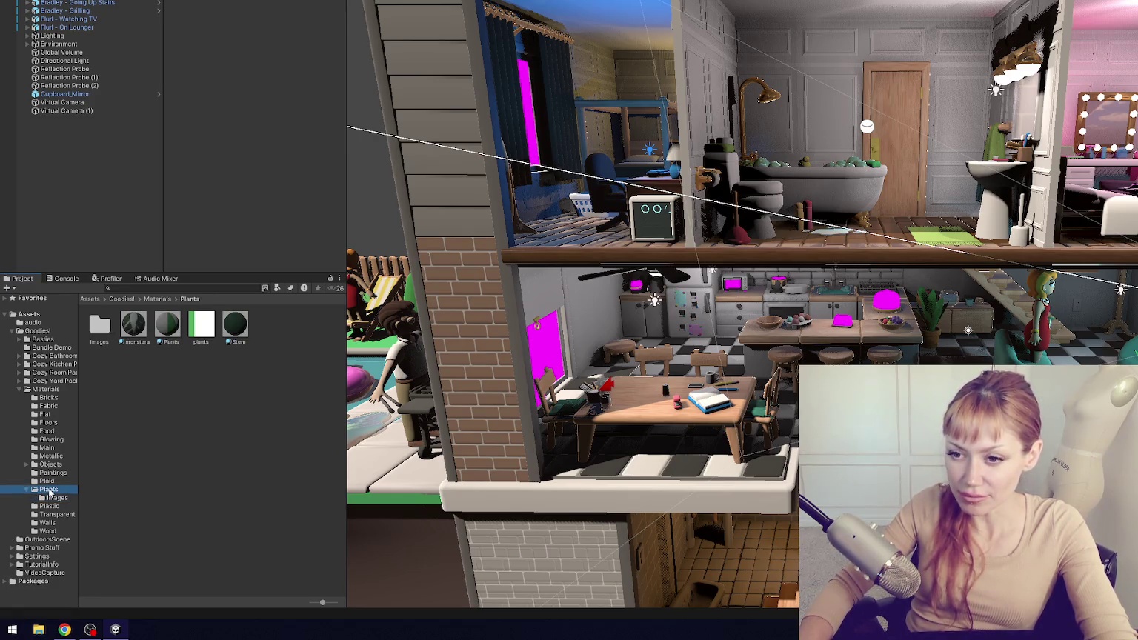
drag(189, 341, 104, 335)
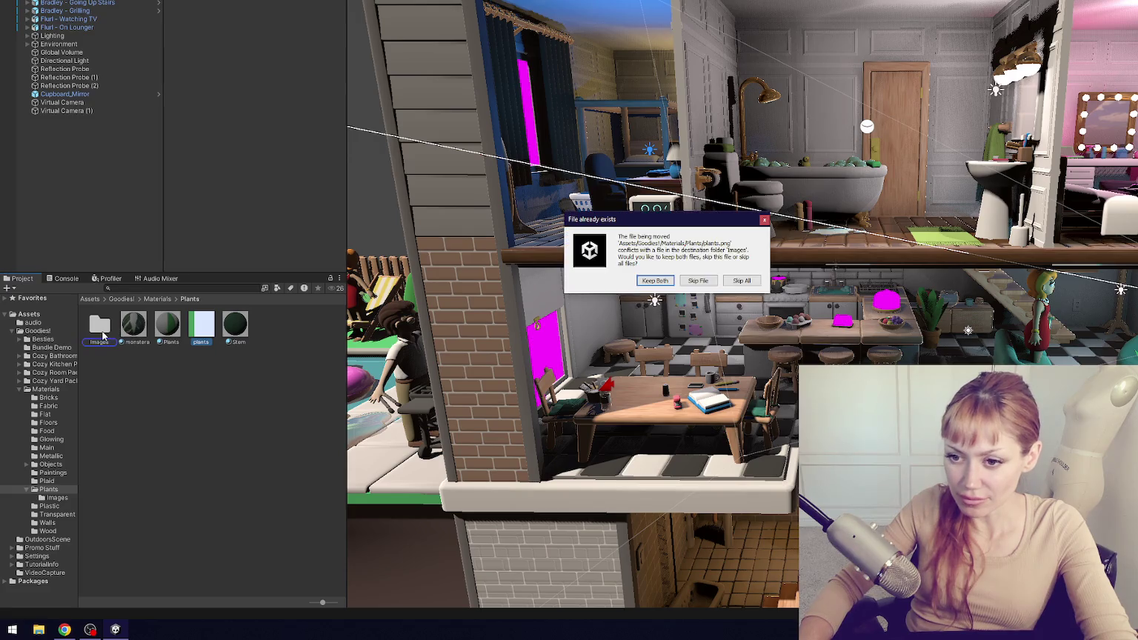
click(763, 220)
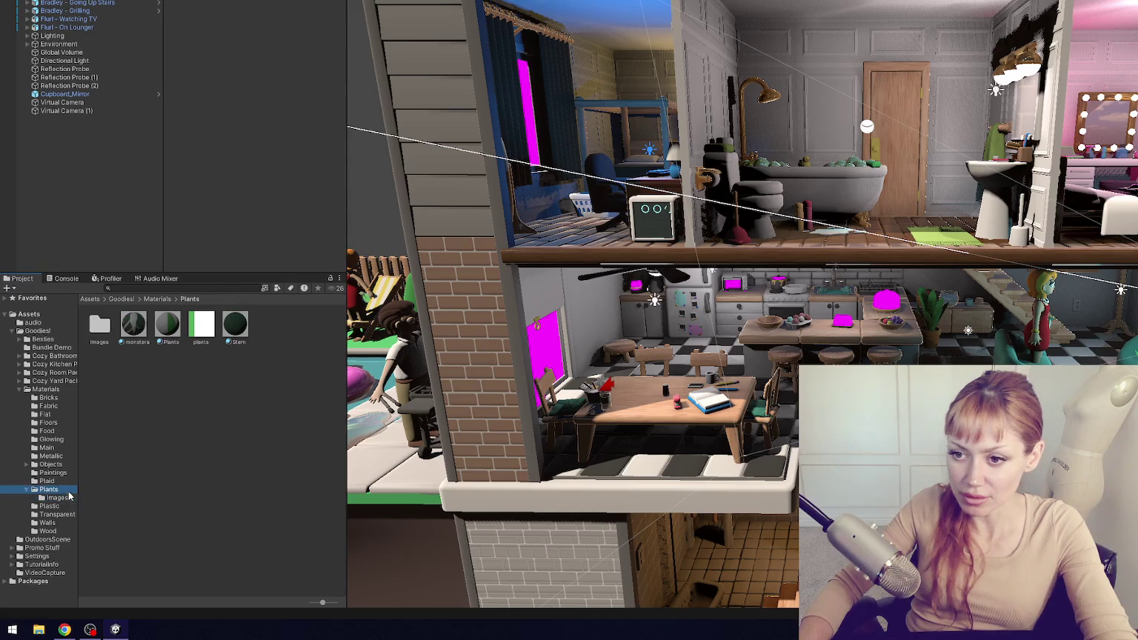
click(199, 334)
key(Delete)
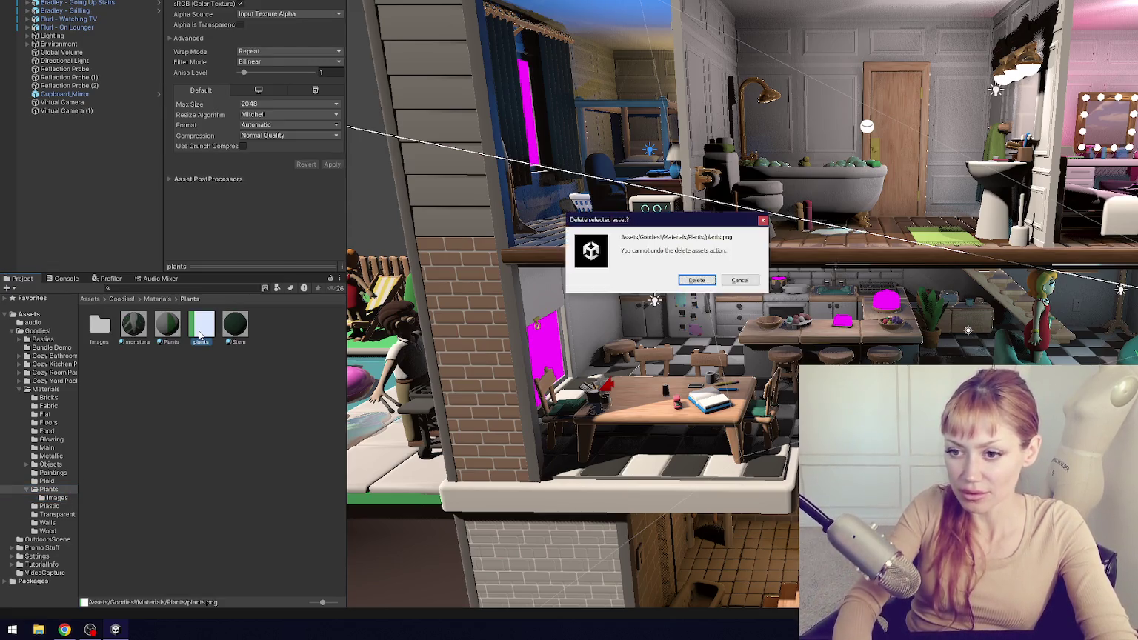
key(Return)
- Assign the plants texture from Plants/Images as the Plants material's base map
click(172, 337)
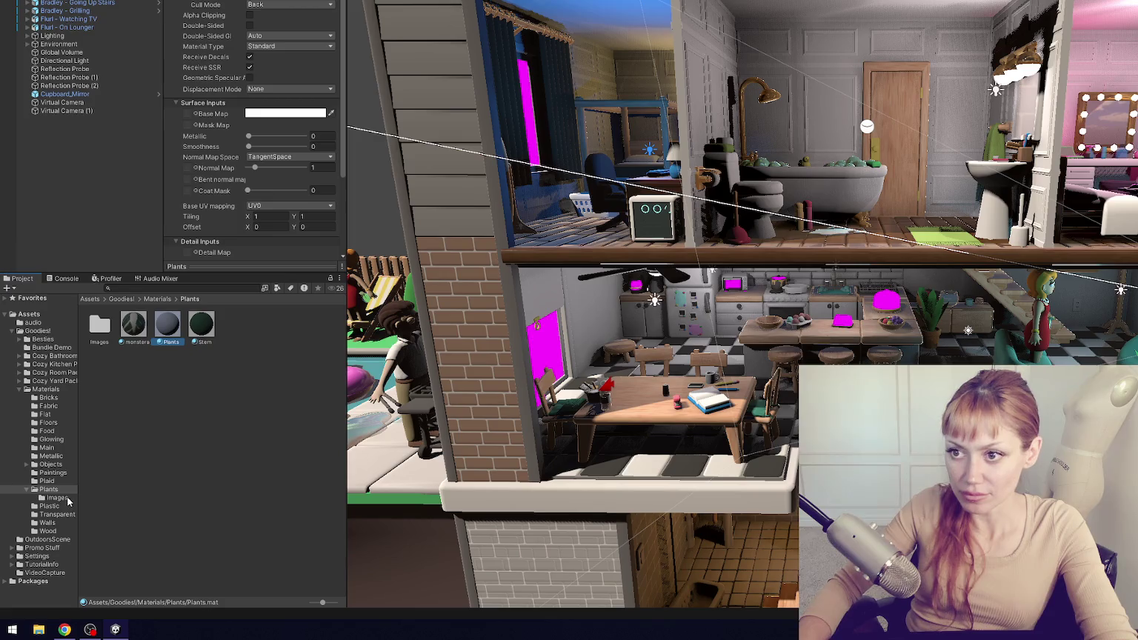
click(58, 498)
drag(198, 332, 188, 52)
click(58, 490)
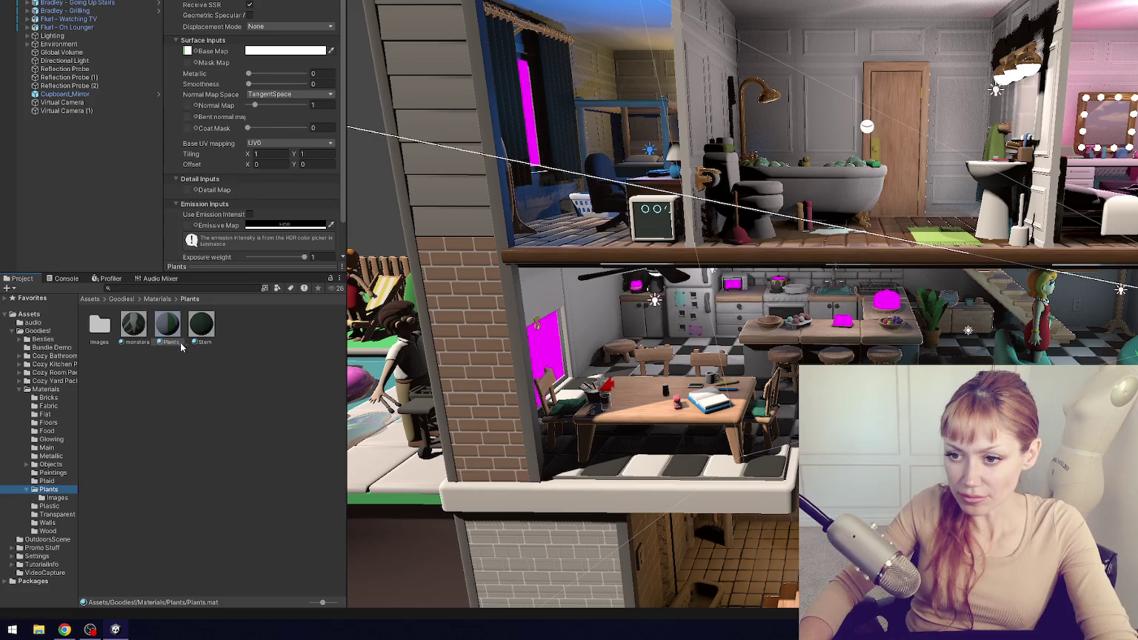
double_click(102, 327)
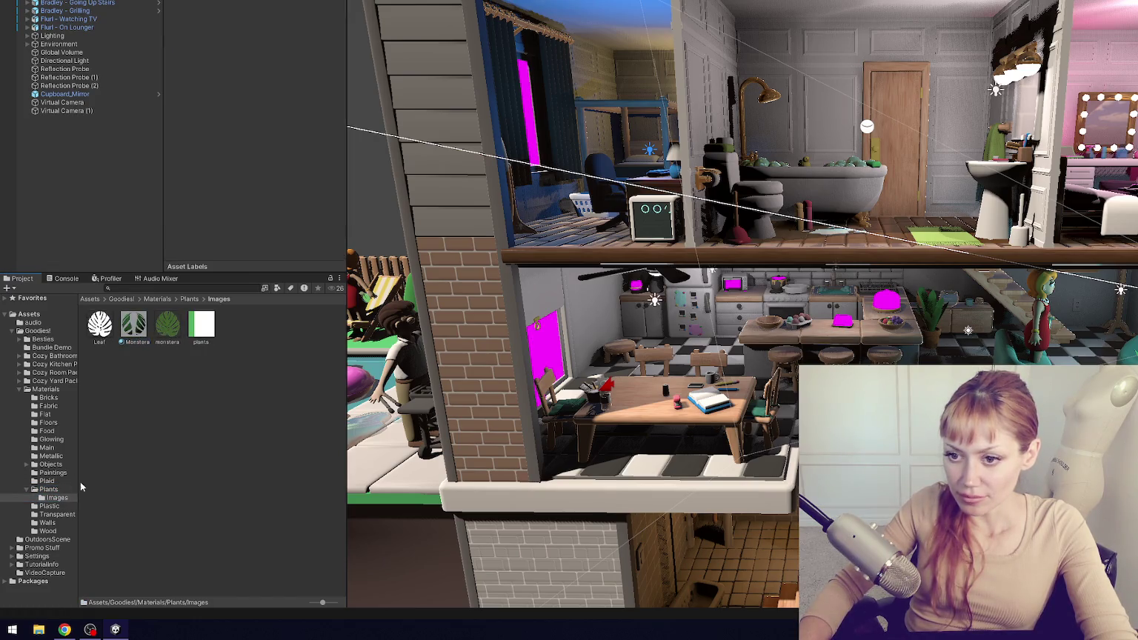
click(51, 489)
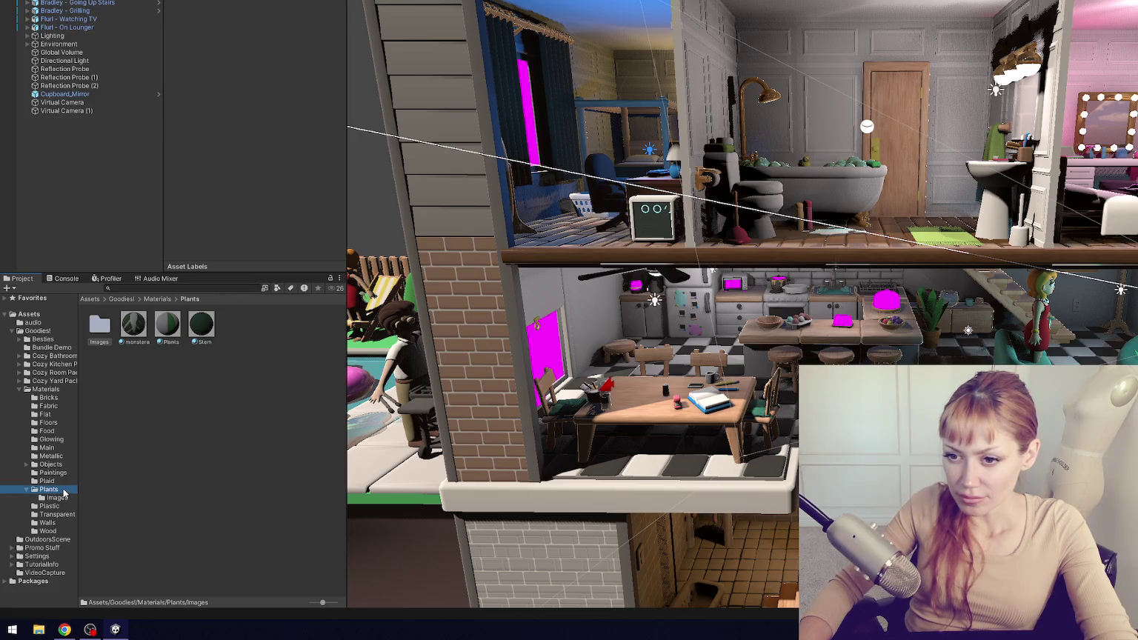
click(60, 497)
- Rename the Monstera material to 'Monstera 2' and move it into the Plants folder
click(138, 331)
click(149, 344)
click(148, 345)
text(2)
key(Return)
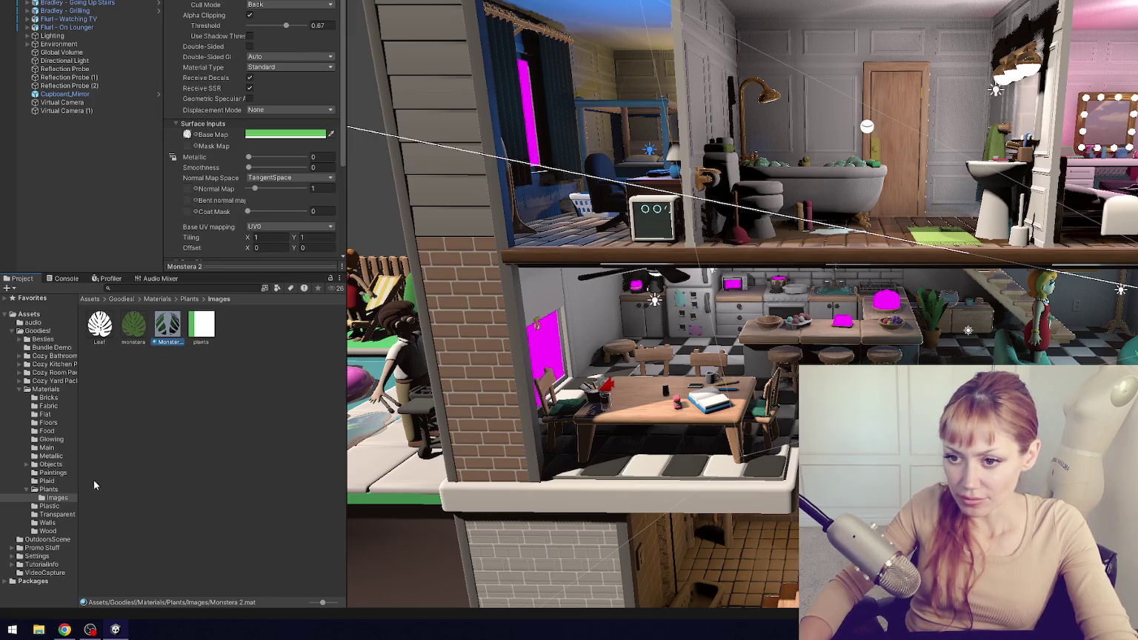
drag(168, 324, 51, 489)
click(60, 492)
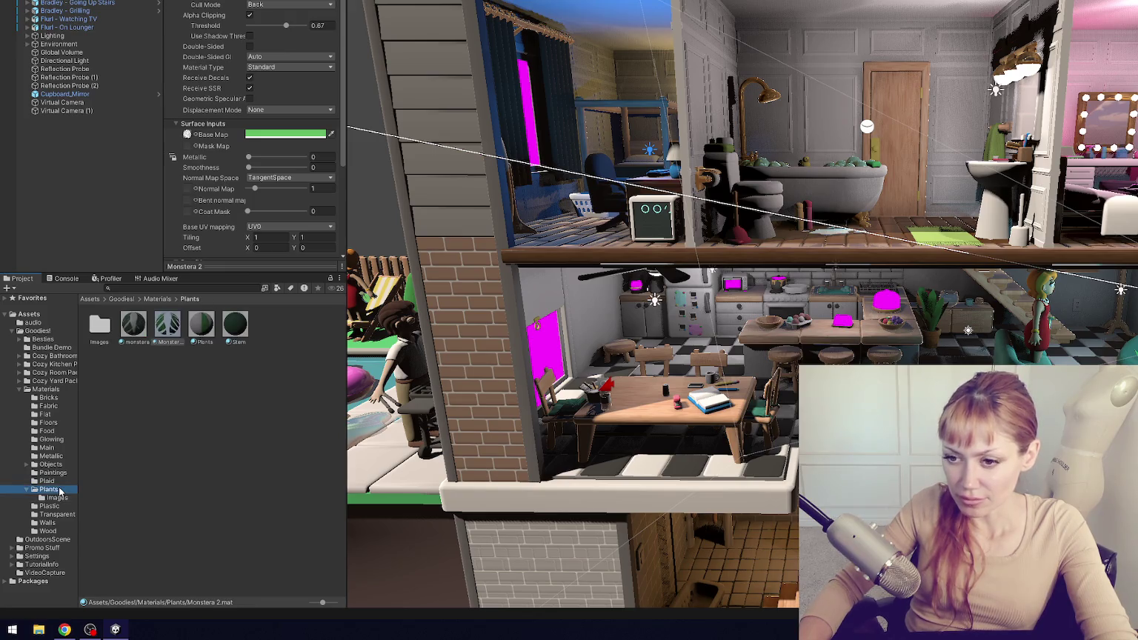
- Create a new folder named 'Images' inside the Paintings folder
click(47, 481)
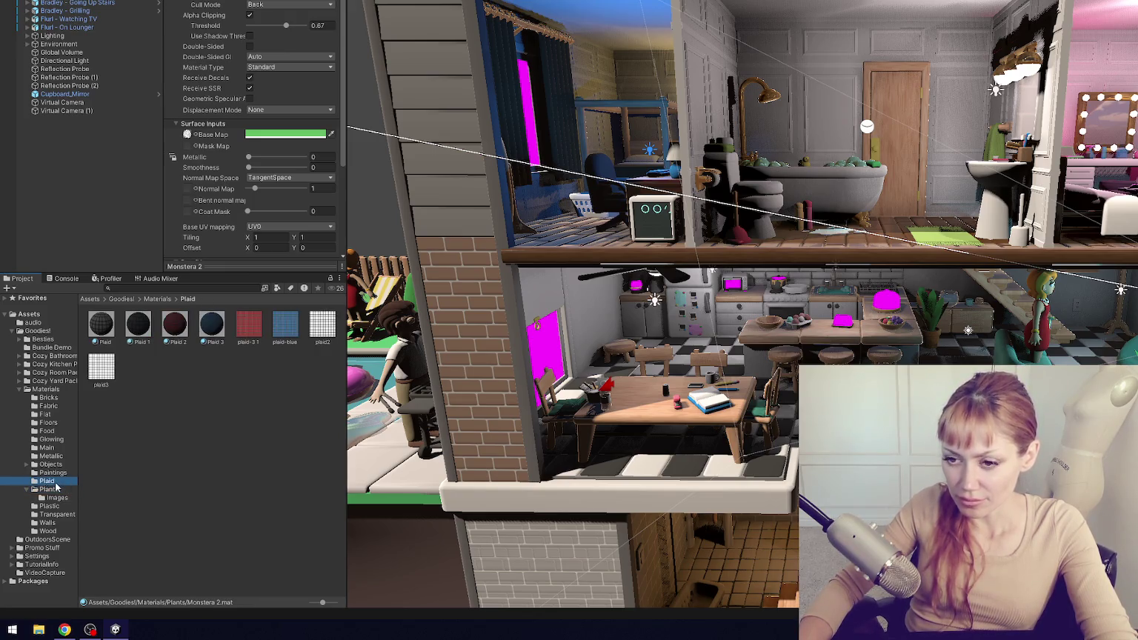
click(27, 490)
click(67, 474)
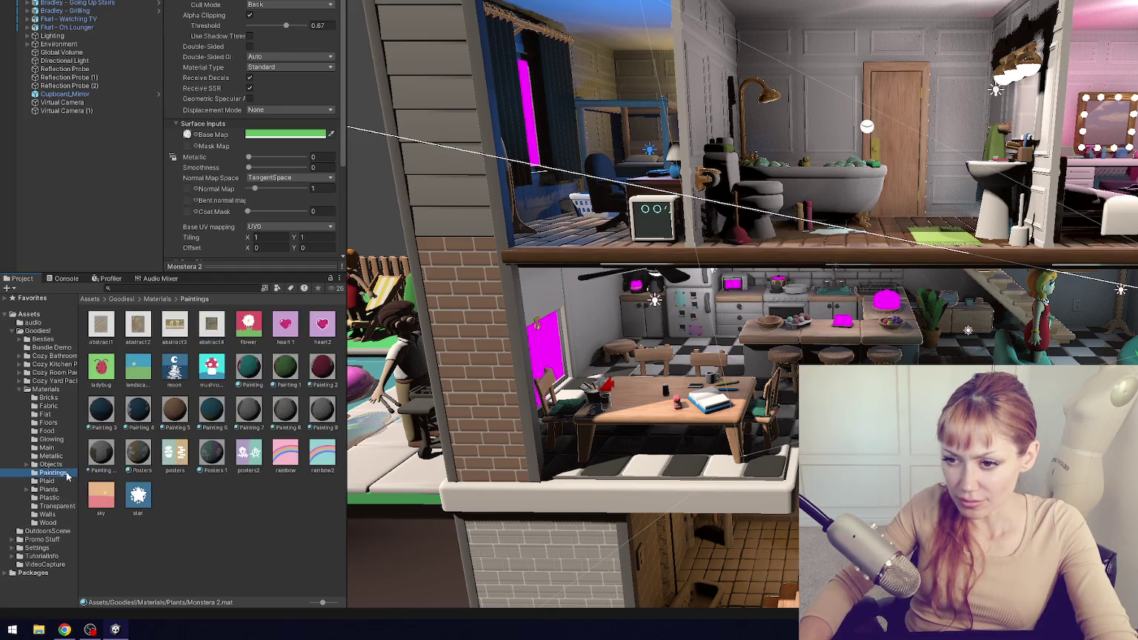
right_click(235, 515)
mouse_move(252, 210)
click(474, 78)
text(Images)
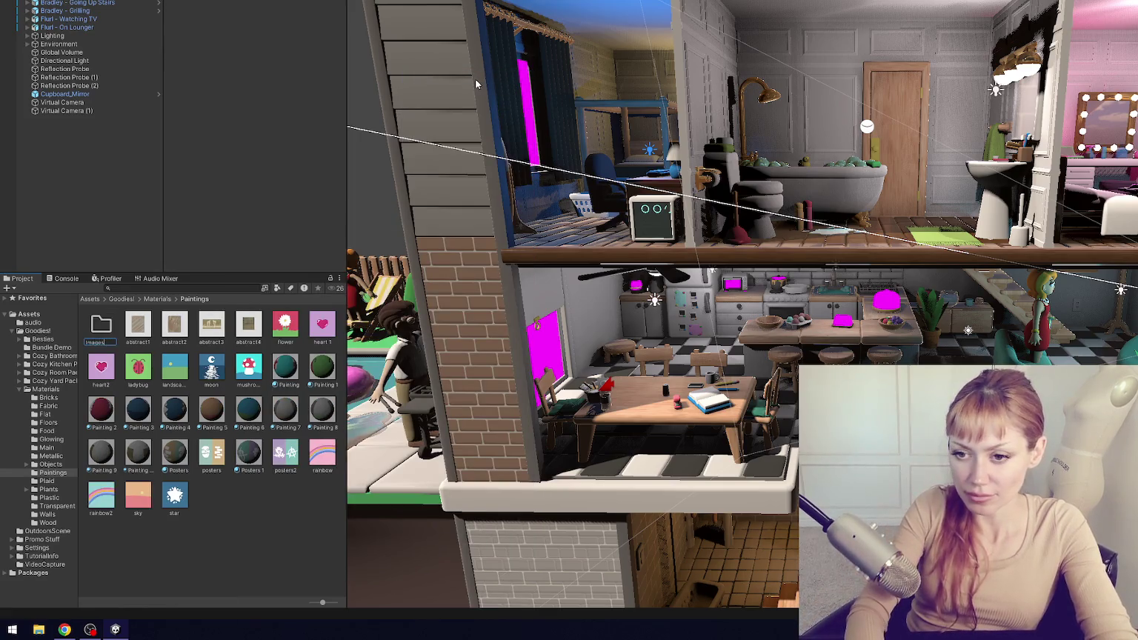
key(Return)
- Move all 17 painting textures into Paintings/Images, leaving the Posters 1 material outside
click(138, 326)
shift+click(248, 366)
drag(138, 328, 101, 334)
click(322, 367)
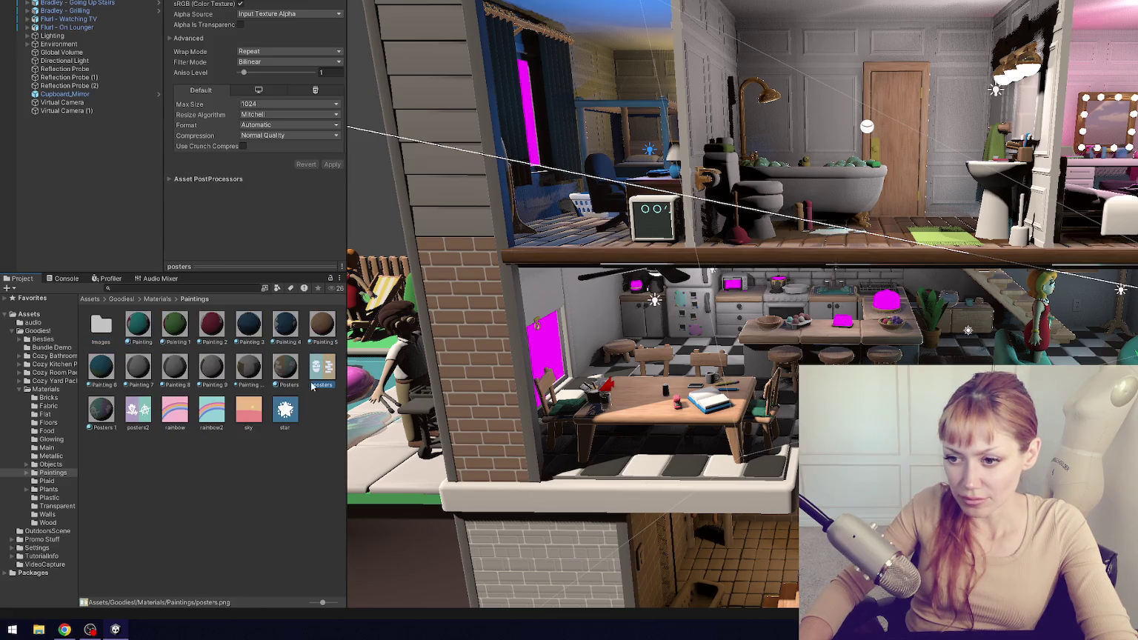
shift+click(285, 411)
ctrl+click(98, 412)
drag(322, 374, 103, 332)
click(57, 465)
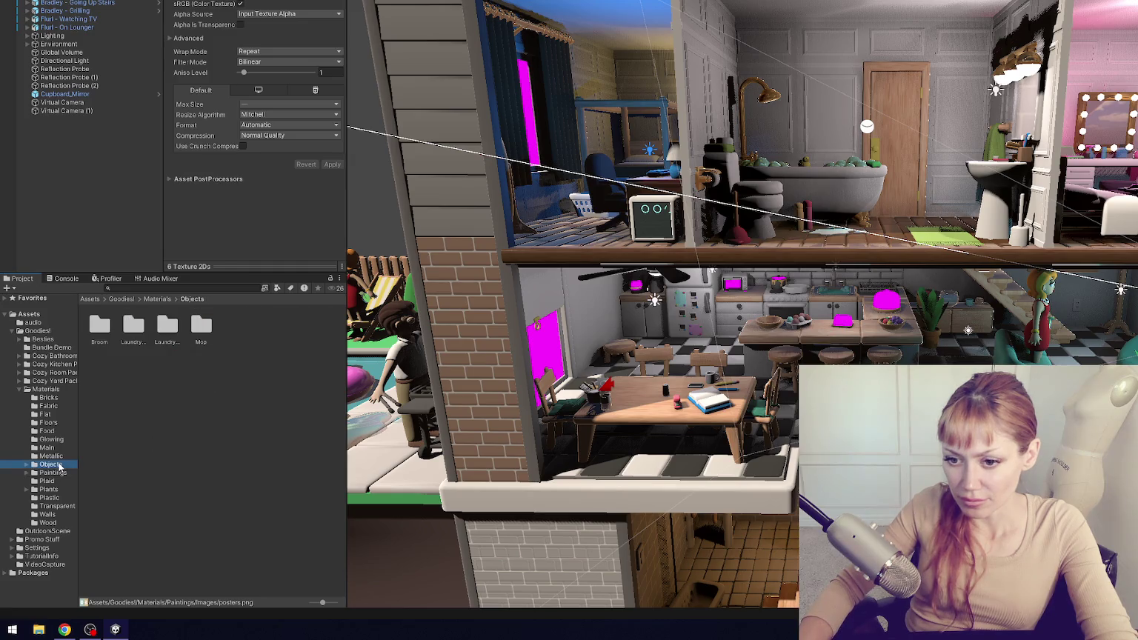
- Move the Broom, Laundry, Laundry Pods and Mop materials up from their subfolders into Objects
click(27, 464)
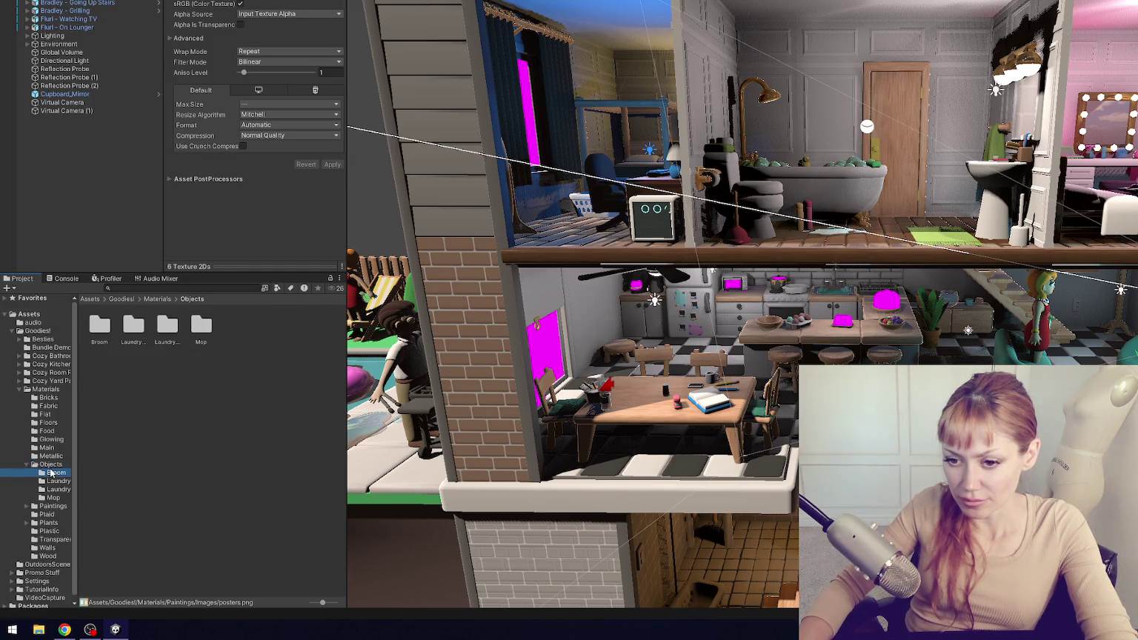
click(50, 472)
drag(103, 324, 57, 466)
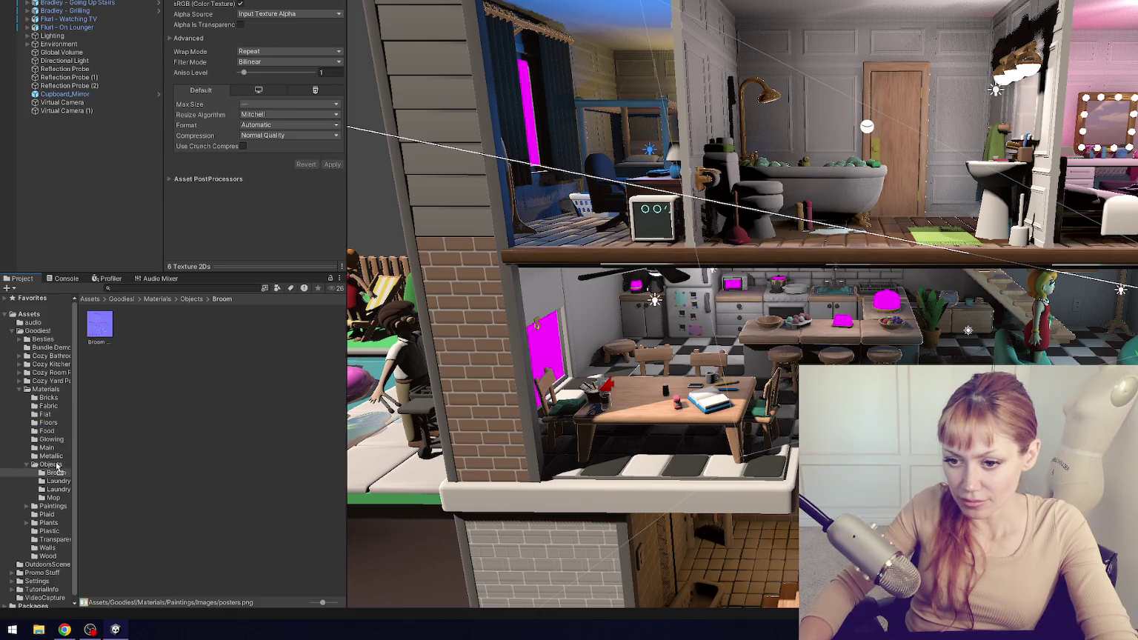
click(61, 483)
drag(100, 324, 52, 467)
click(59, 489)
drag(99, 324, 53, 465)
click(53, 497)
drag(99, 324, 51, 467)
- Create an 'Images' folder in Objects and nest the Broom, two Laundry and Mop subfolders inside it
click(59, 465)
right_click(230, 385)
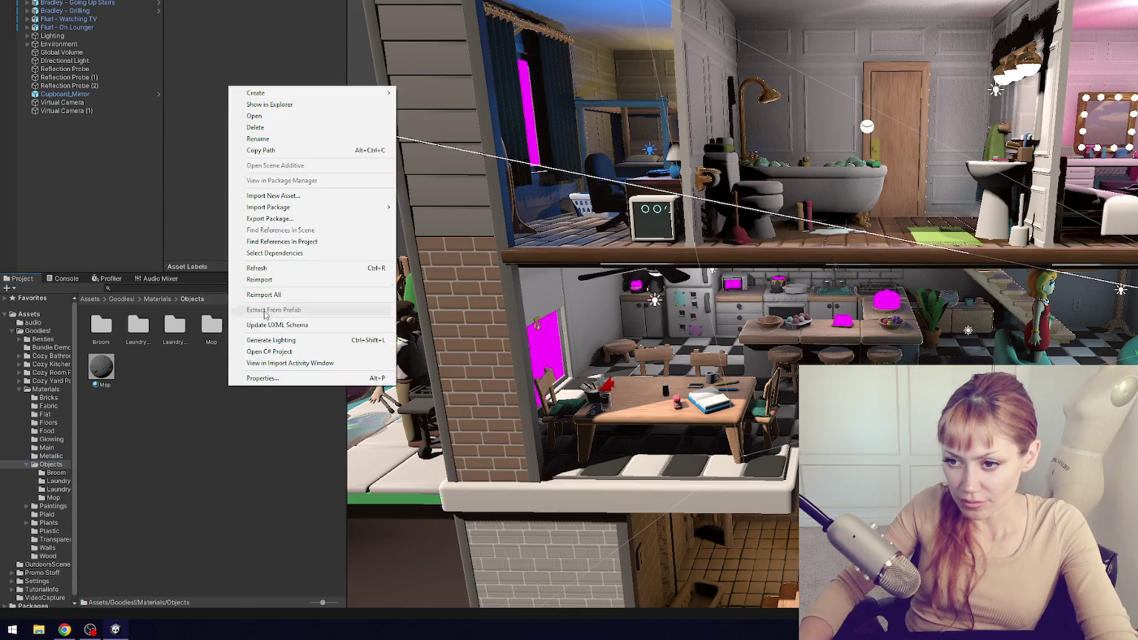
mouse_move(335, 97)
click(448, 79)
text(mages)
key(Return)
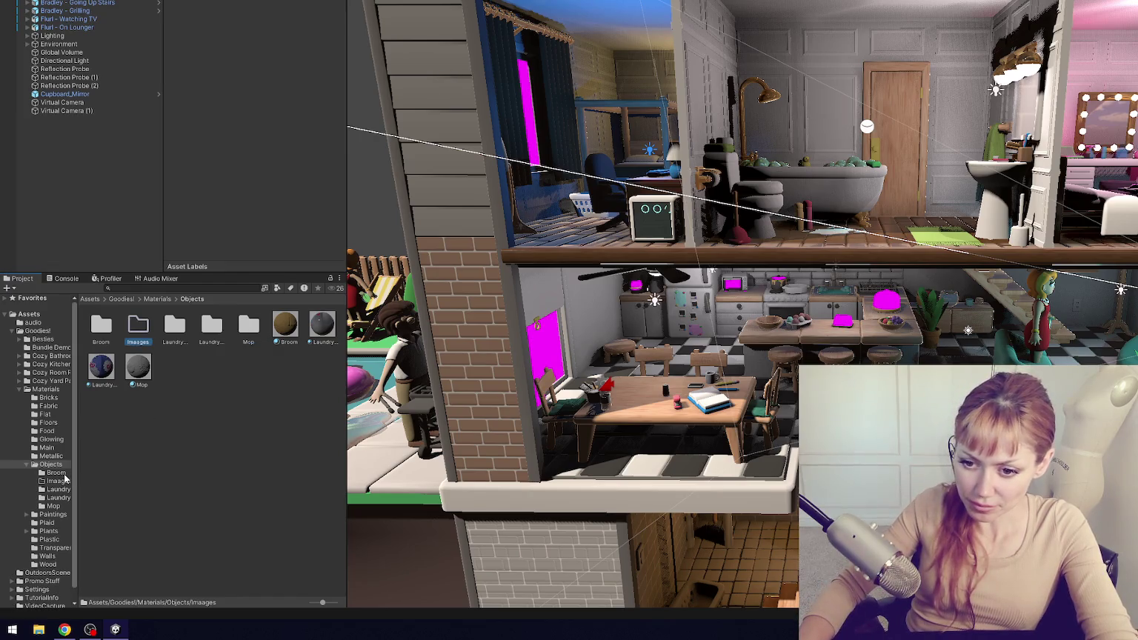
click(58, 489)
ctrl+click(58, 497)
ctrl+click(54, 506)
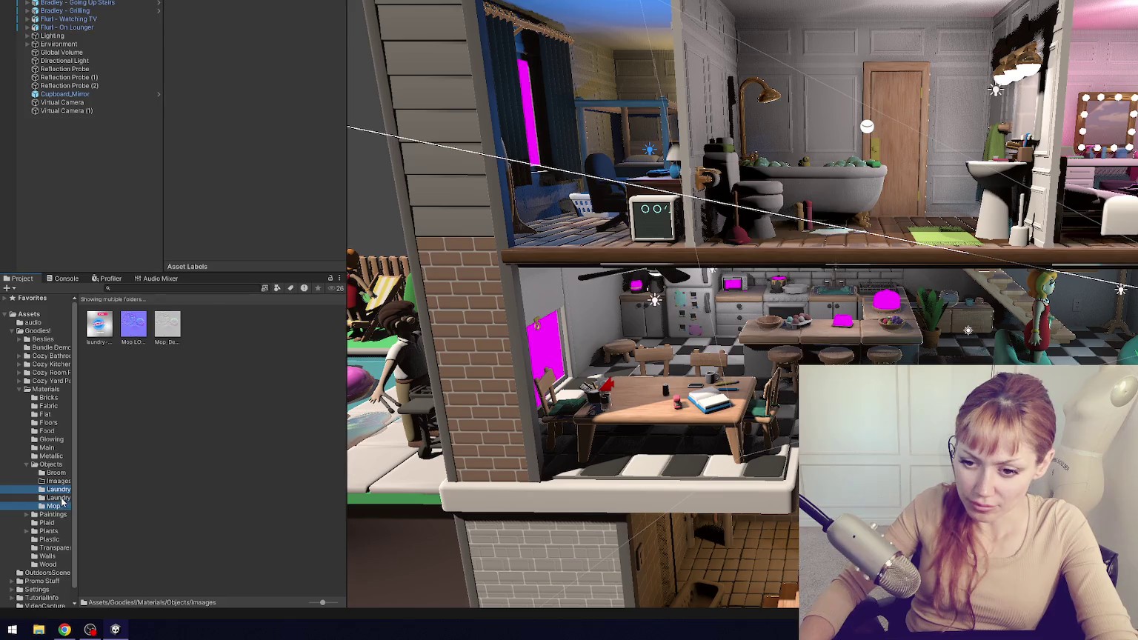
ctrl+click(56, 473)
drag(58, 490, 59, 481)
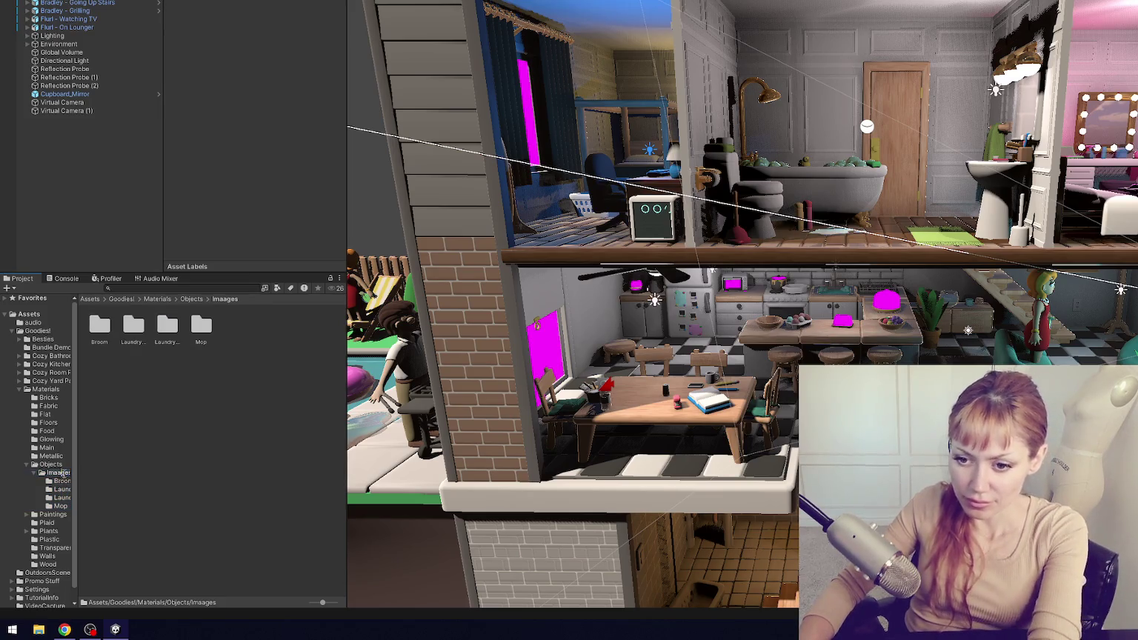
- Rename the Main 1 material in the Main folder to 'Main Shiny'
click(34, 472)
click(51, 455)
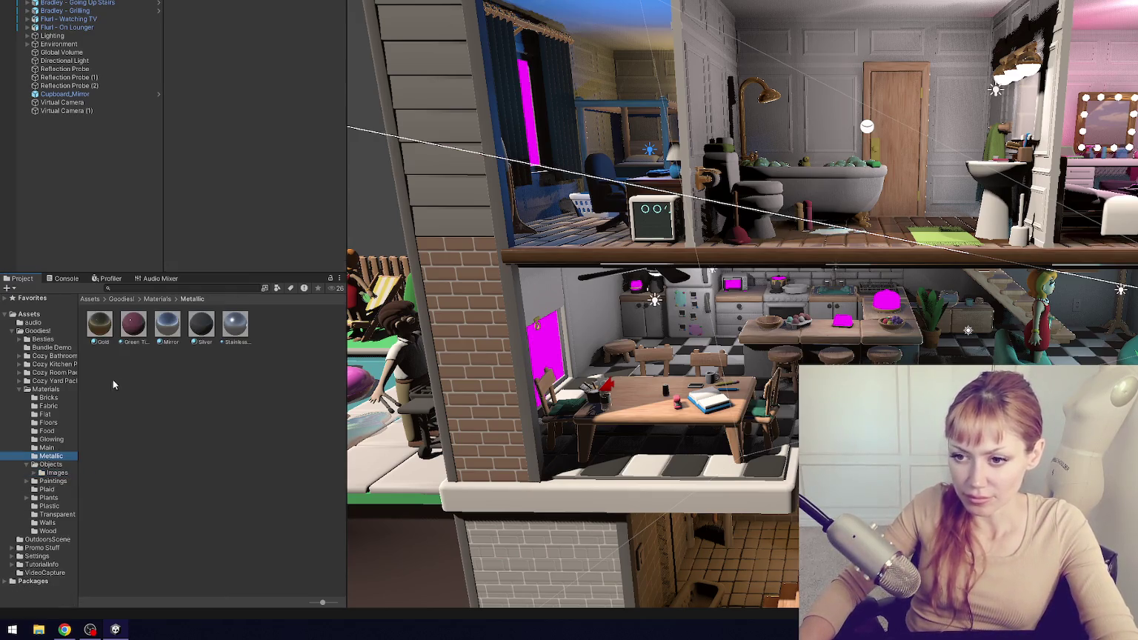
click(45, 447)
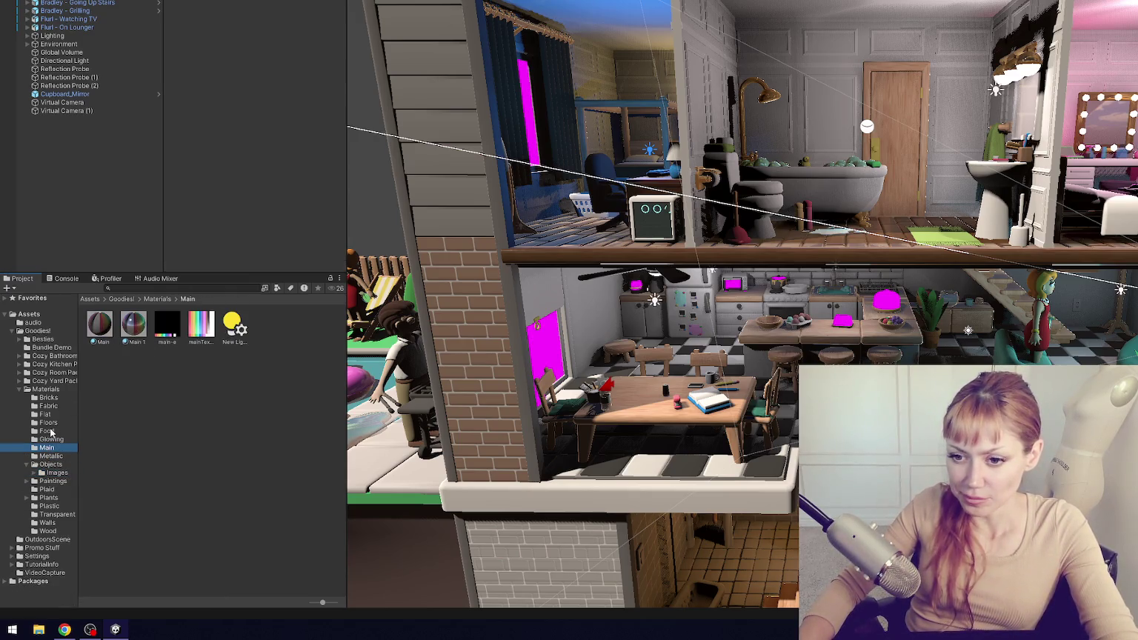
click(131, 341)
click(137, 342)
text(Main)
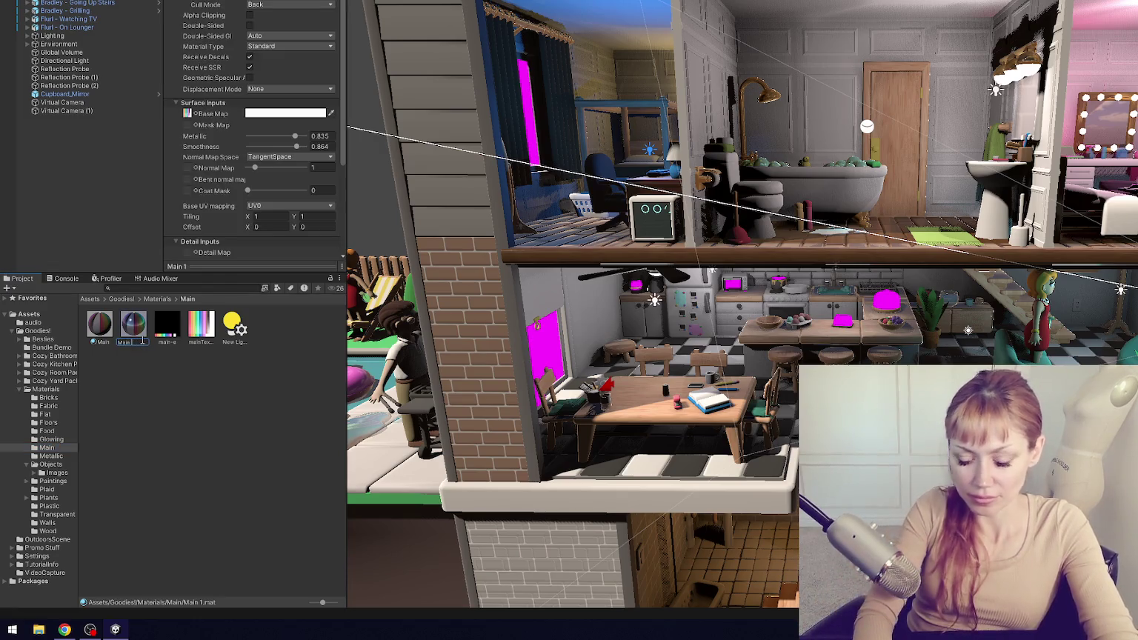
text( Shiny)
key(Return)
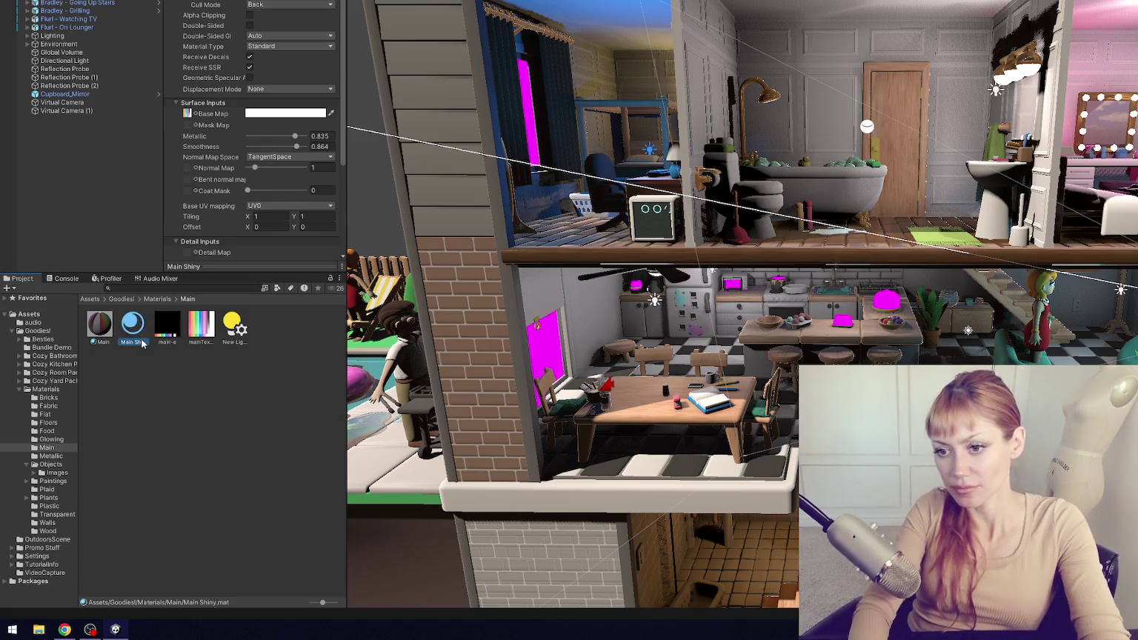
click(52, 440)
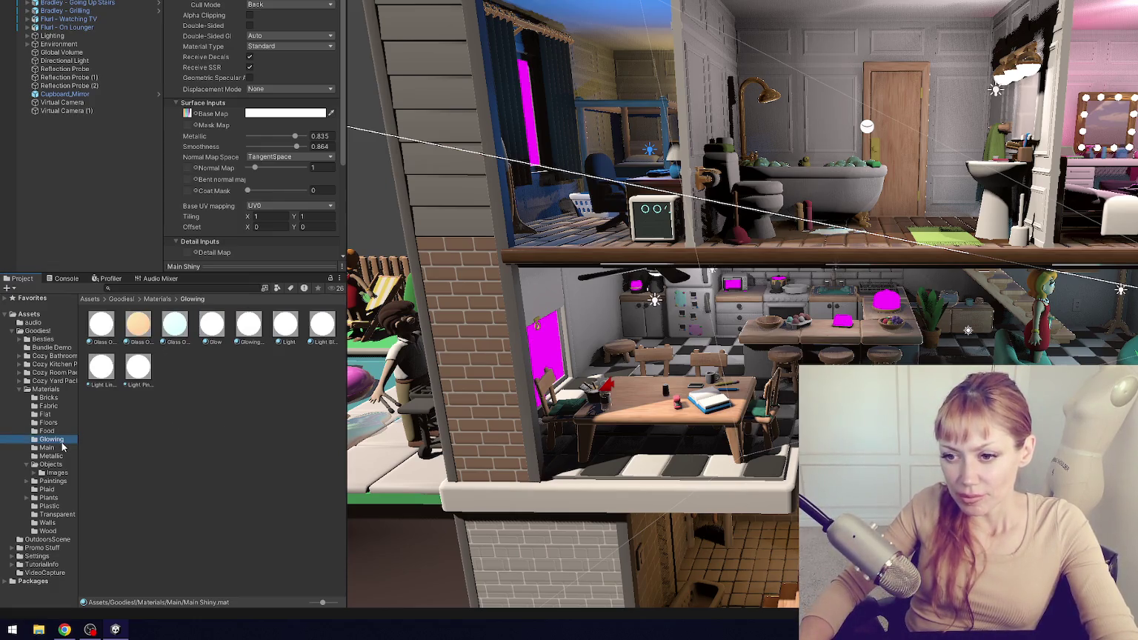
click(29, 465)
click(55, 432)
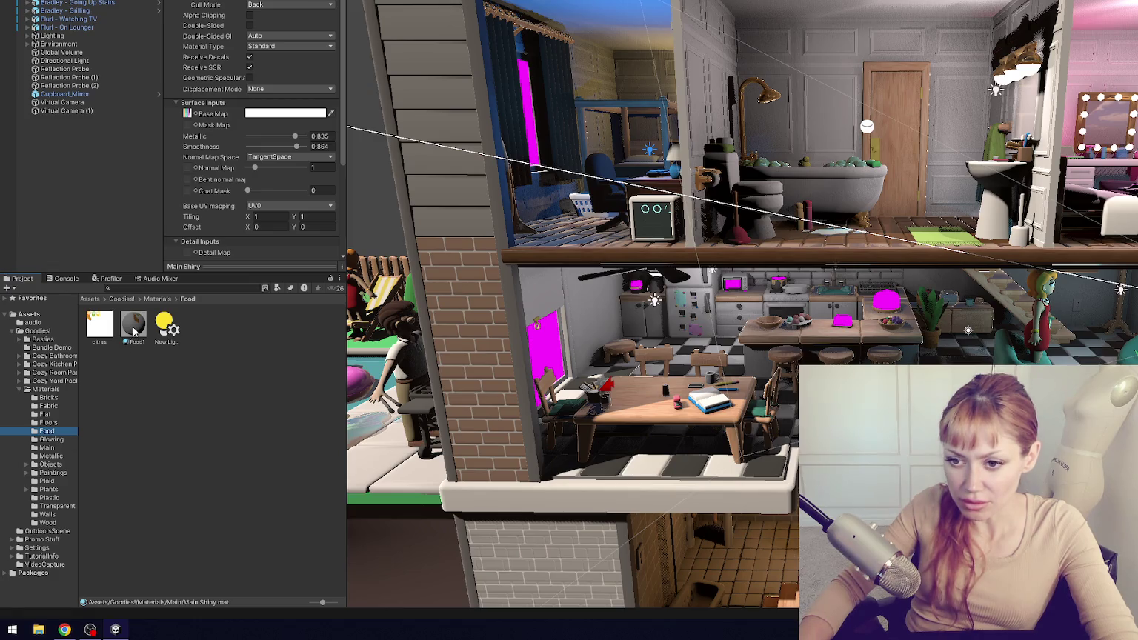
- Check the Objects Images folder, then browse the Floors, Flat, Fabric and Bricks folders
click(27, 464)
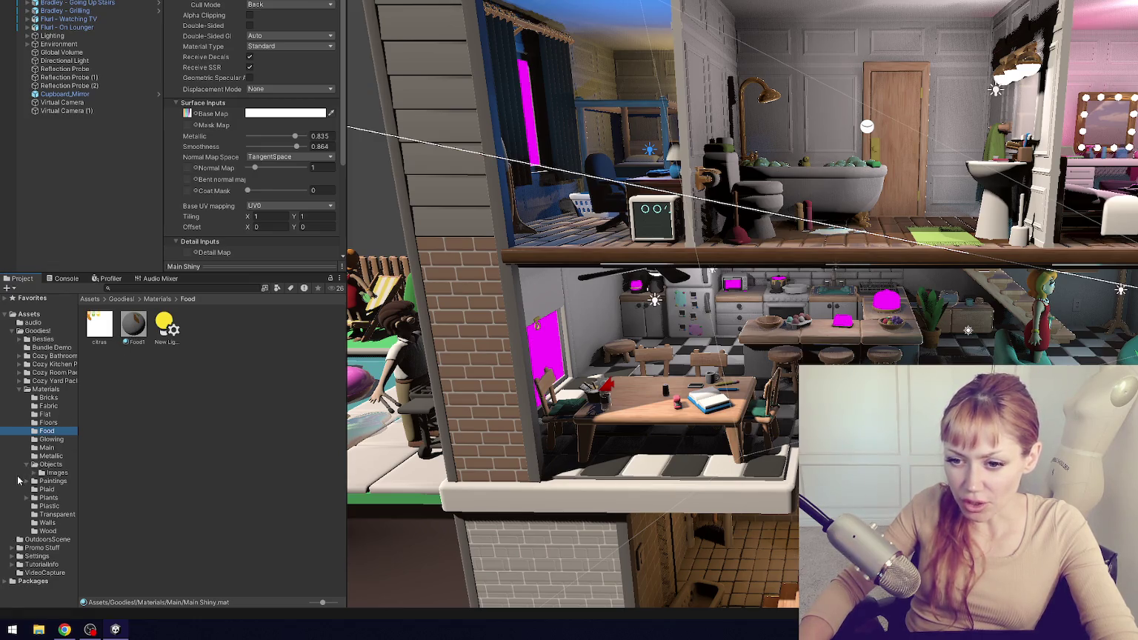
click(28, 465)
click(48, 423)
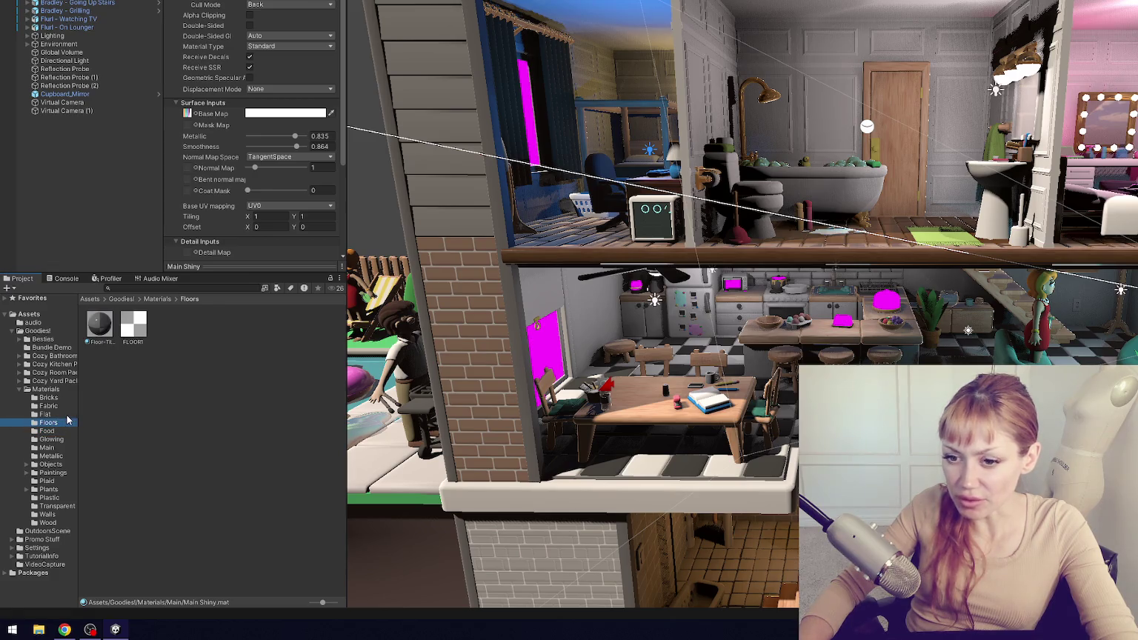
click(66, 416)
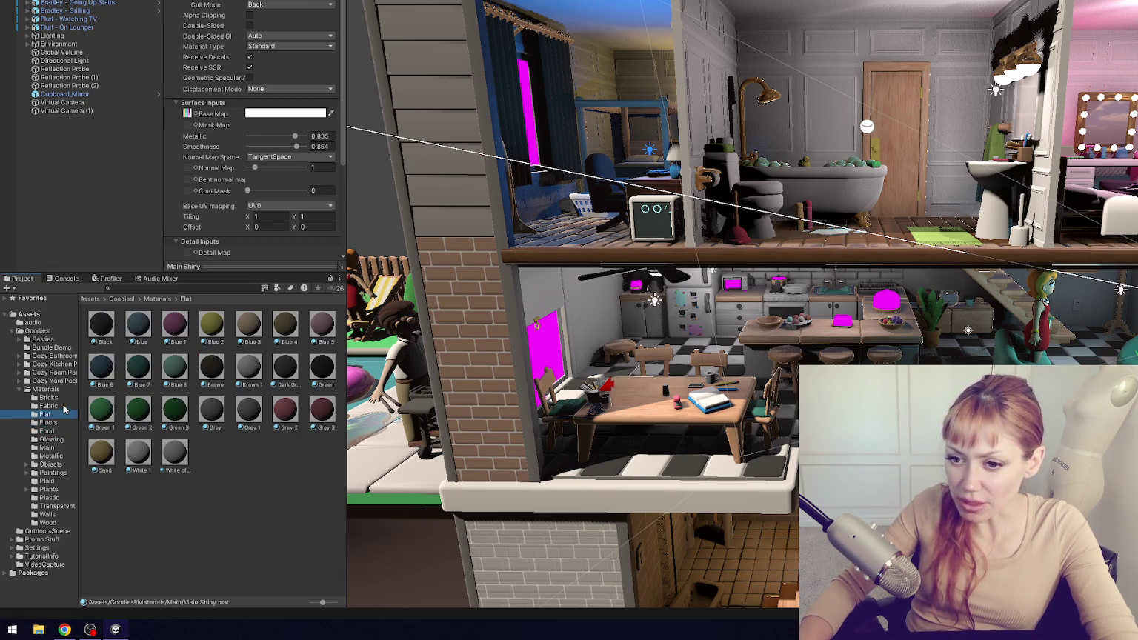
click(64, 407)
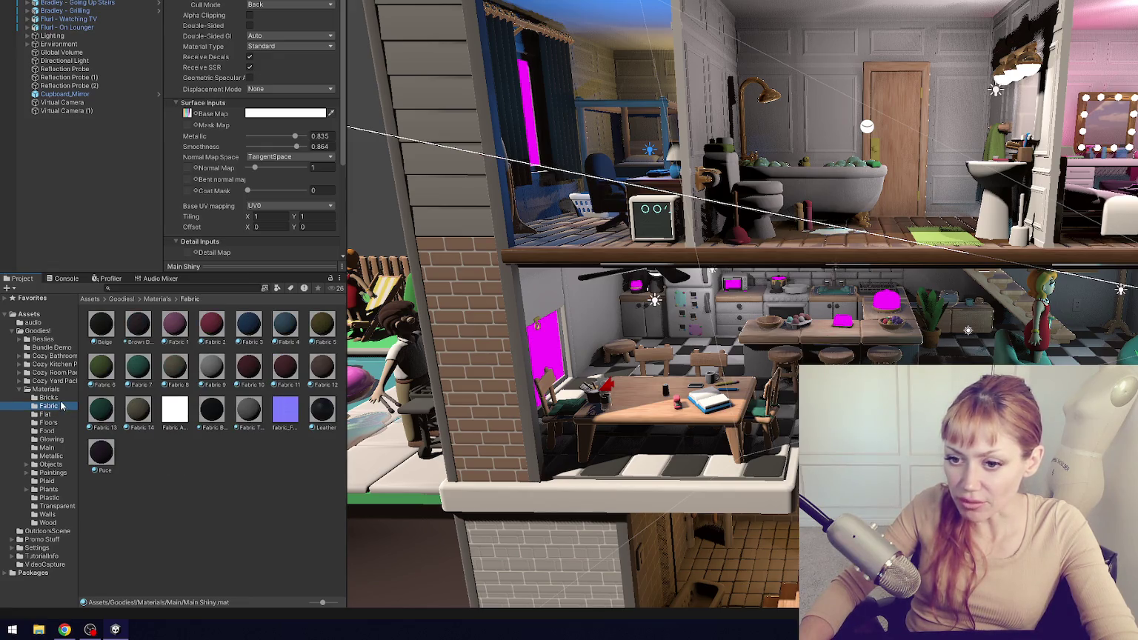
click(65, 399)
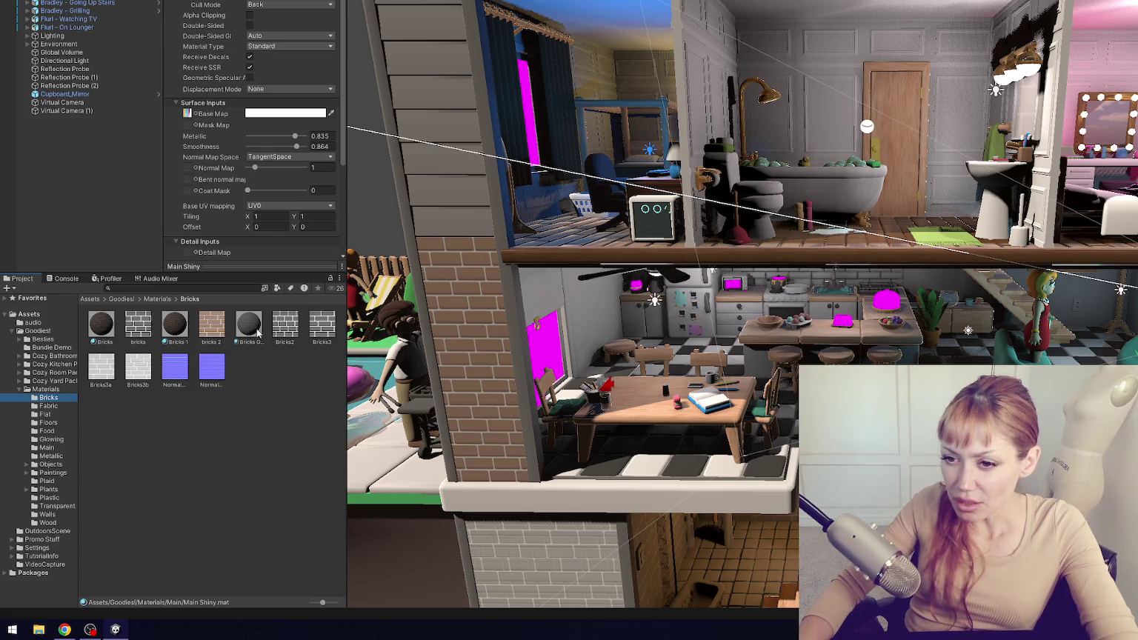
- Create an 'Images' folder in Bricks and move its eight brick textures into it
right_click(289, 388)
mouse_move(415, 95)
click(539, 75)
text(Images)
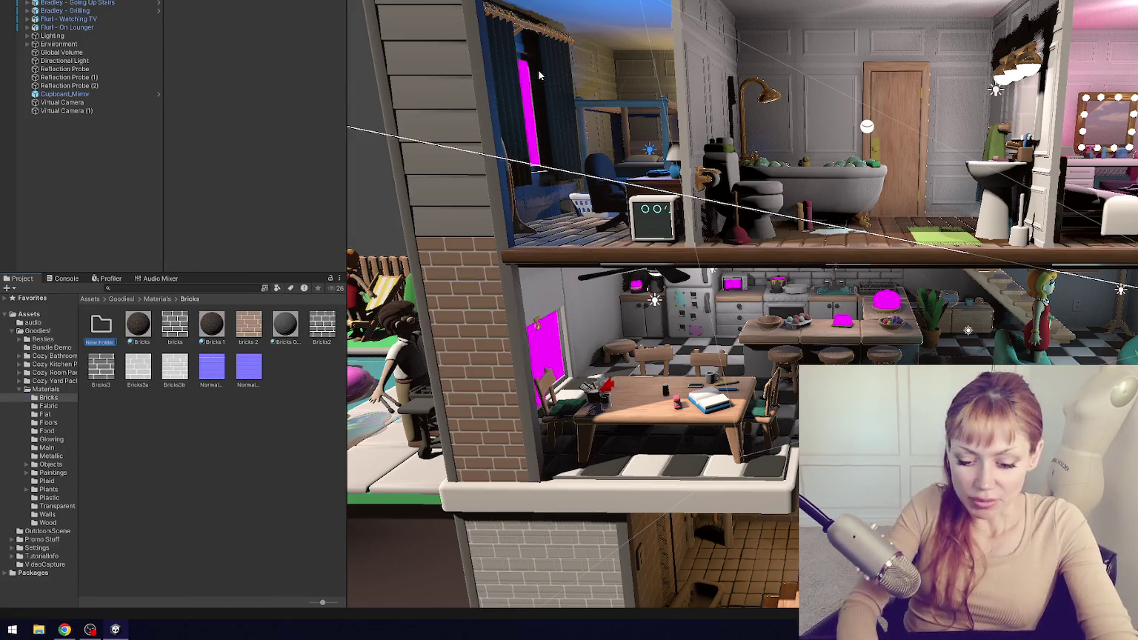
key(Return)
click(192, 327)
key(ctrl+a)
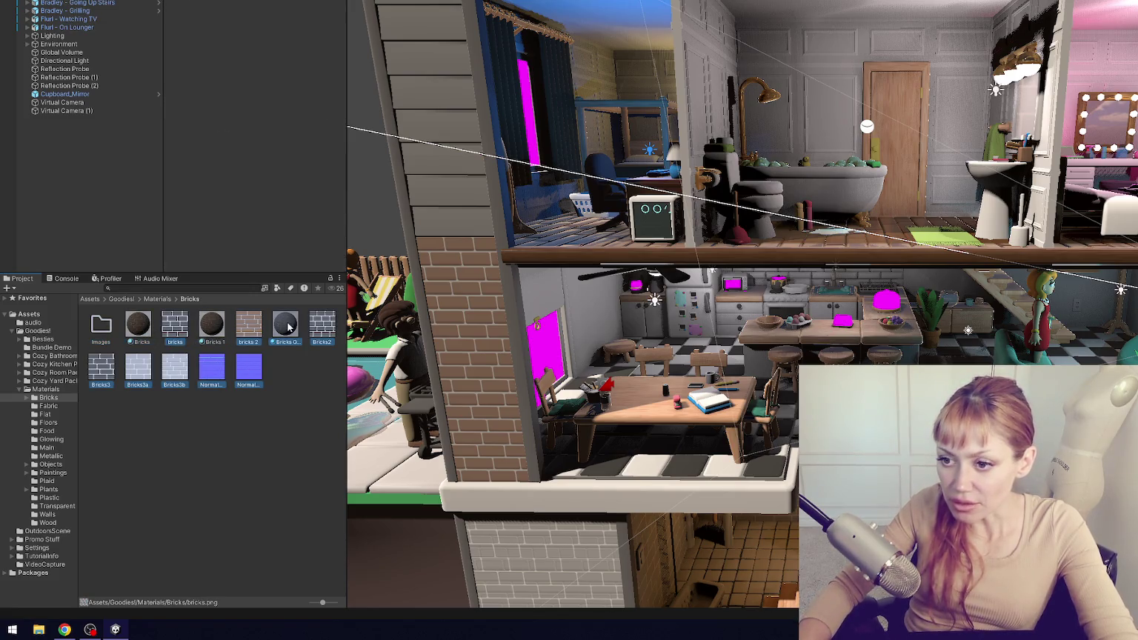
drag(175, 331, 103, 333)
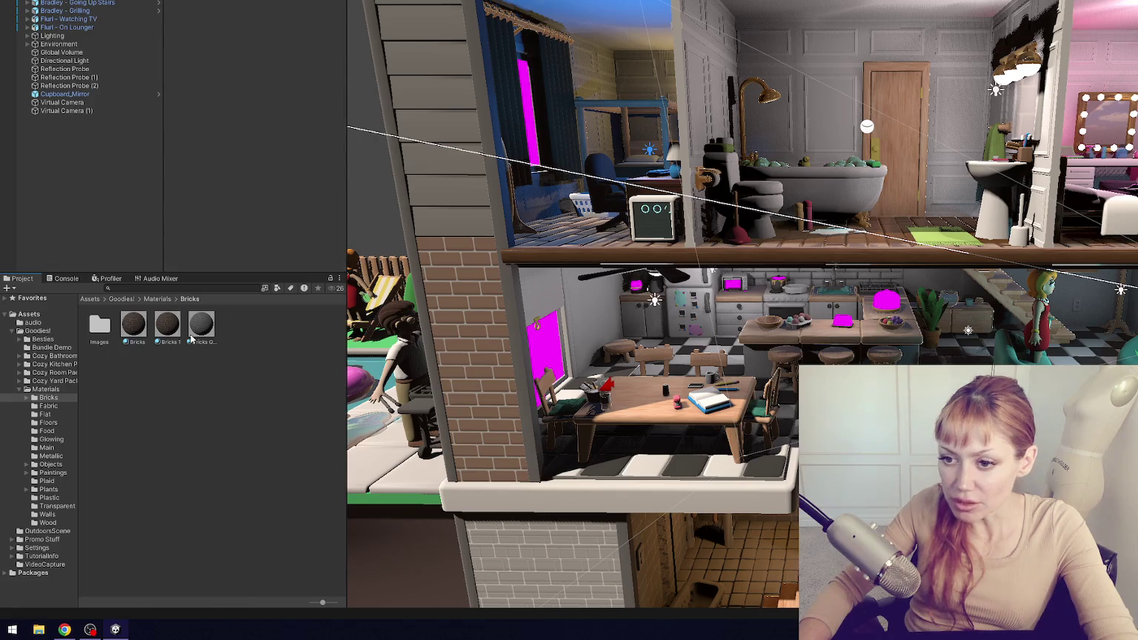
- Create an 'Images' folder in Fabric and move the Fabric_F and Fabric Albedo textures into it
click(49, 406)
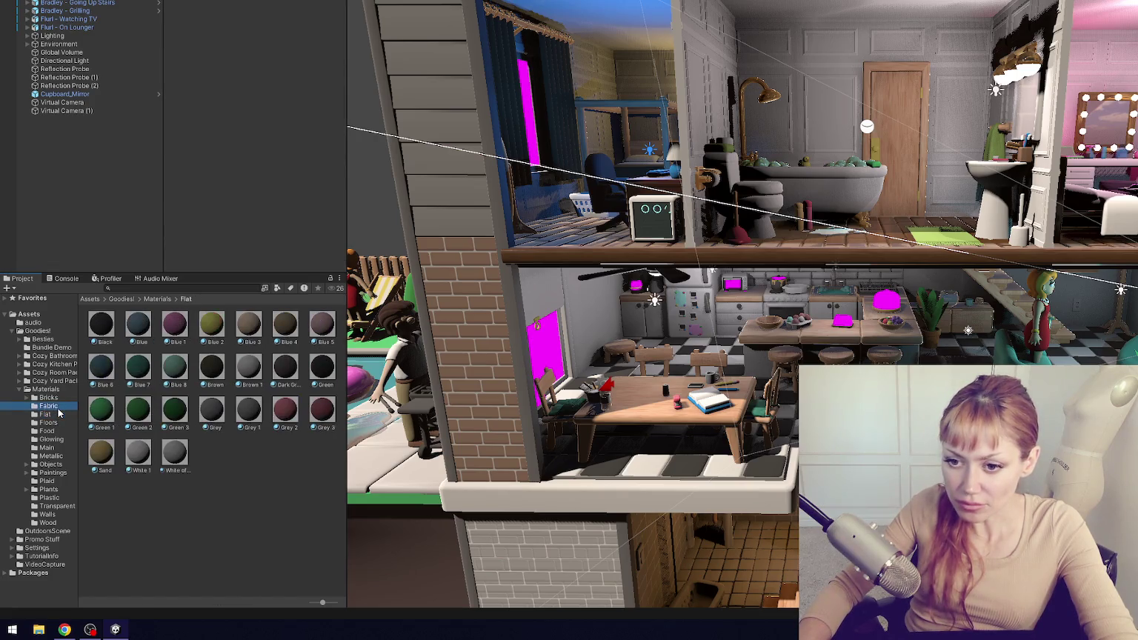
right_click(200, 485)
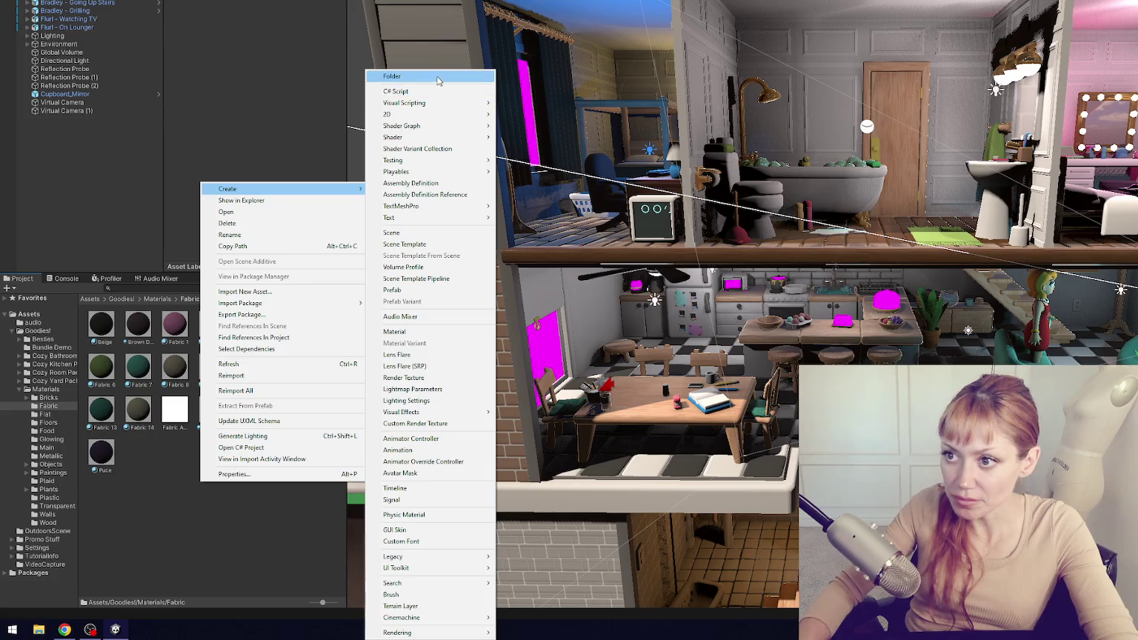
click(436, 76)
text(Images)
key(Return)
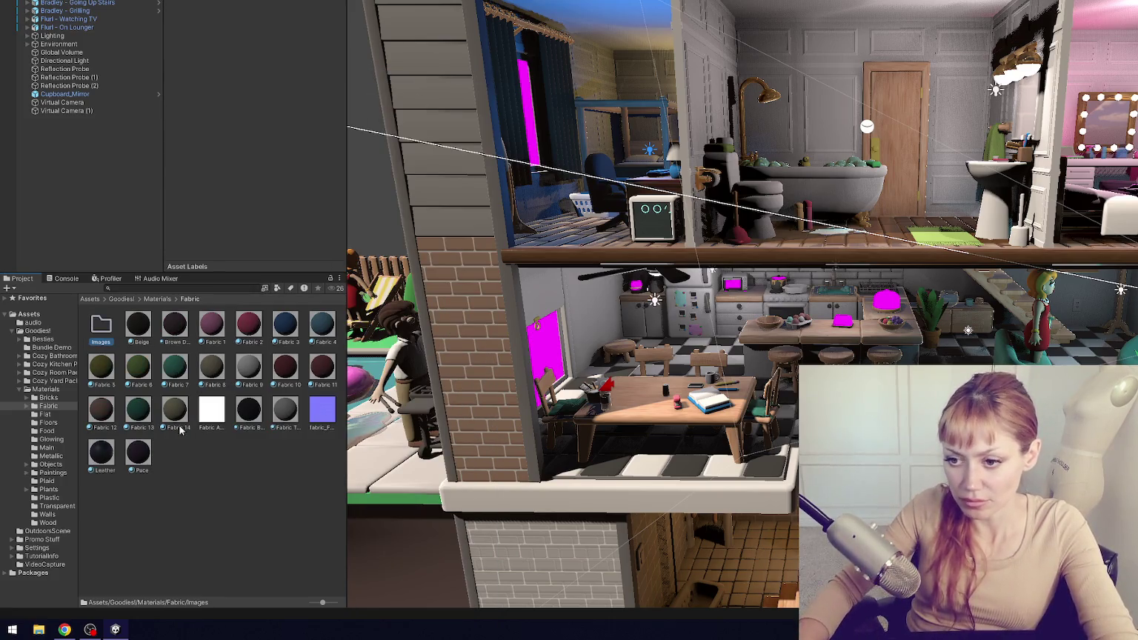
click(322, 409)
ctrl+click(211, 410)
drag(211, 410, 101, 326)
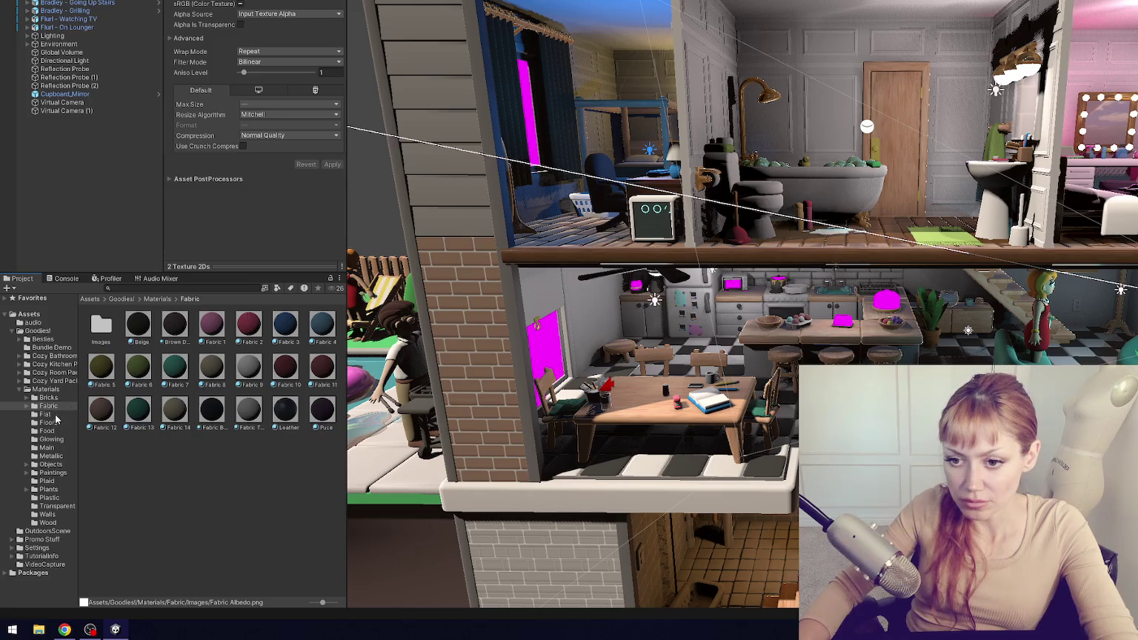
click(49, 423)
- Create an 'Images' folder in Floors and move the FLOOR1 texture into it
right_click(193, 404)
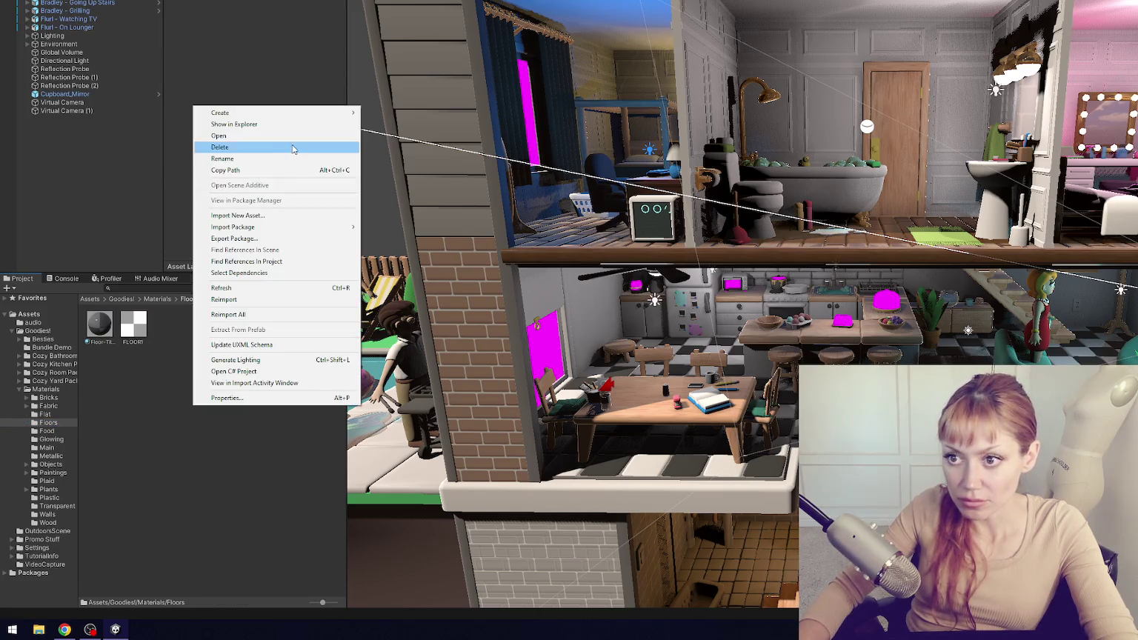
mouse_move(302, 112)
click(422, 76)
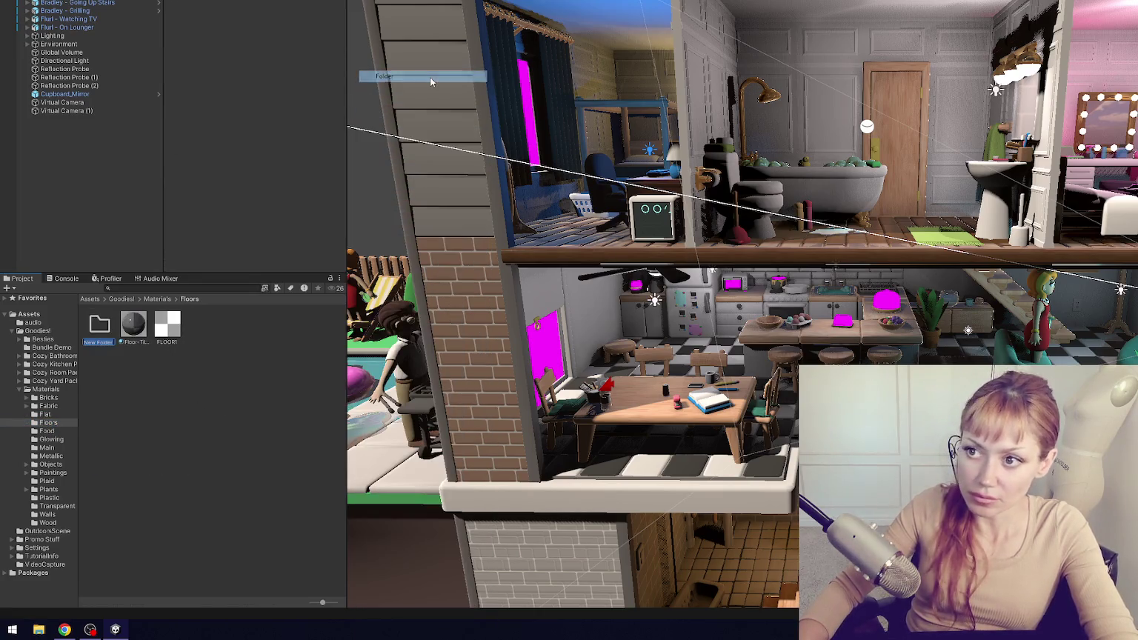
text(Images)
key(Return)
drag(168, 326, 92, 328)
- Create an 'Images' folder in Food, move the citrus texture in, and move the New Light asset out
click(53, 432)
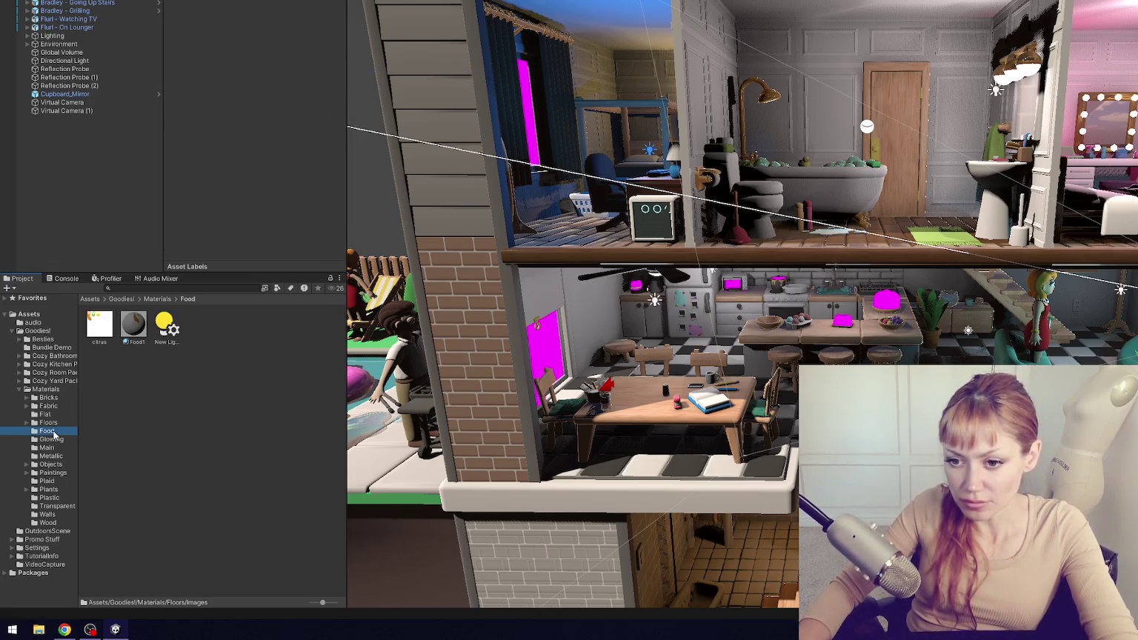
right_click(168, 427)
mouse_move(193, 123)
click(400, 76)
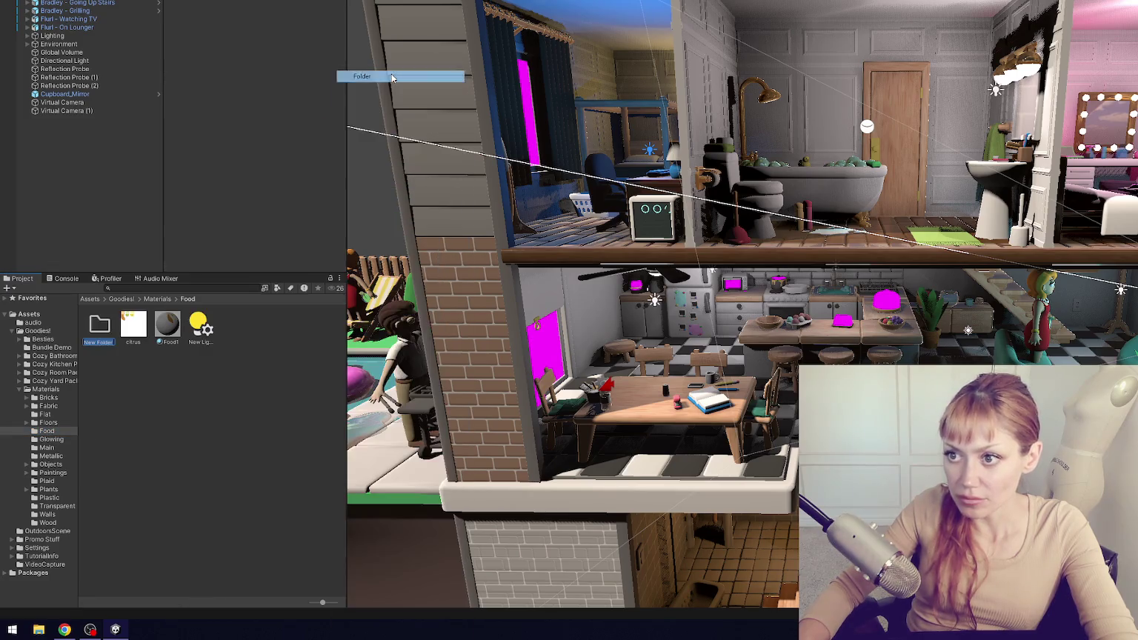
text(Images)
key(Return)
drag(133, 325, 99, 326)
click(164, 326)
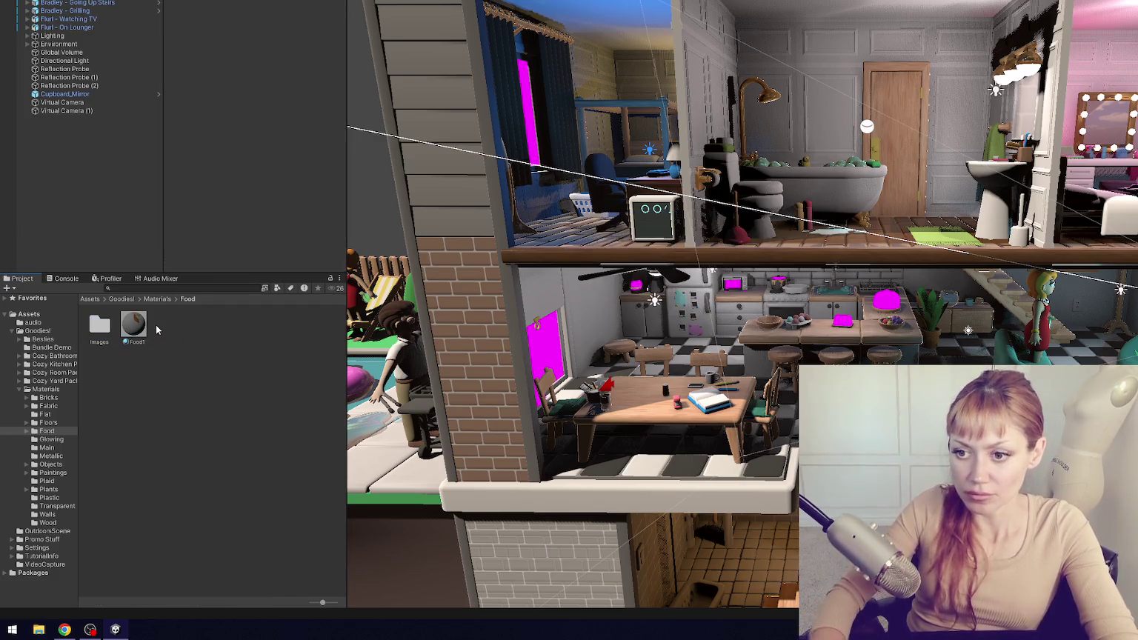
- Create a new folder named 'Images' inside the Main materials folder
click(59, 440)
click(59, 449)
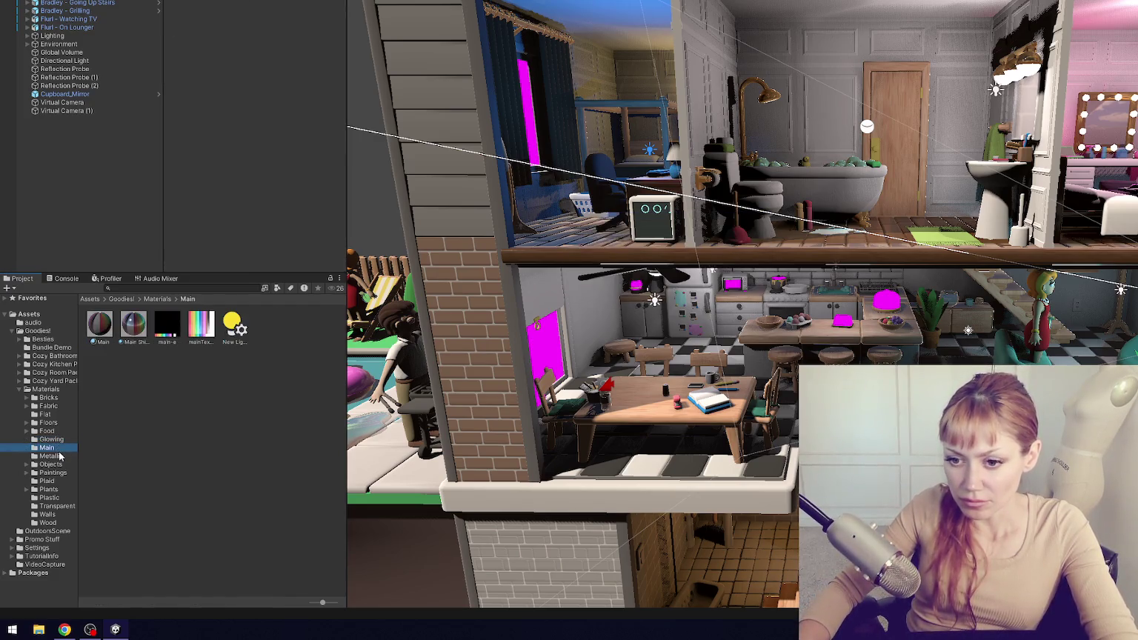
right_click(208, 418)
mouse_move(252, 114)
click(426, 77)
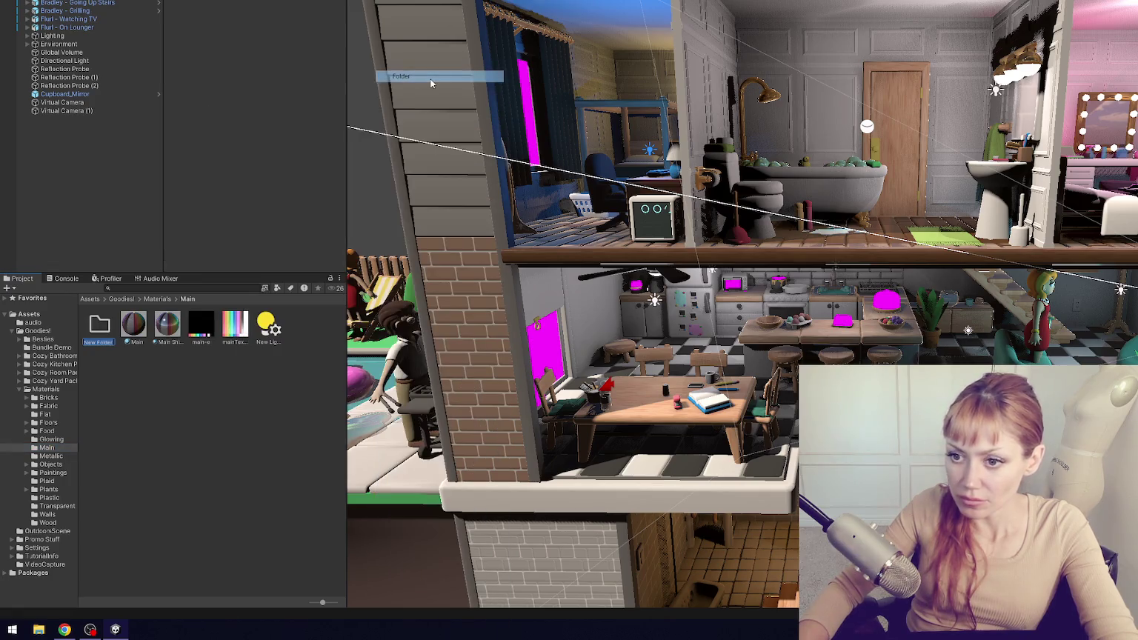
text(Images)
key(Return)
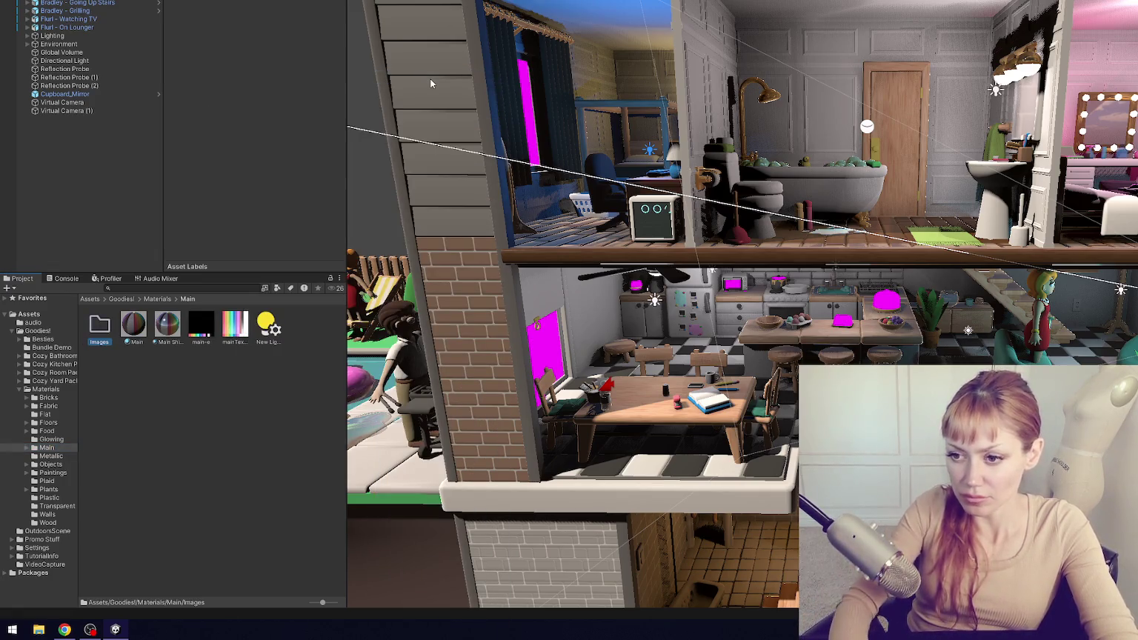
- Delete the New Lighting Settings asset from the Main folder
click(268, 324)
key(Delete)
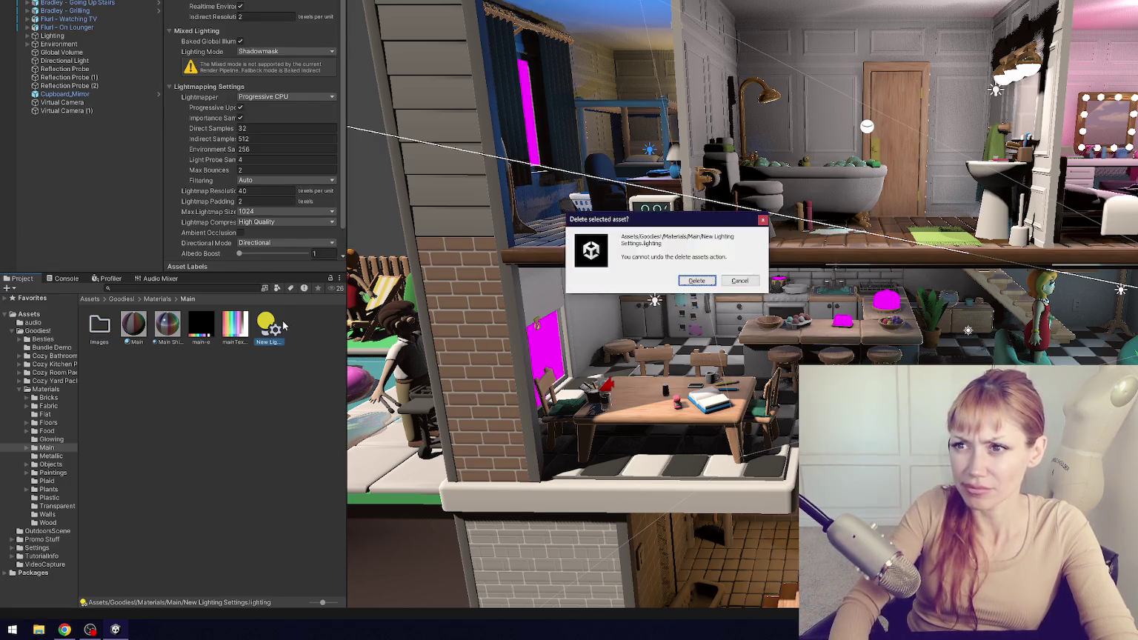
key(Return)
click(201, 325)
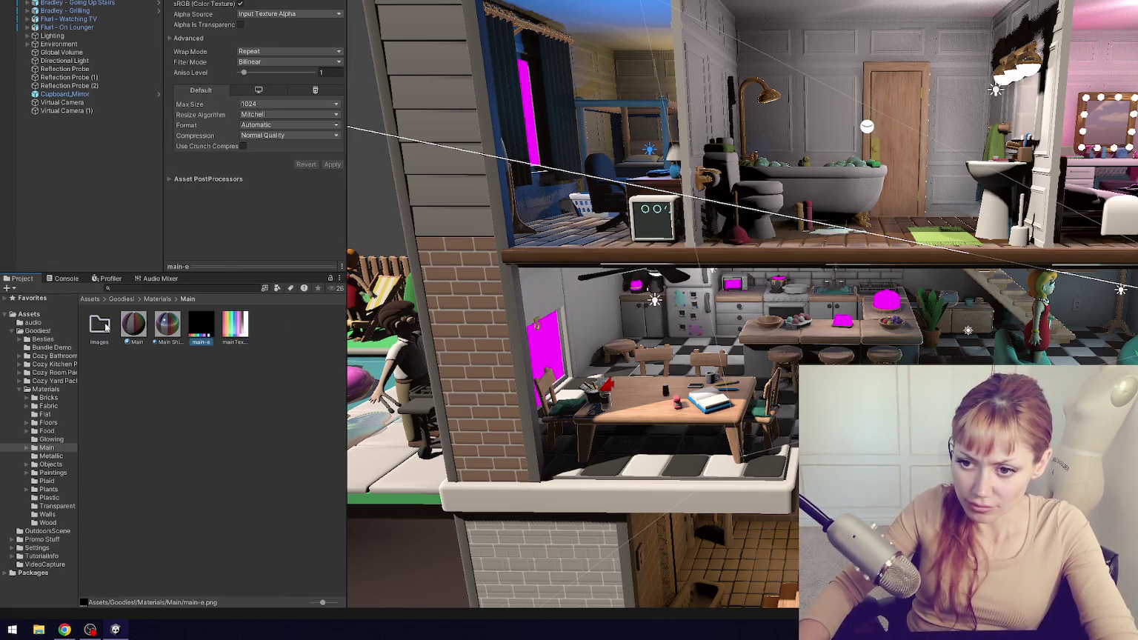
- Move the main-e texture into Main's Images folder
drag(194, 327, 100, 326)
click(54, 457)
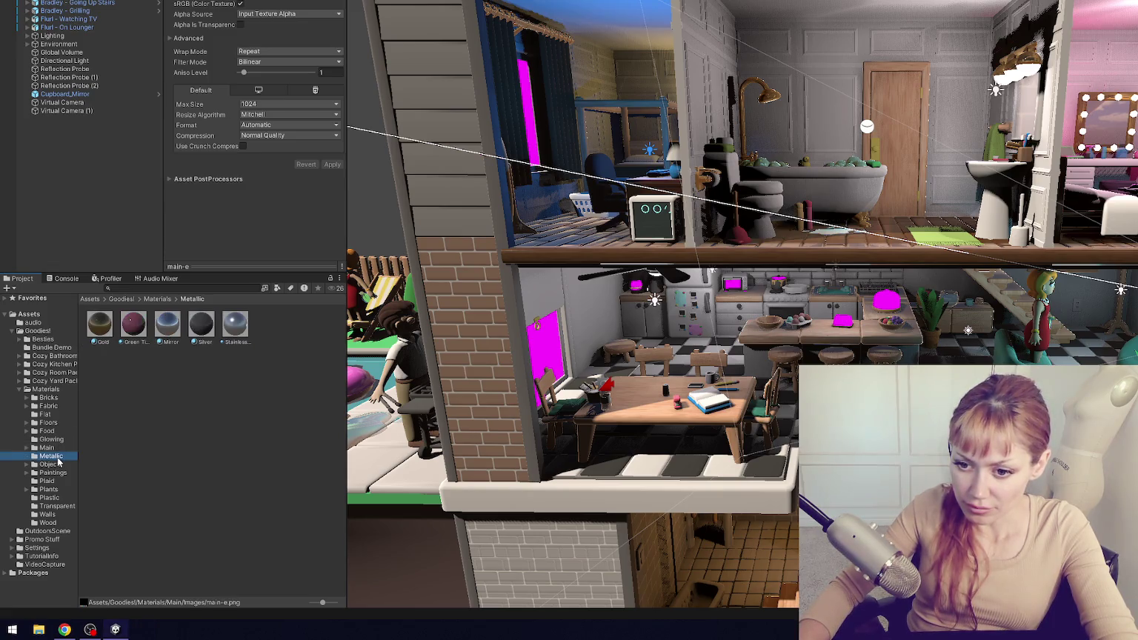
click(57, 467)
click(57, 474)
click(57, 467)
click(57, 474)
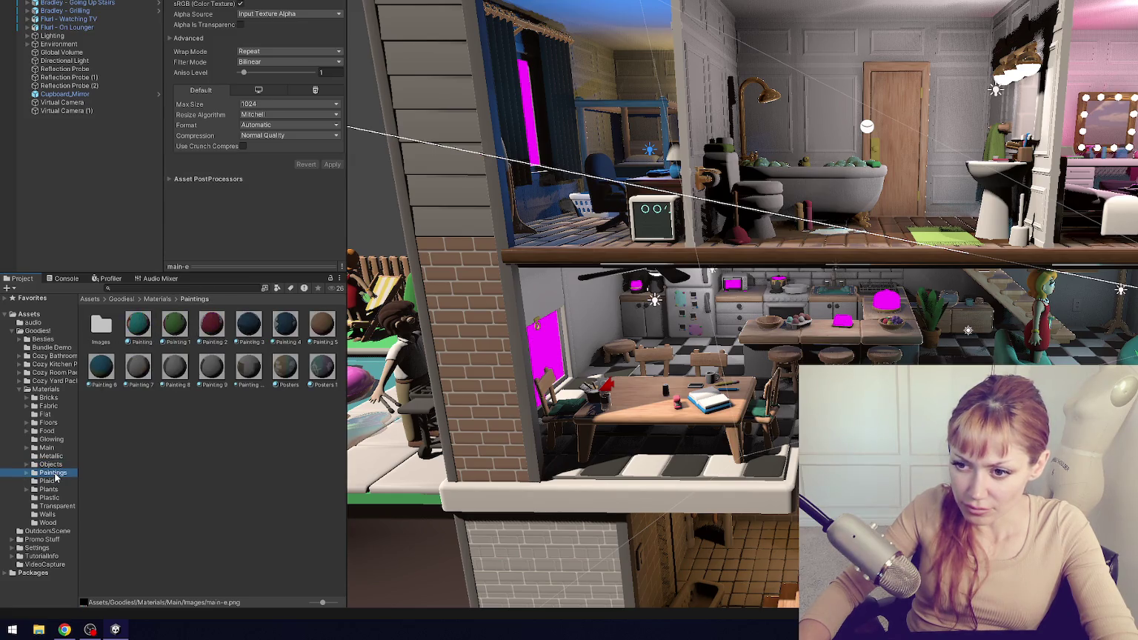
click(52, 482)
- Create an 'Images' folder in Plaid and move the four plaid textures into it
right_click(189, 462)
mouse_move(222, 163)
click(432, 78)
text(Images)
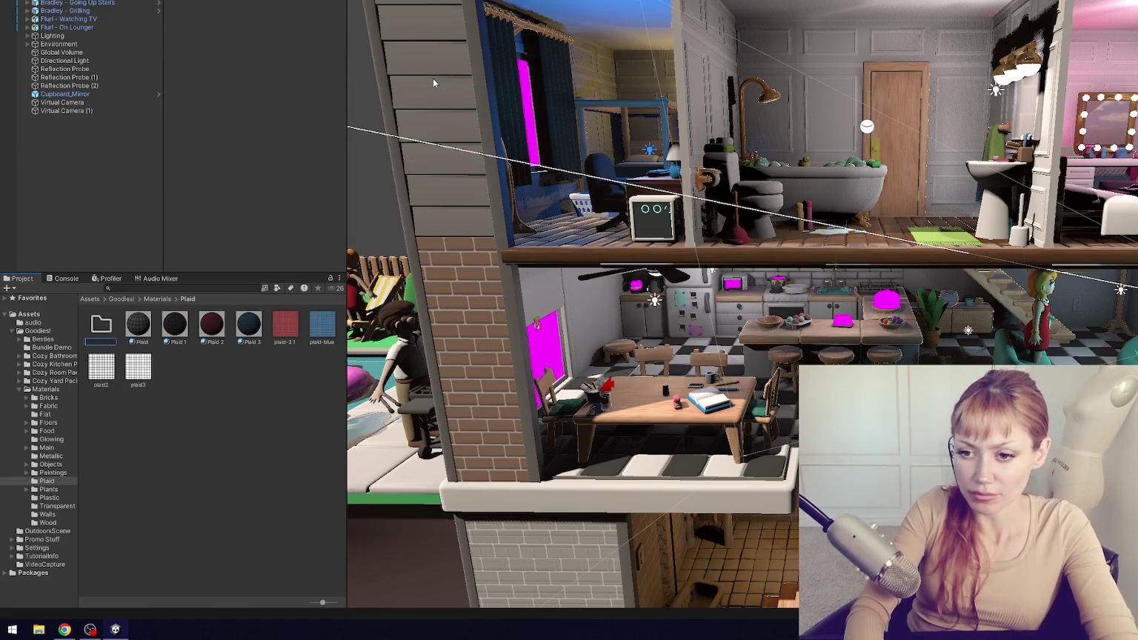
key(Return)
click(285, 324)
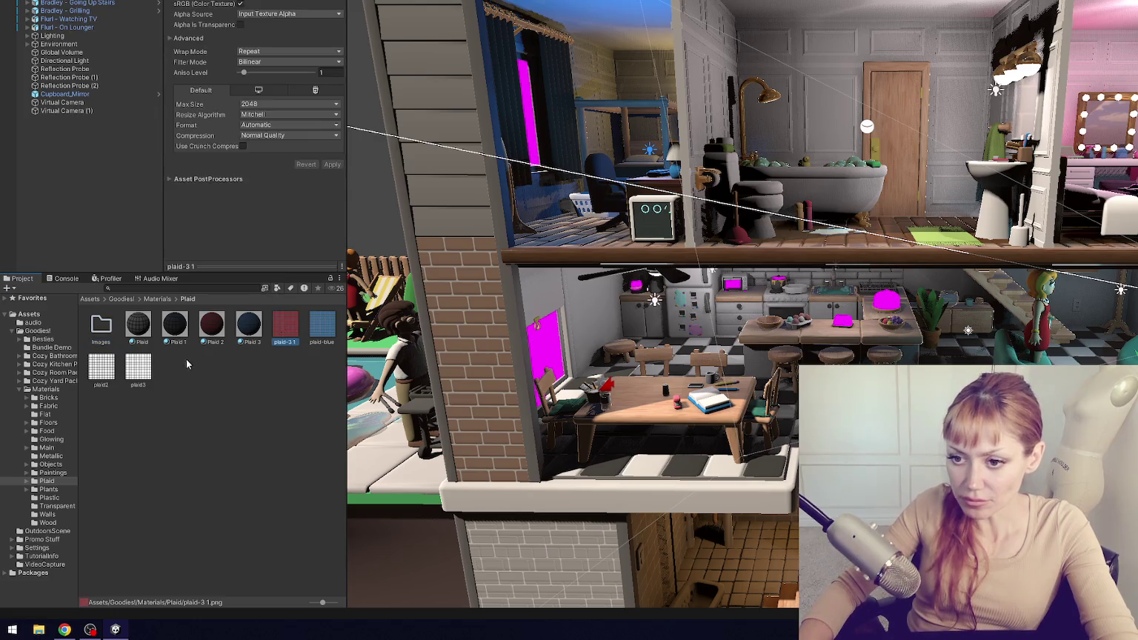
shift+click(140, 370)
drag(285, 323, 101, 326)
- Browse the Plants, Plastic, Transparent, Walls and Wood folders to review their contents
click(47, 488)
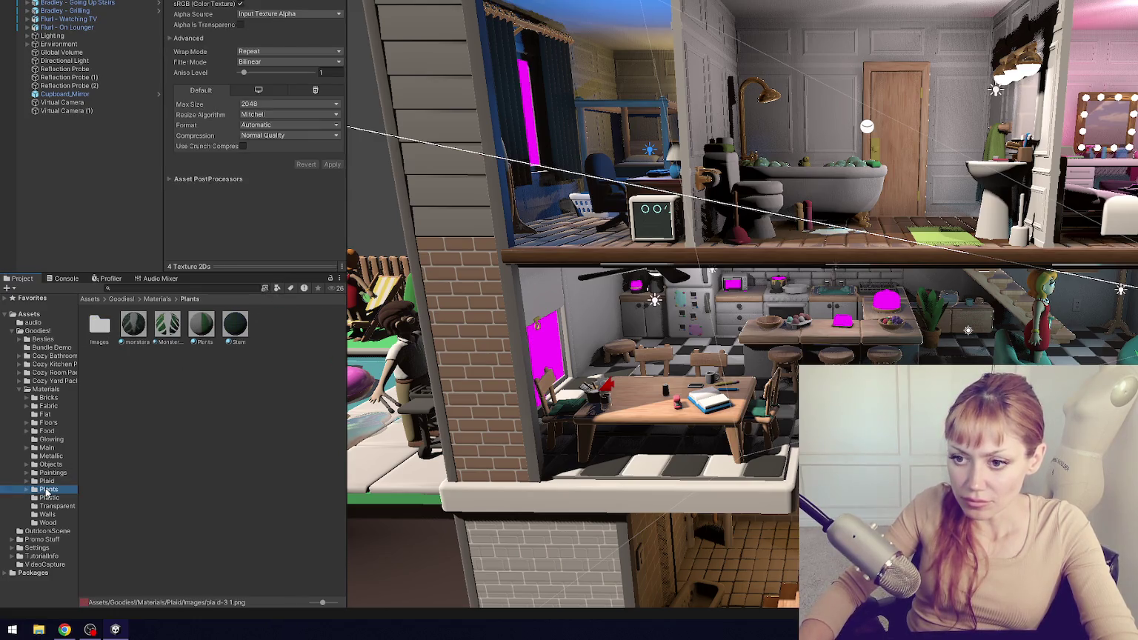
click(49, 498)
click(52, 506)
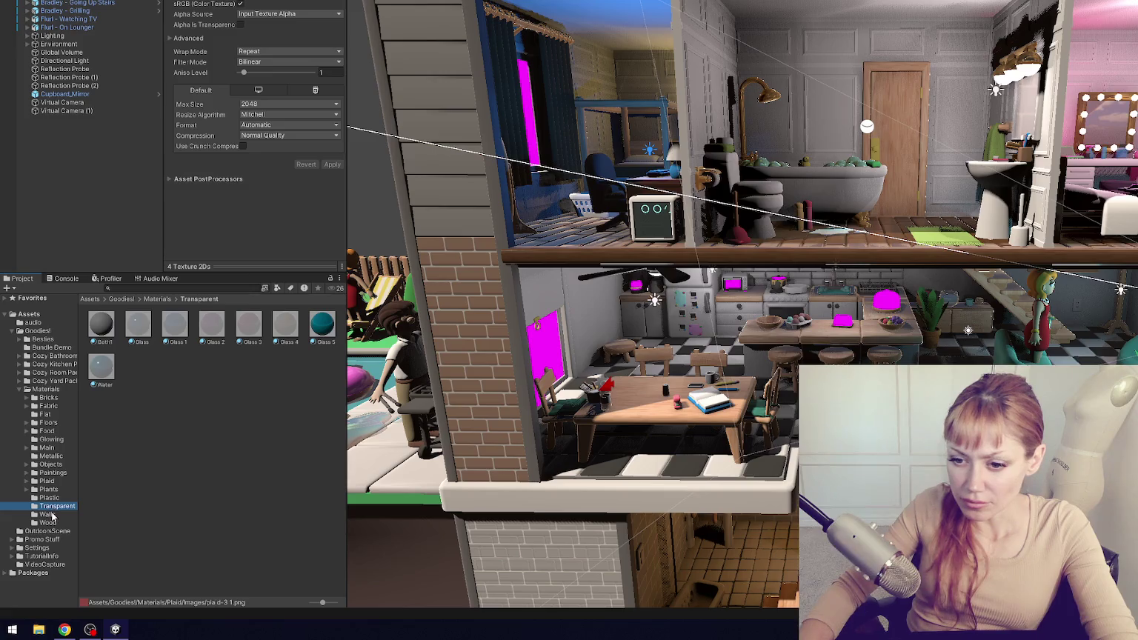
click(49, 514)
click(49, 522)
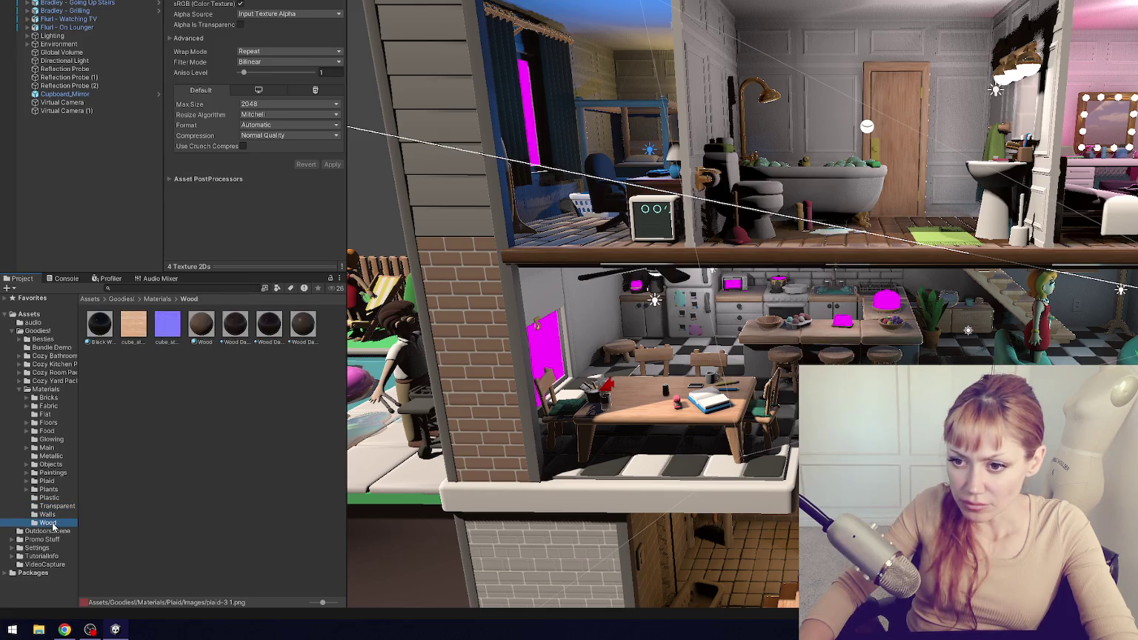
click(55, 489)
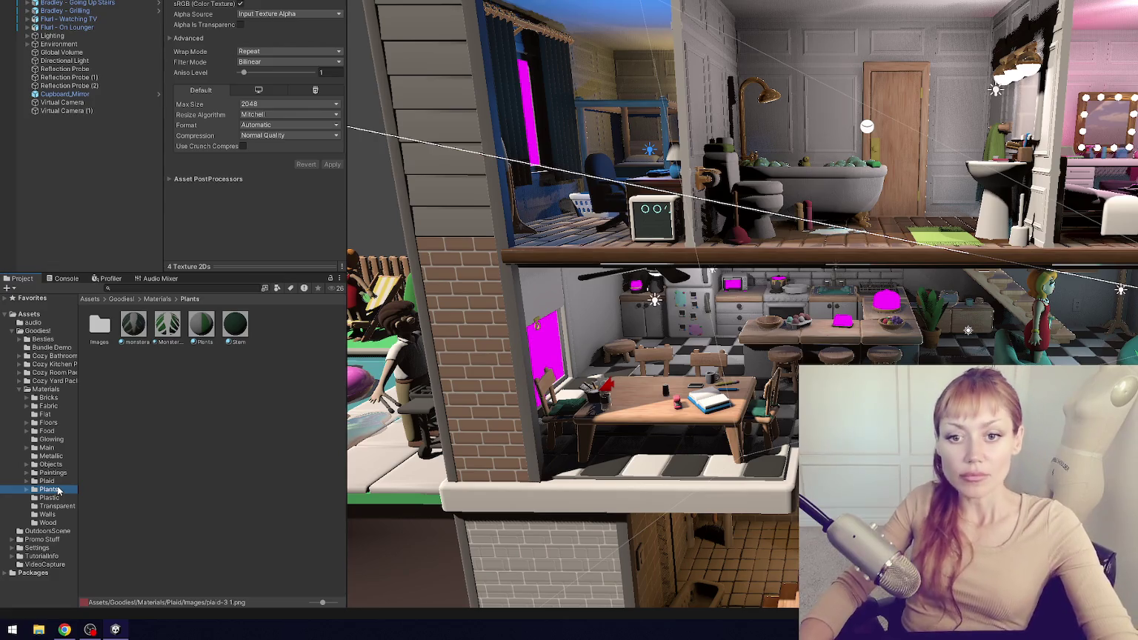
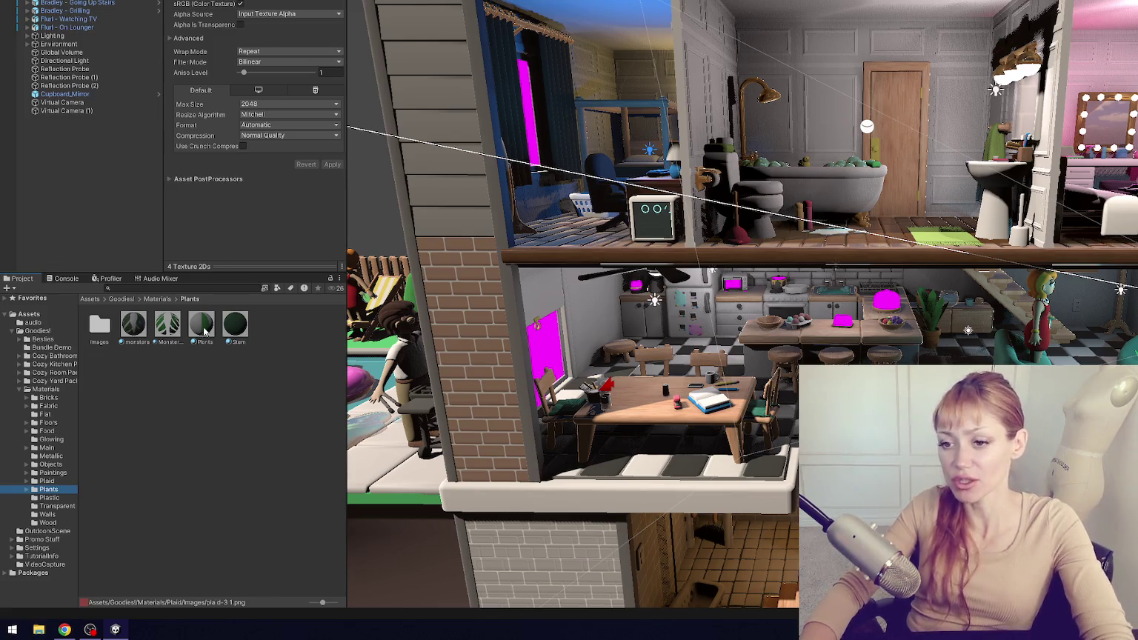
- Create an Images subfolder in Wood and move the two cube textures into it
click(224, 374)
click(74, 481)
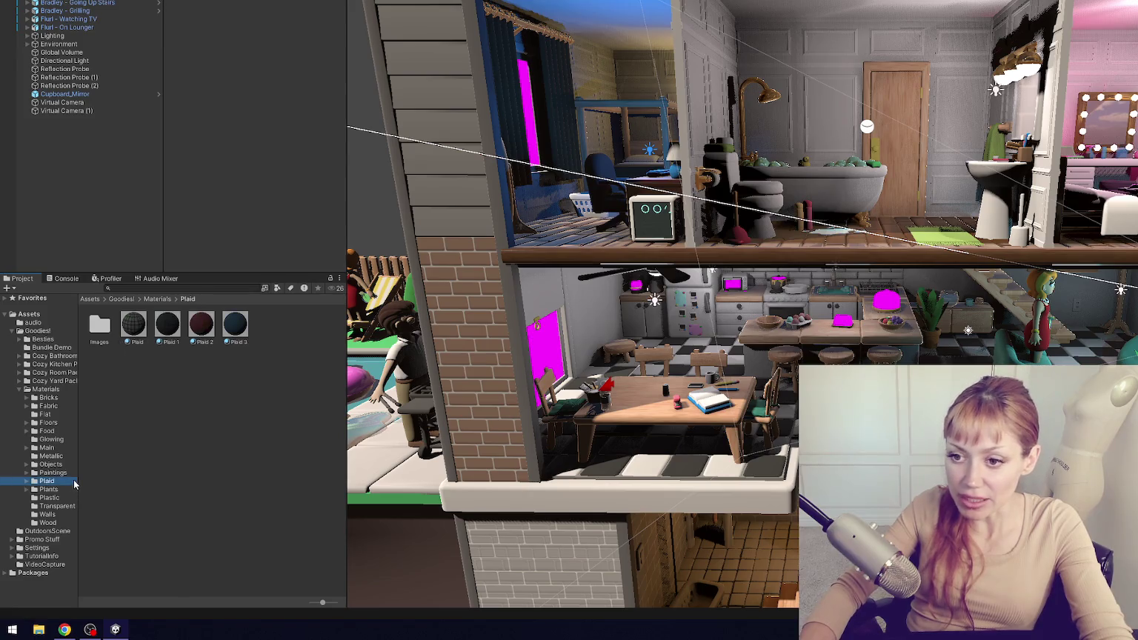
click(54, 474)
click(52, 523)
right_click(205, 429)
mouse_move(312, 136)
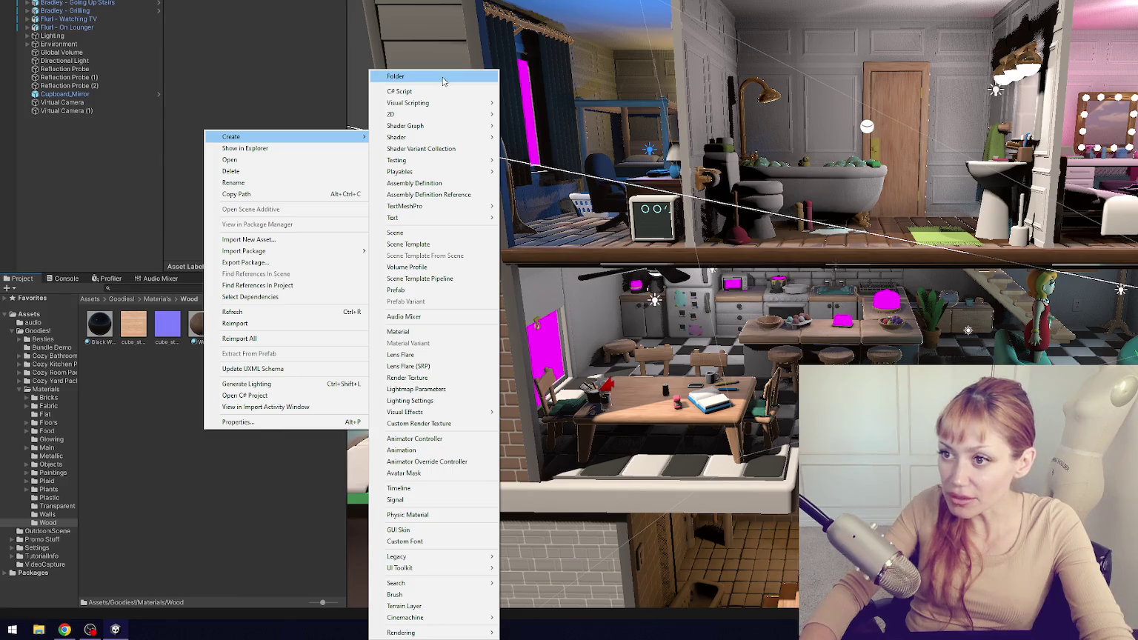
click(442, 76)
text(Images)
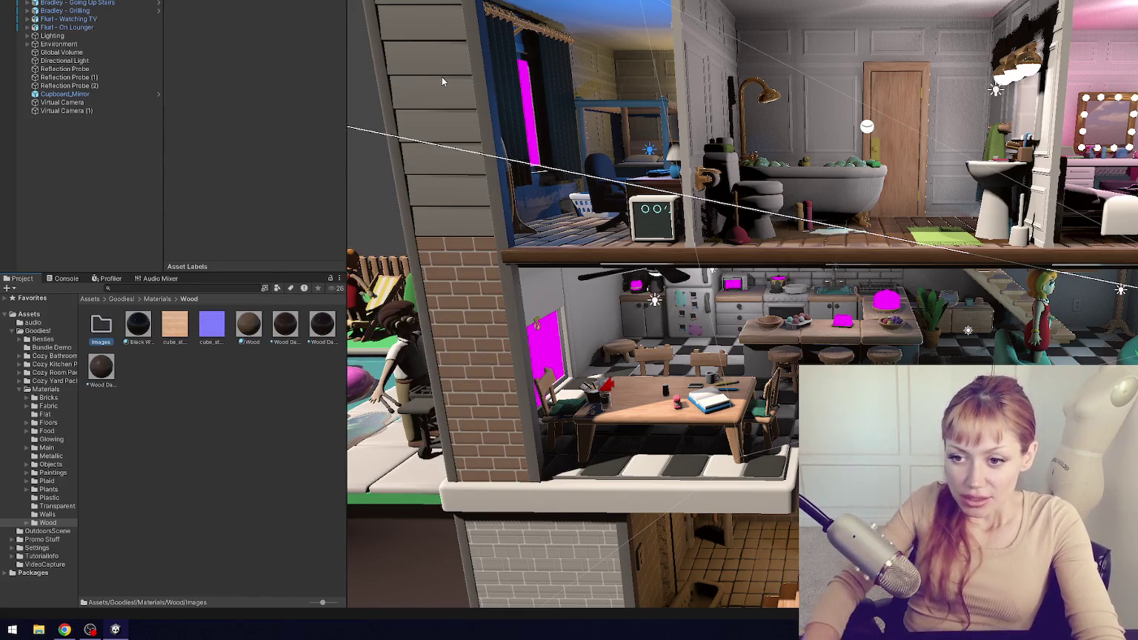
click(175, 326)
ctrl+click(211, 325)
drag(171, 331, 102, 327)
- Create an Images subfolder in Walls and move the three wall textures into it
click(46, 514)
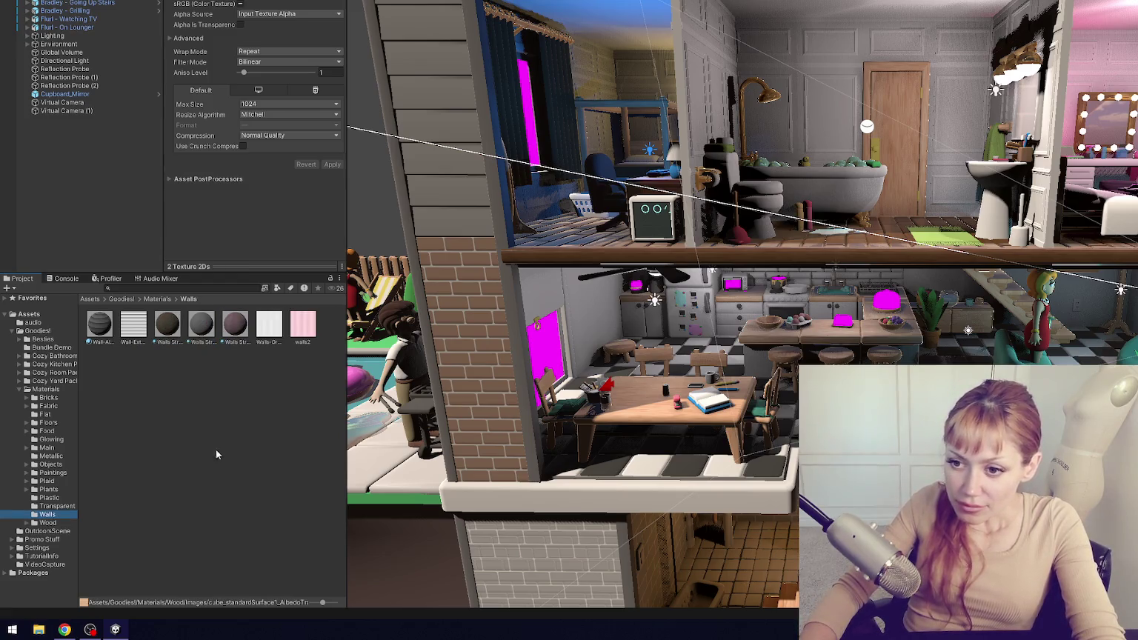
right_click(215, 451)
mouse_move(244, 153)
click(474, 79)
text(Images)
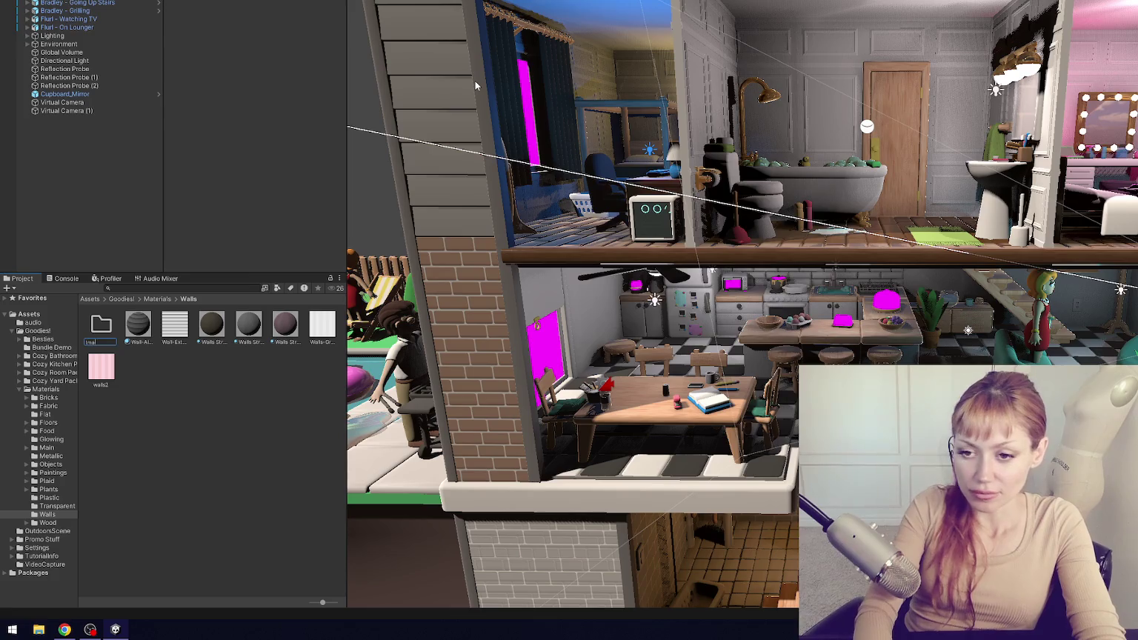
click(175, 327)
ctrl+click(322, 326)
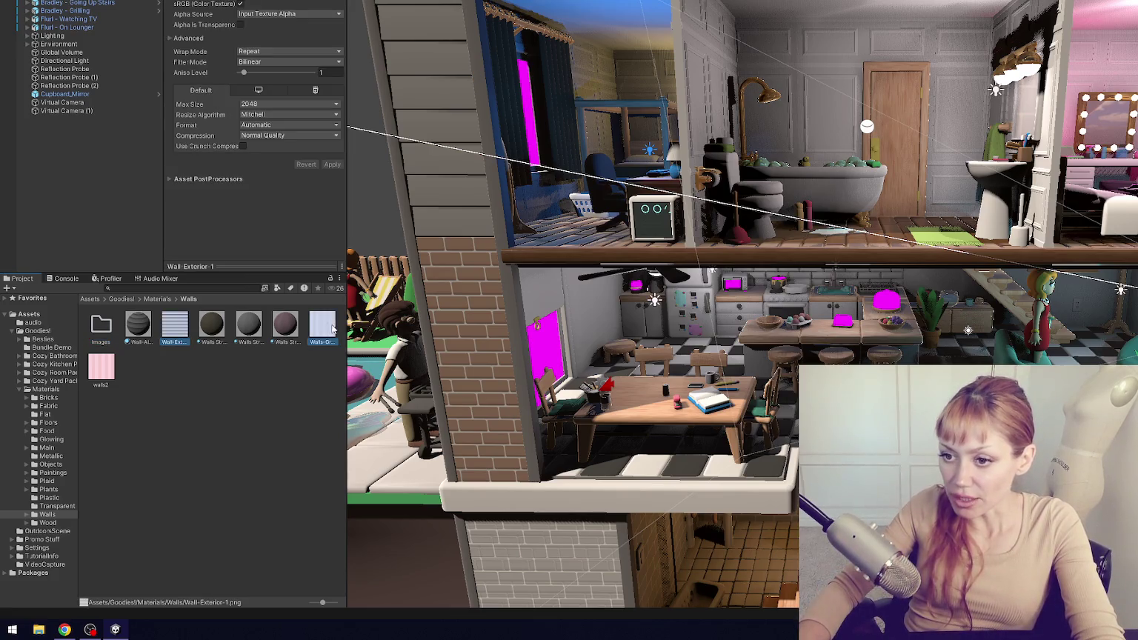
ctrl+click(102, 375)
drag(172, 331, 116, 327)
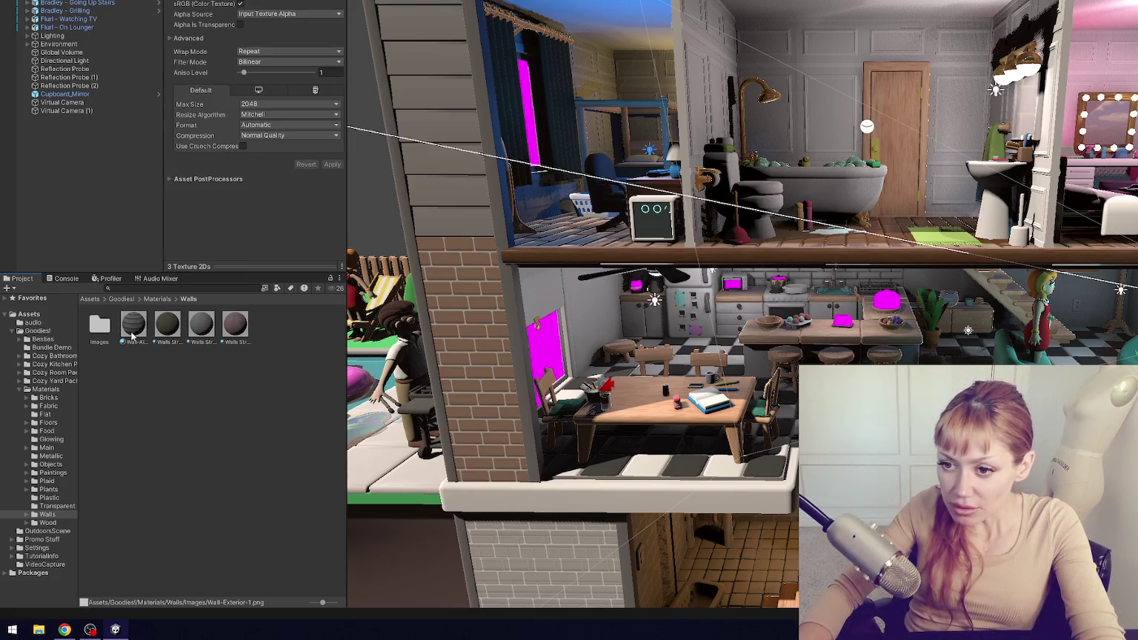
- Check the other material folders from Transparent to Bricks, ending in Fabric with Beige selected
click(57, 506)
click(67, 497)
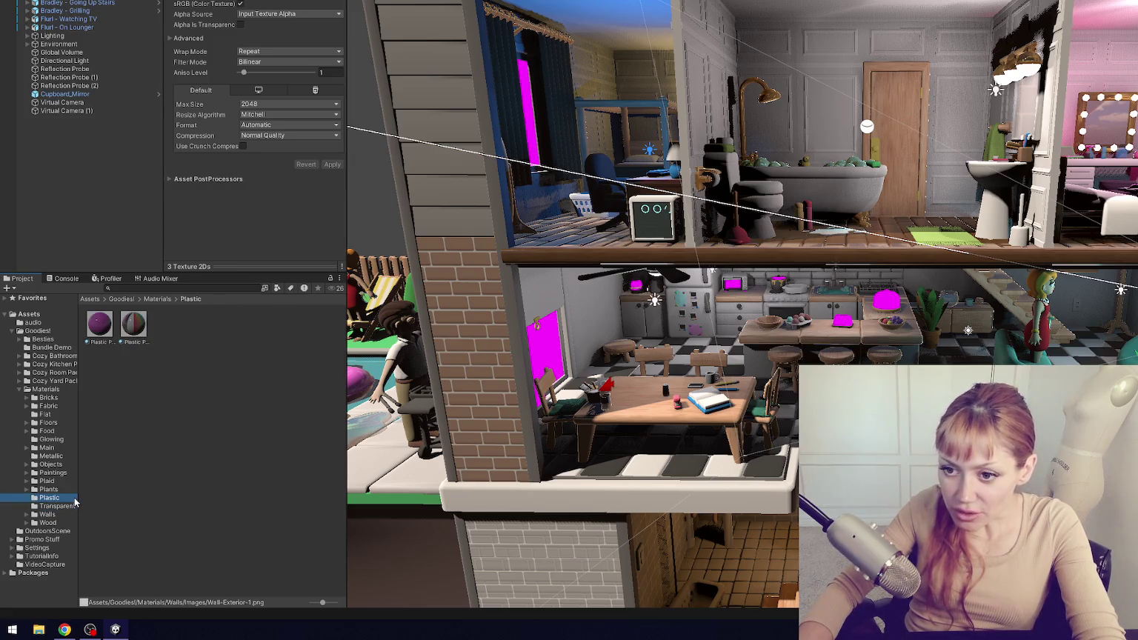
click(63, 491)
click(63, 481)
click(61, 472)
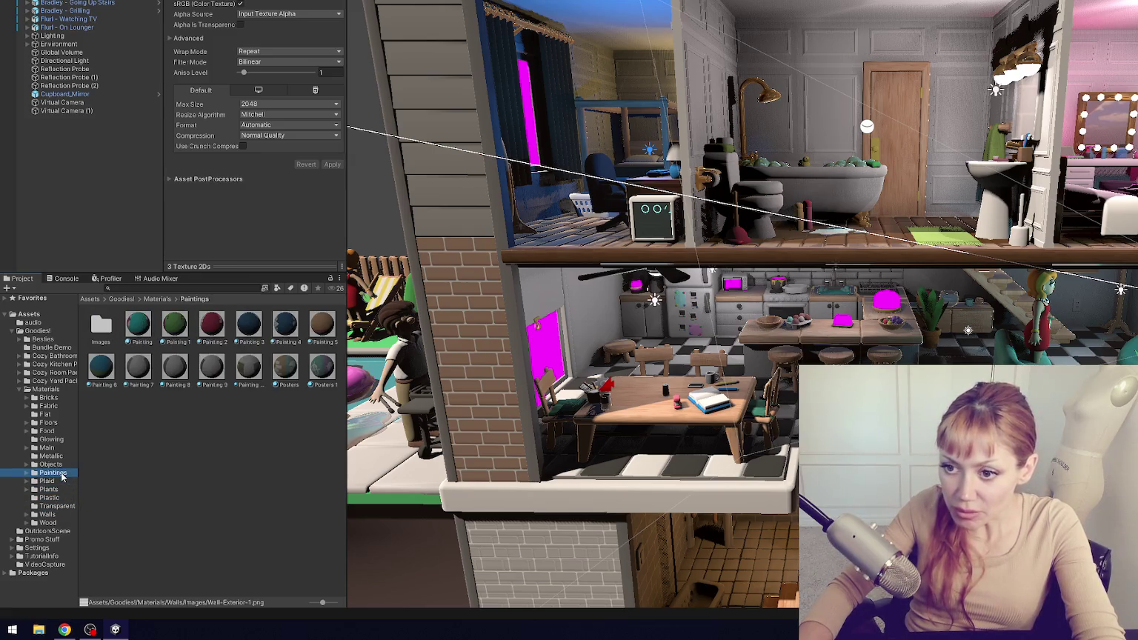
click(59, 465)
click(59, 455)
click(59, 448)
click(60, 440)
click(61, 433)
click(60, 423)
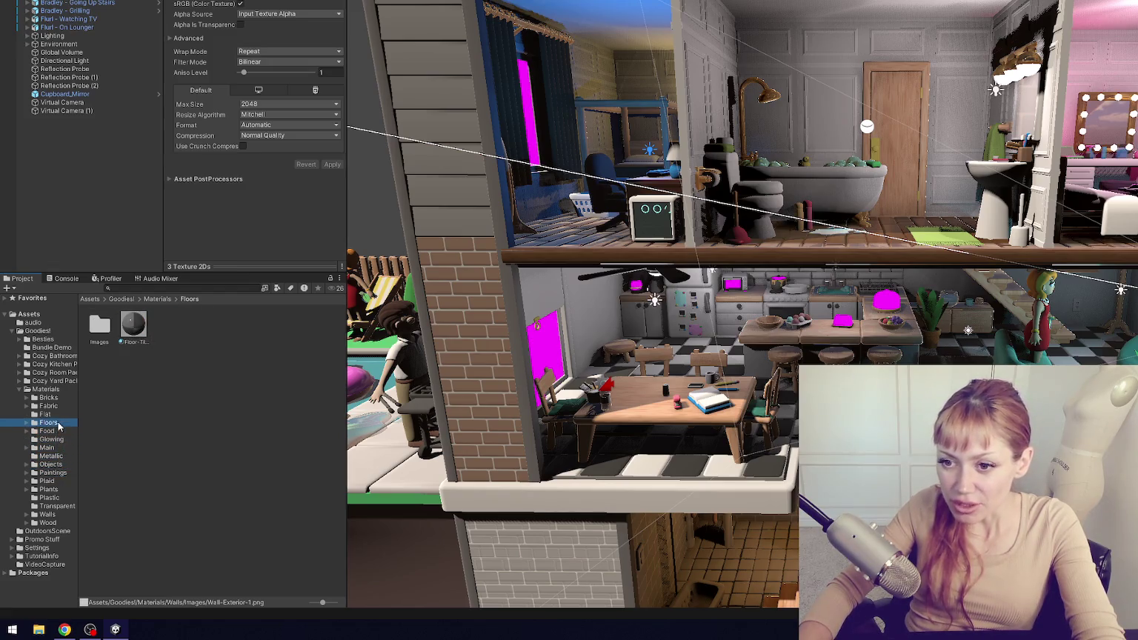
click(59, 416)
click(59, 408)
click(60, 399)
click(60, 407)
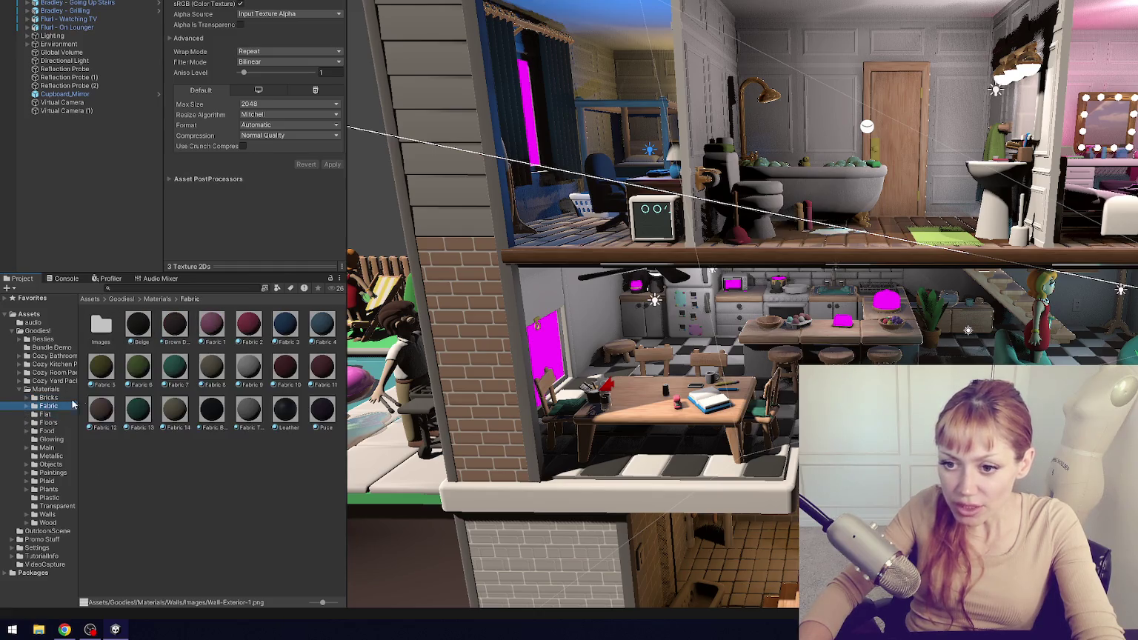
click(135, 328)
- Widen the panels and rename the first fabric materials to Brown and Brown Dark
drag(349, 175, 486, 175)
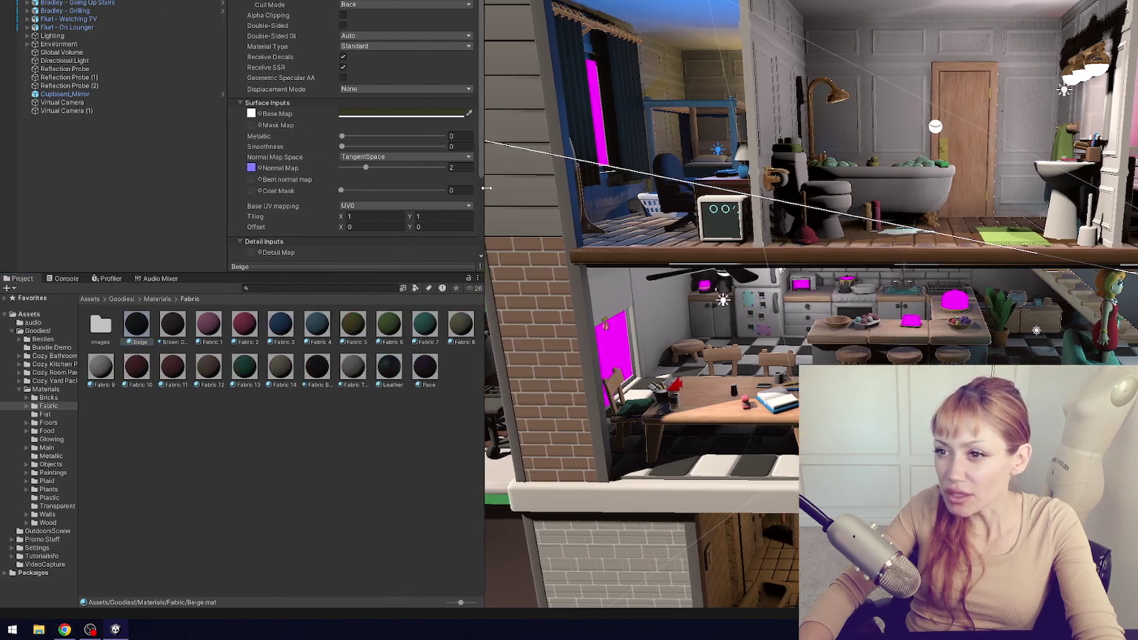
click(139, 343)
text(Brown)
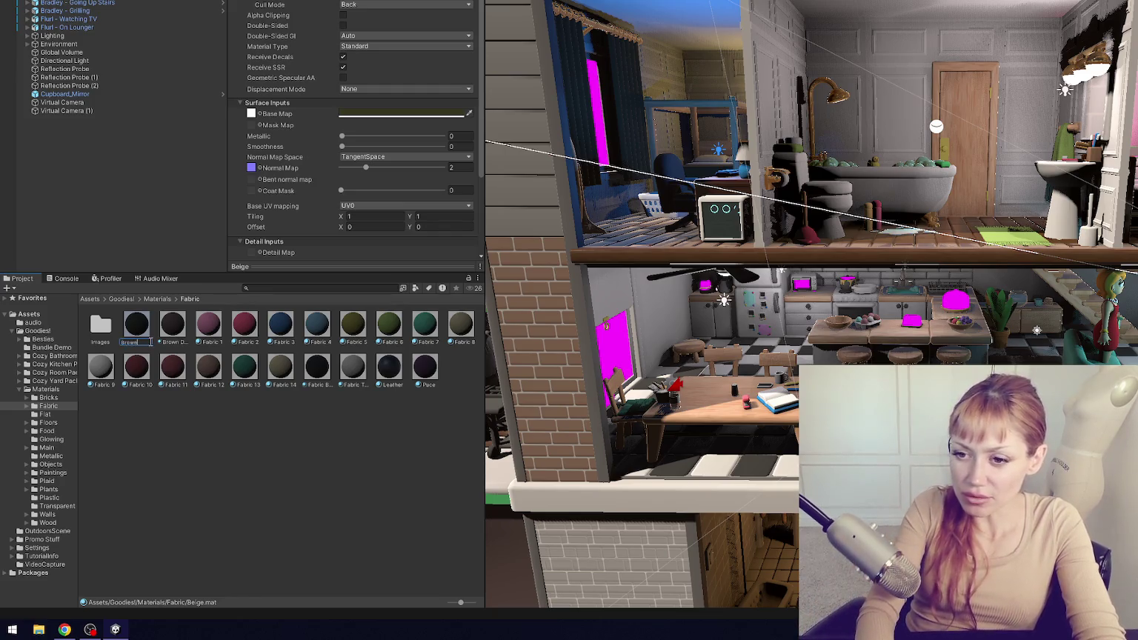
key(Return)
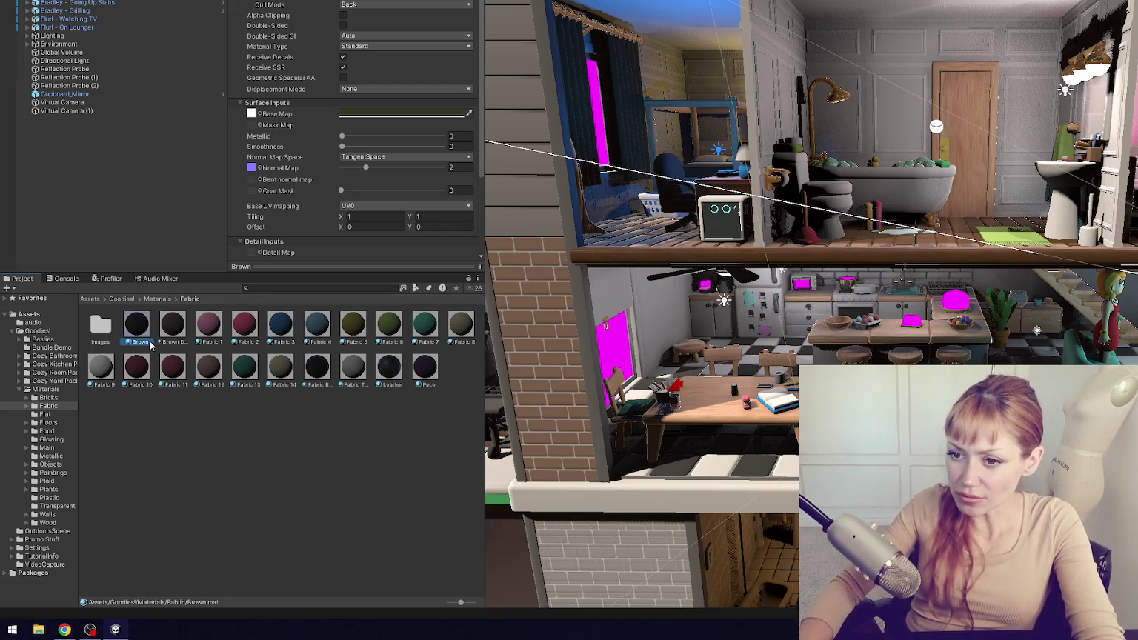
text(Dark B)
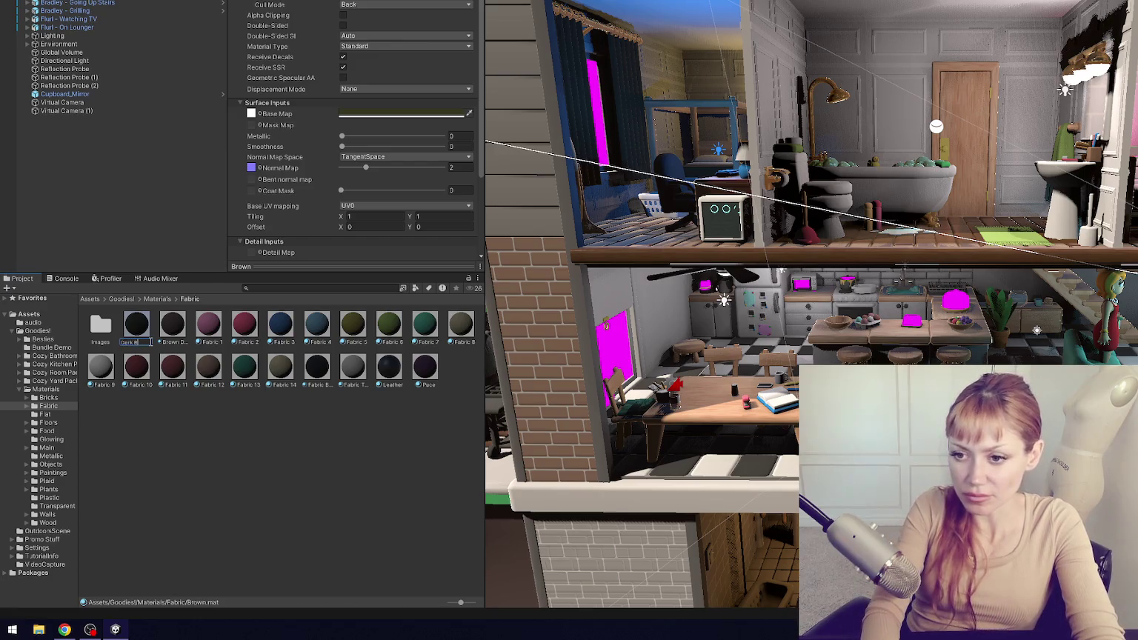
key(Return)
click(134, 345)
key(F2)
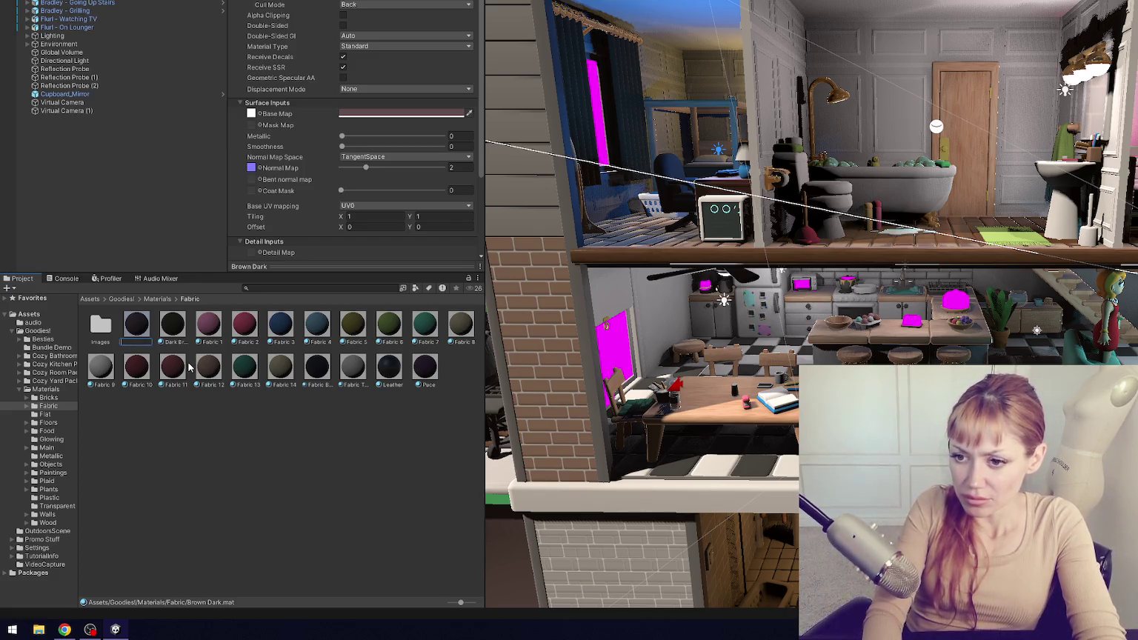
click(146, 333)
- Rename the Dark Brown material to Brown Very Dark
click(166, 326)
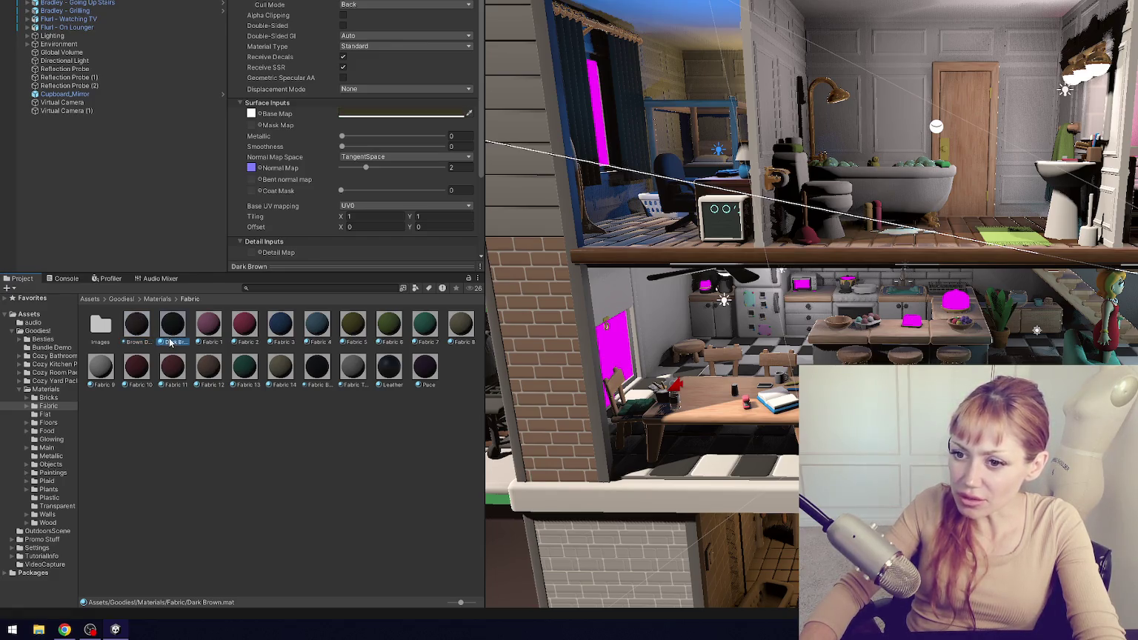
key(F2)
text(Very D)
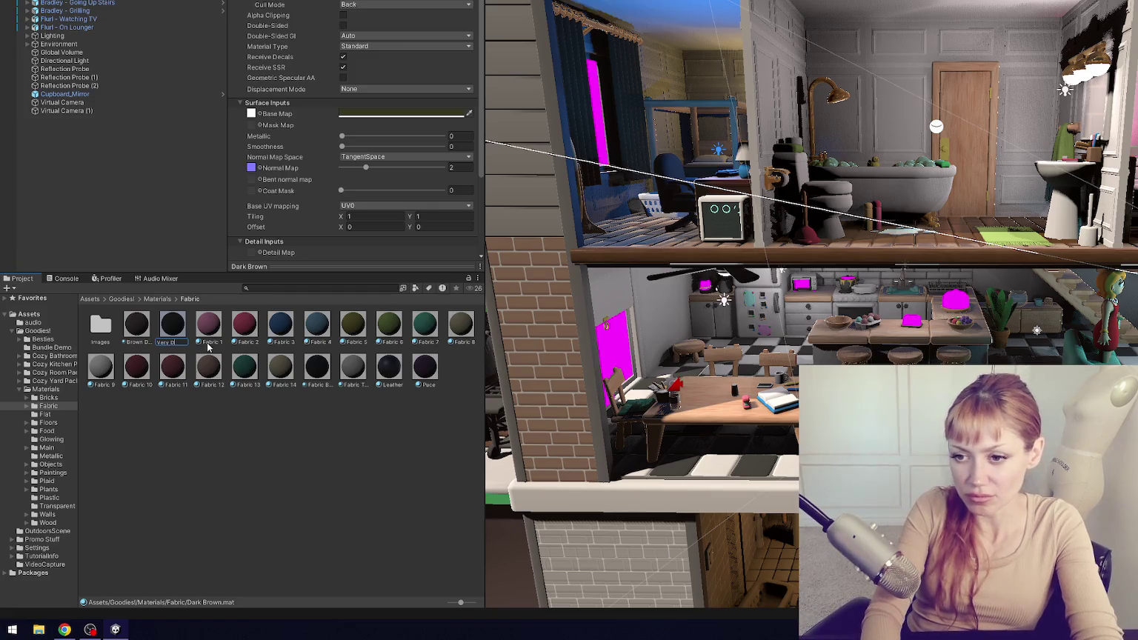
text(ark Brown)
key(Return)
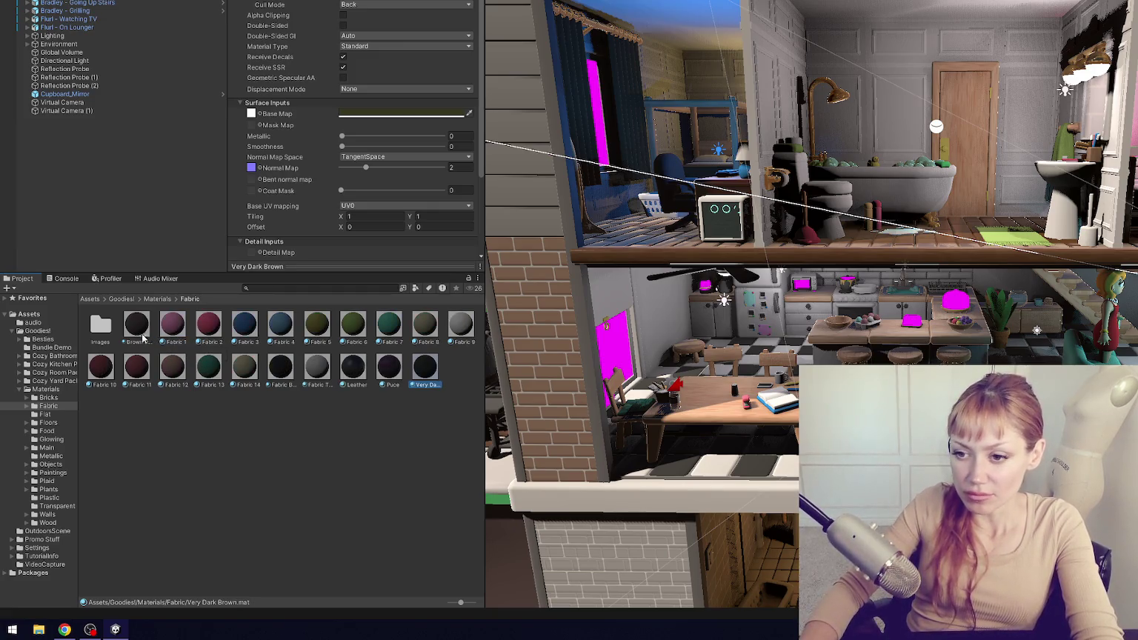
click(428, 384)
text(Brown Very Dark)
key(Return)
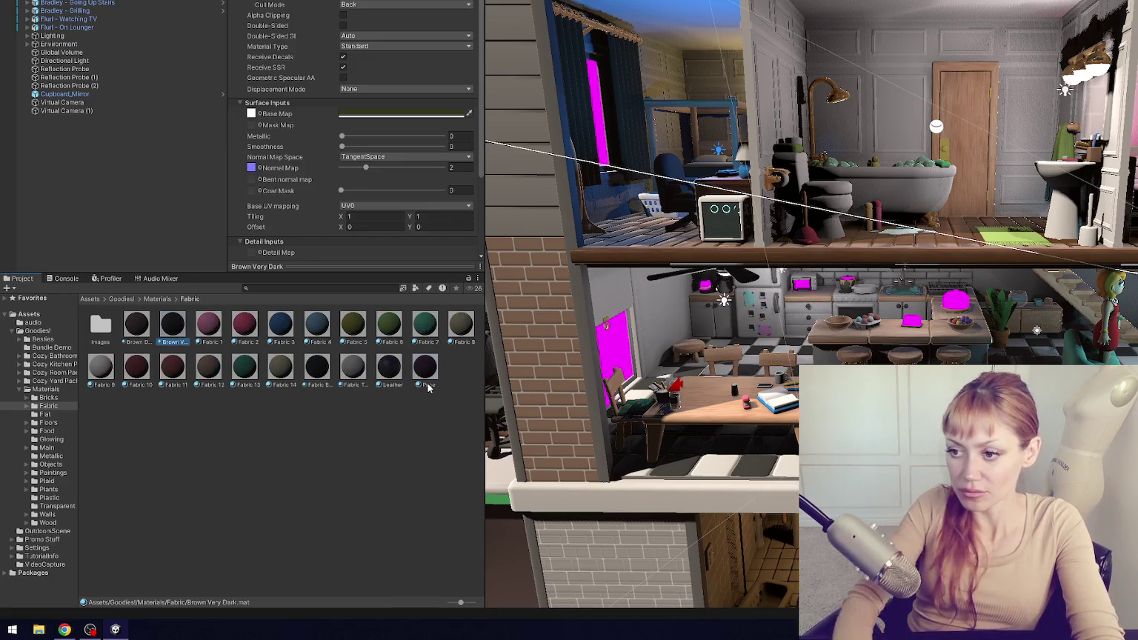
- Rename Fabric 12 to Brown, Fabric 14 to Beige and Fabric Transparent to Grey Light
click(140, 343)
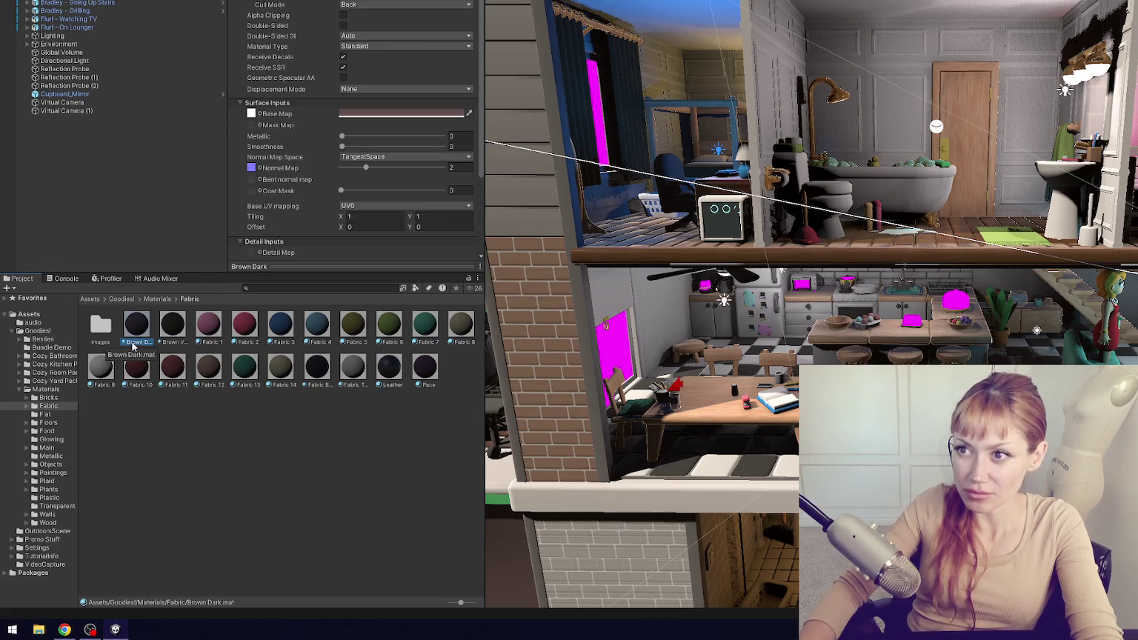
click(212, 385)
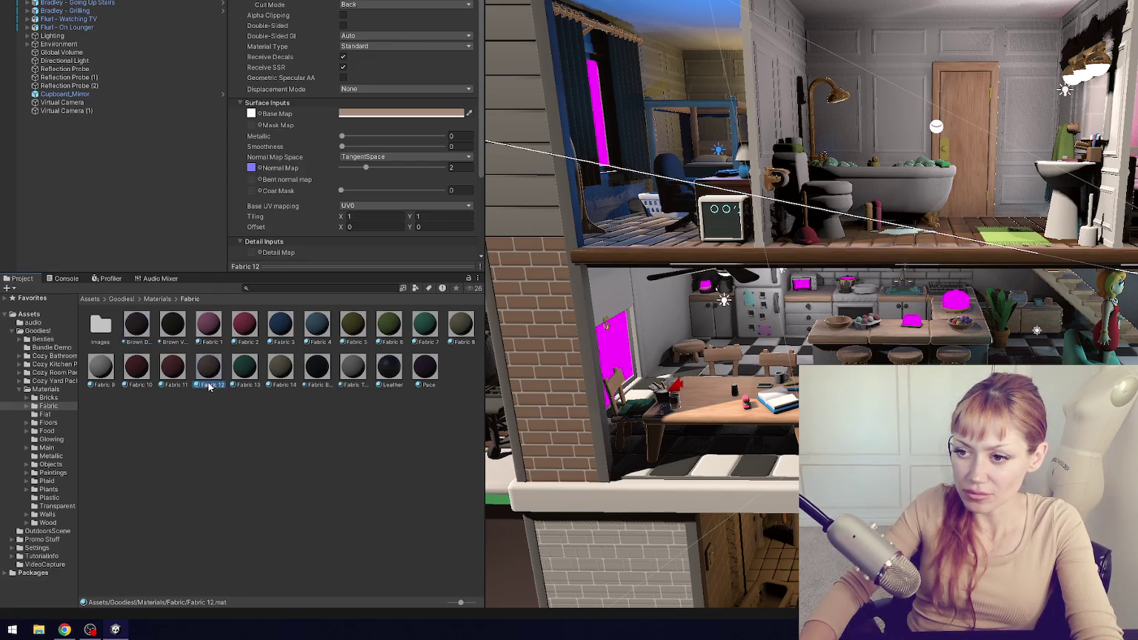
key(F2)
text(Brown)
key(Return)
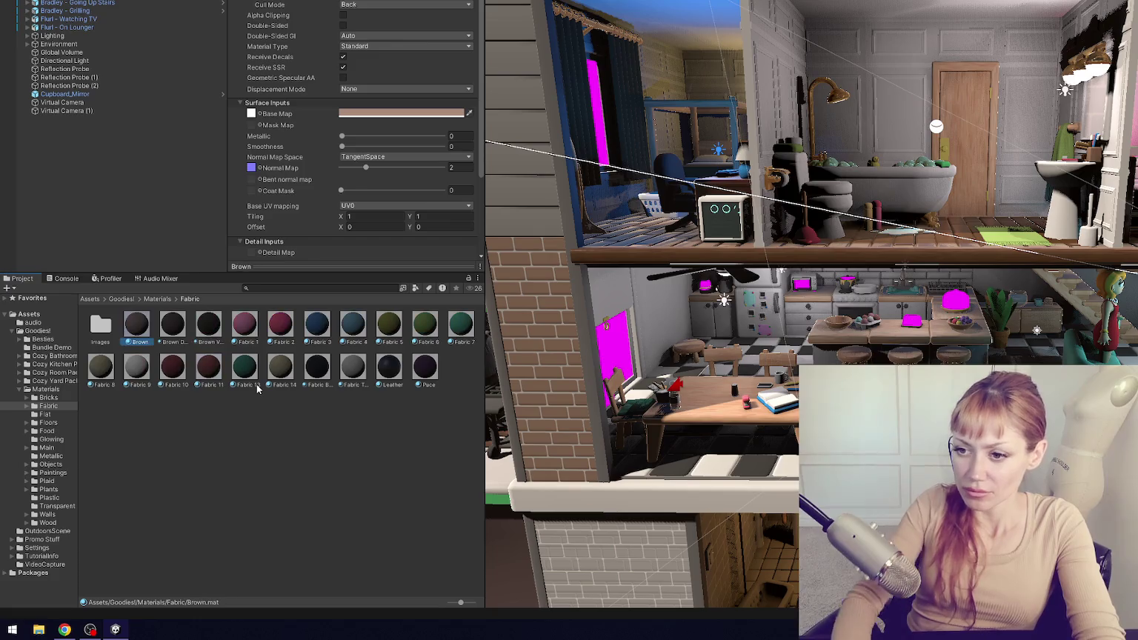
click(280, 371)
key(F2)
text(Beige)
key(Return)
click(317, 367)
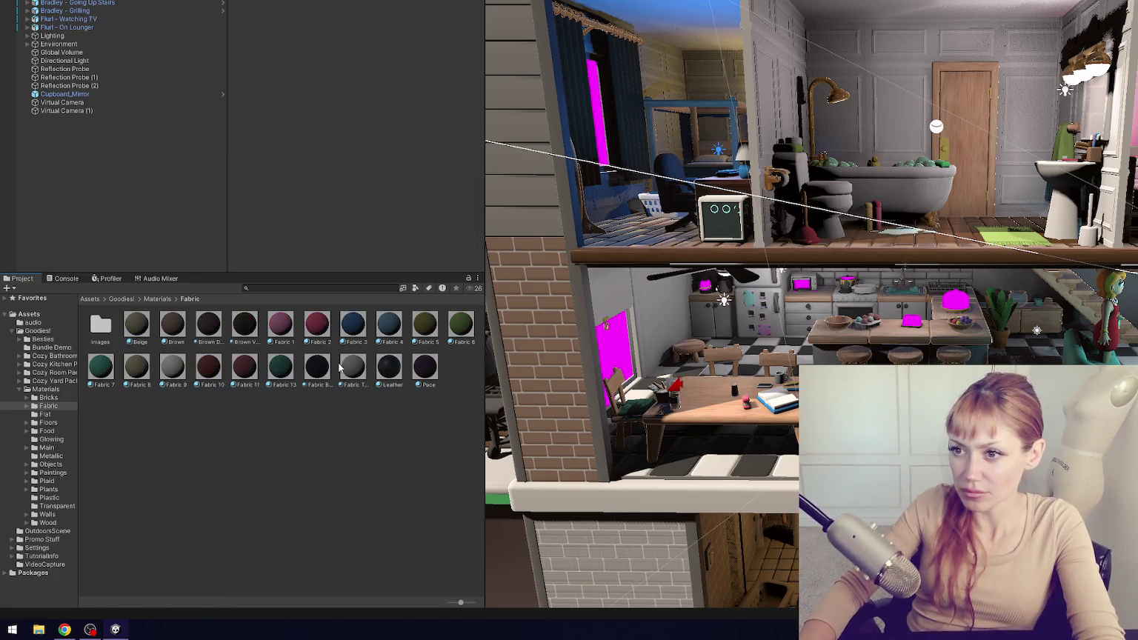
click(353, 366)
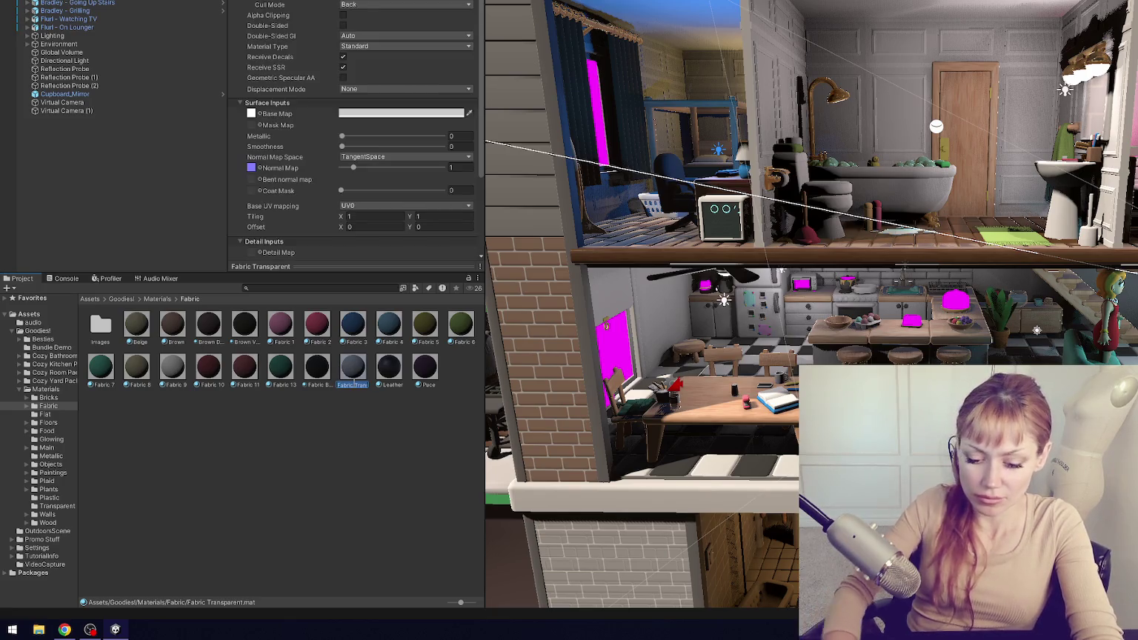
text(Grey Light)
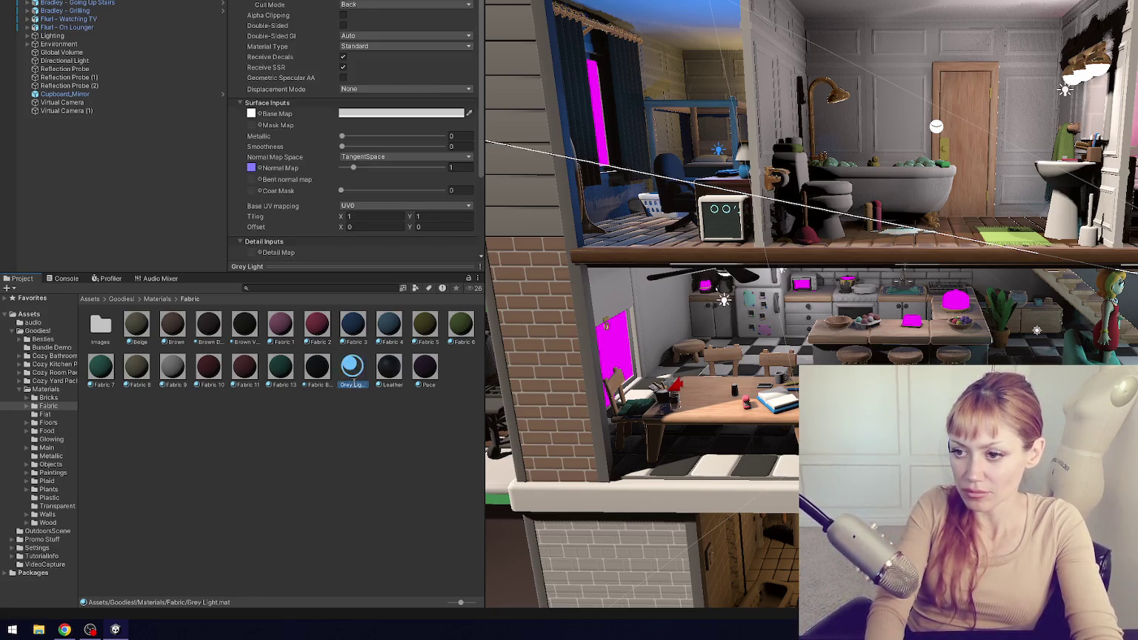
- Rename the Fabric 3 material to Blue Royal
click(356, 341)
click(356, 340)
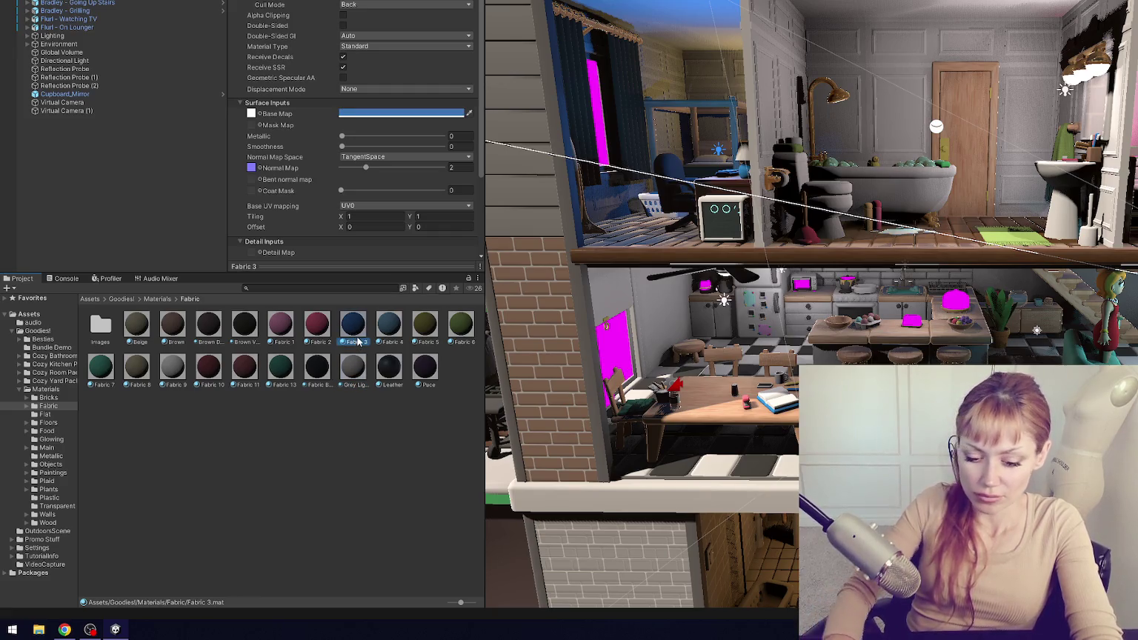
text(Blue Ro)
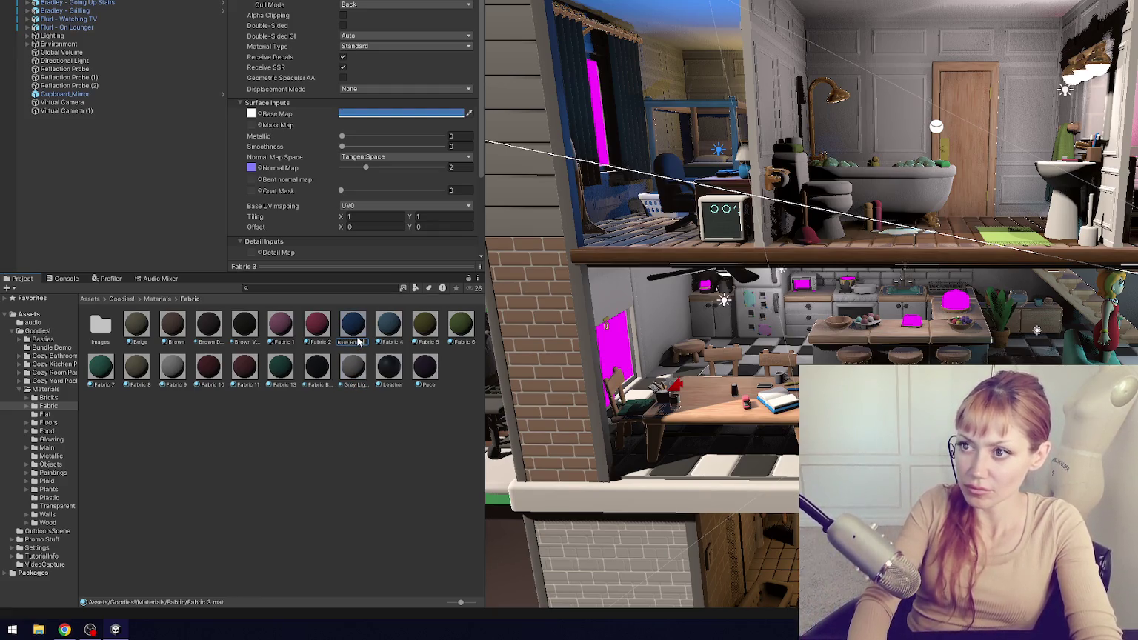
text(yal)
key(Return)
click(181, 343)
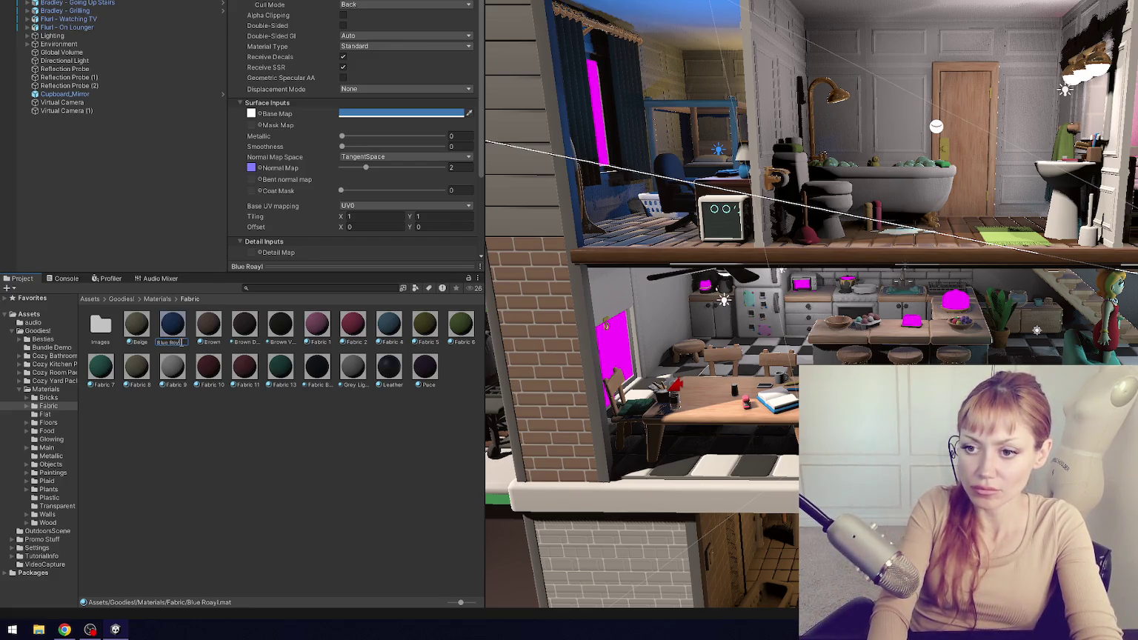
key(Return)
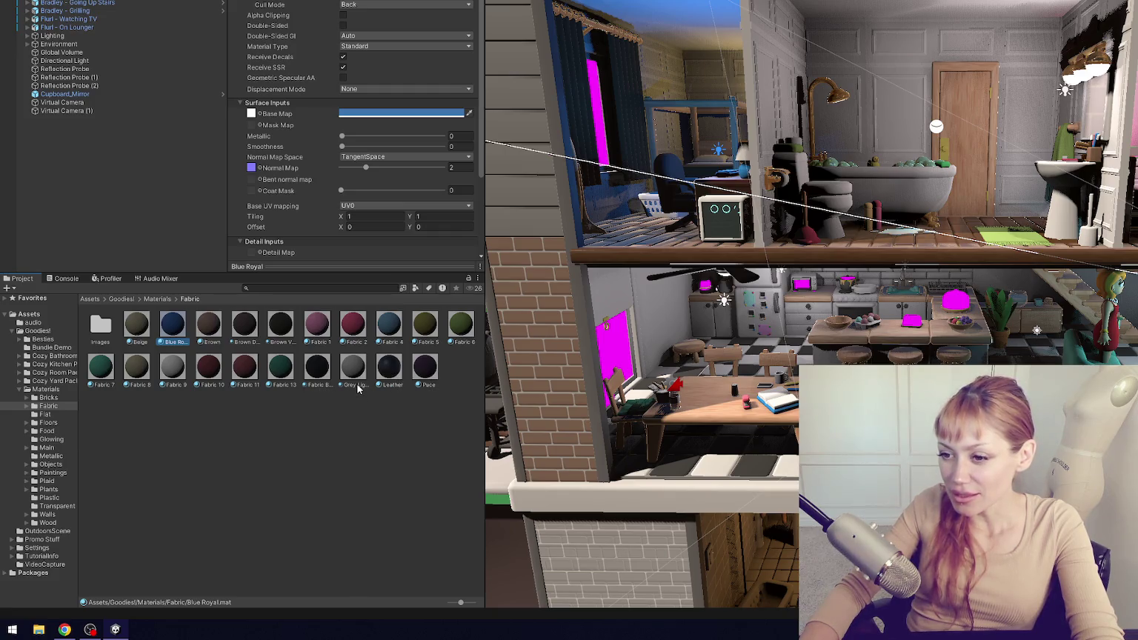
- Rename Fabric Black to Black, Fabric 13 to Turquoise and Fabric 7 to Turquoise 2
click(318, 371)
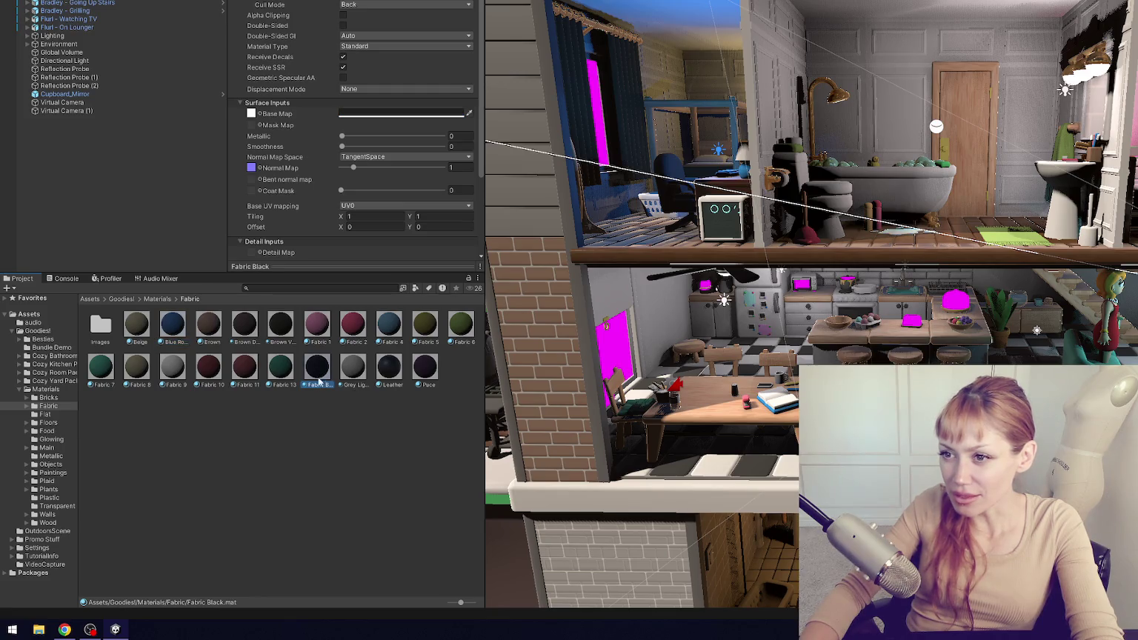
click(320, 384)
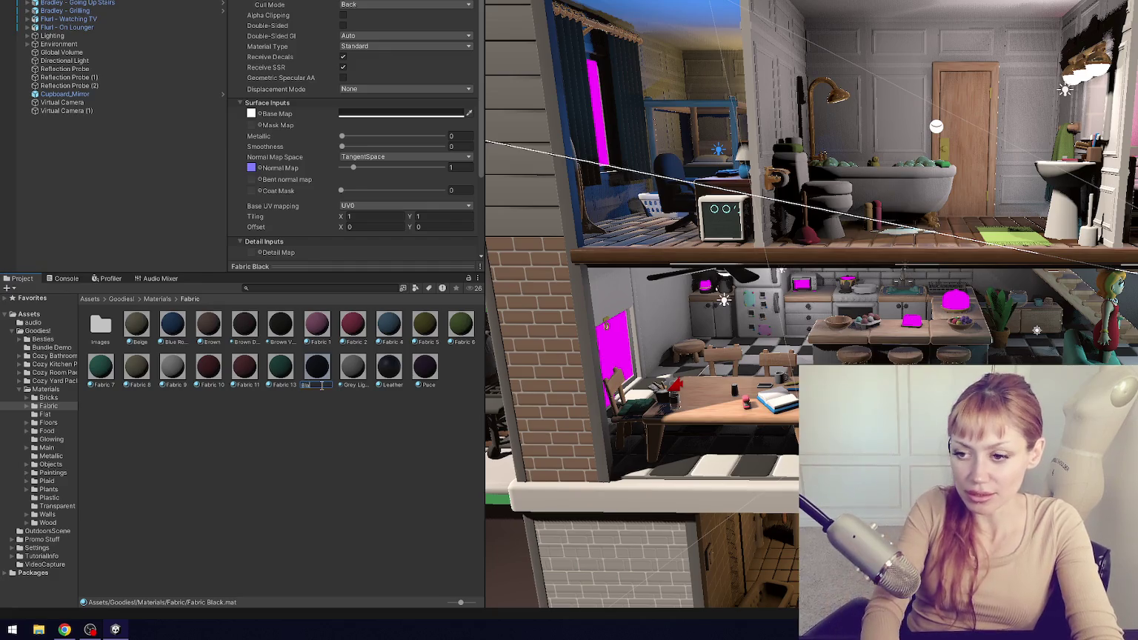
key(Return)
click(325, 379)
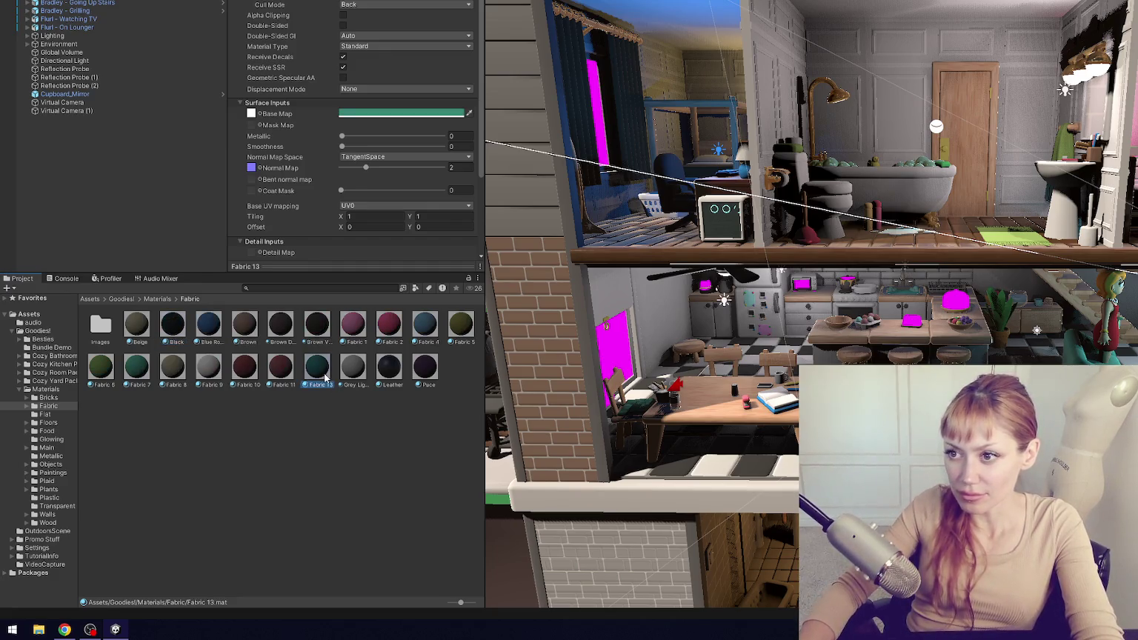
click(319, 385)
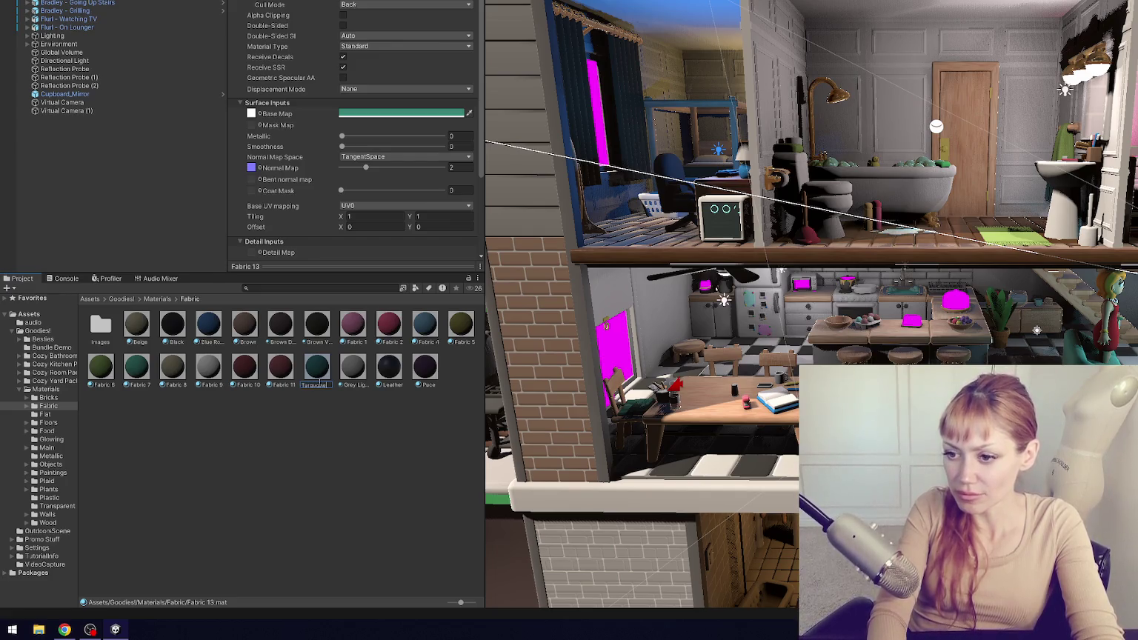
key(Return)
click(139, 376)
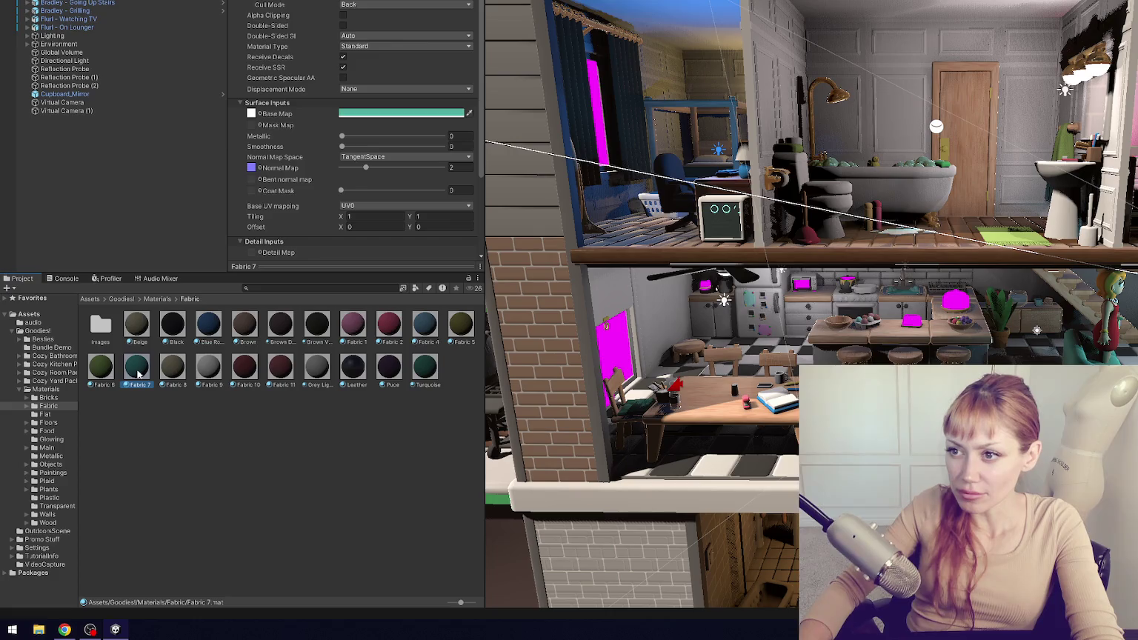
click(137, 384)
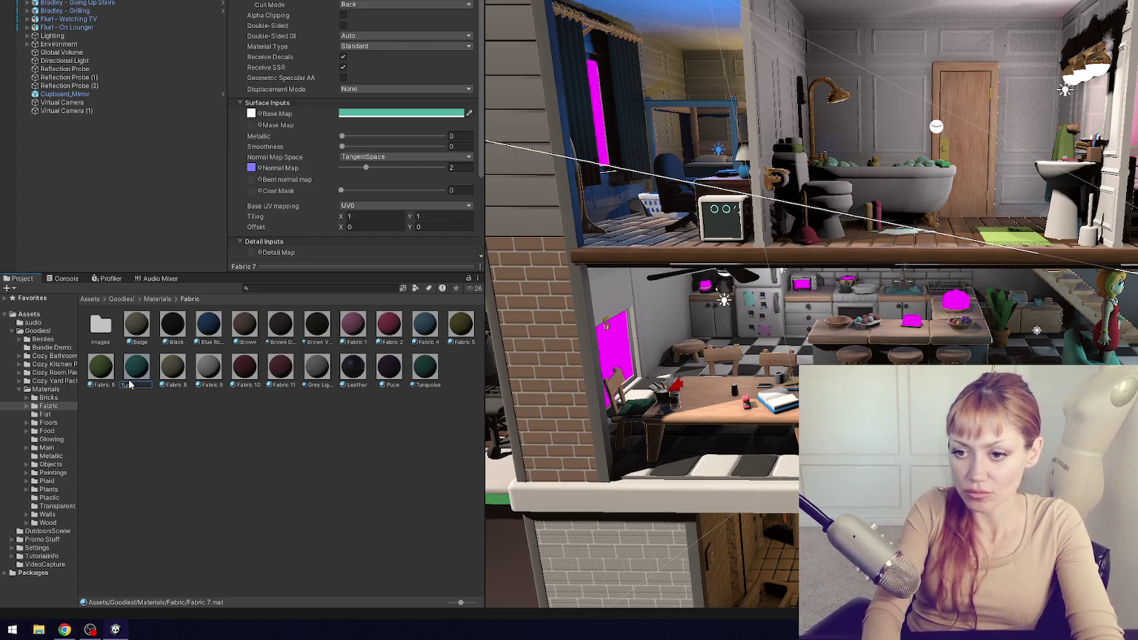
key(Return)
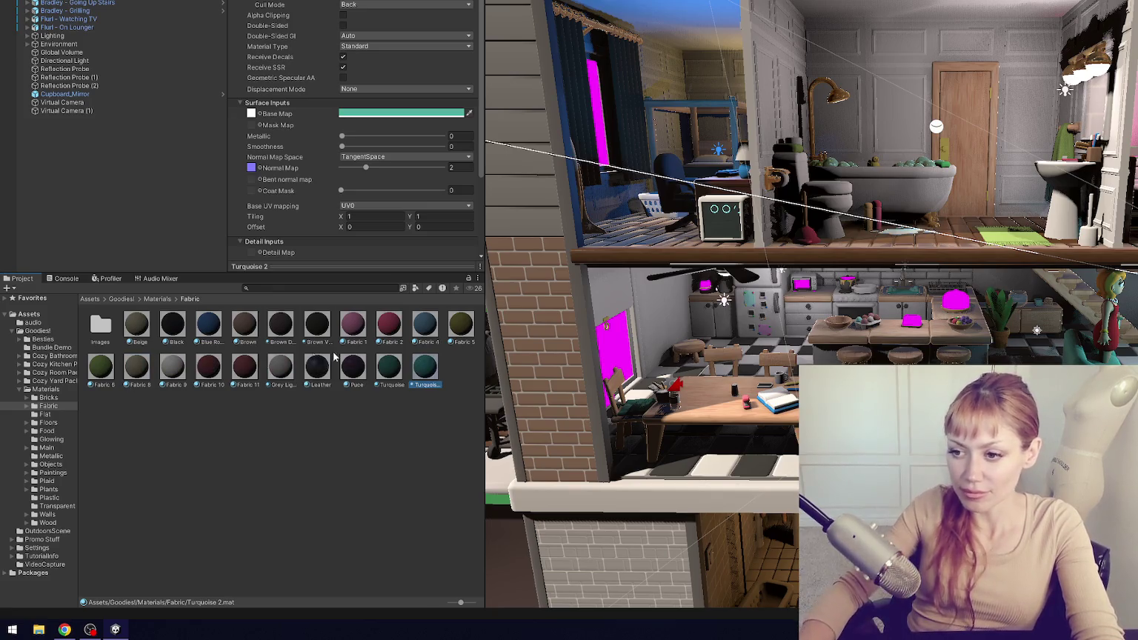
- Rename Fabric 4 to Blue, Fabric 1 to Pink and Fabric 2 to Pink Red
click(424, 333)
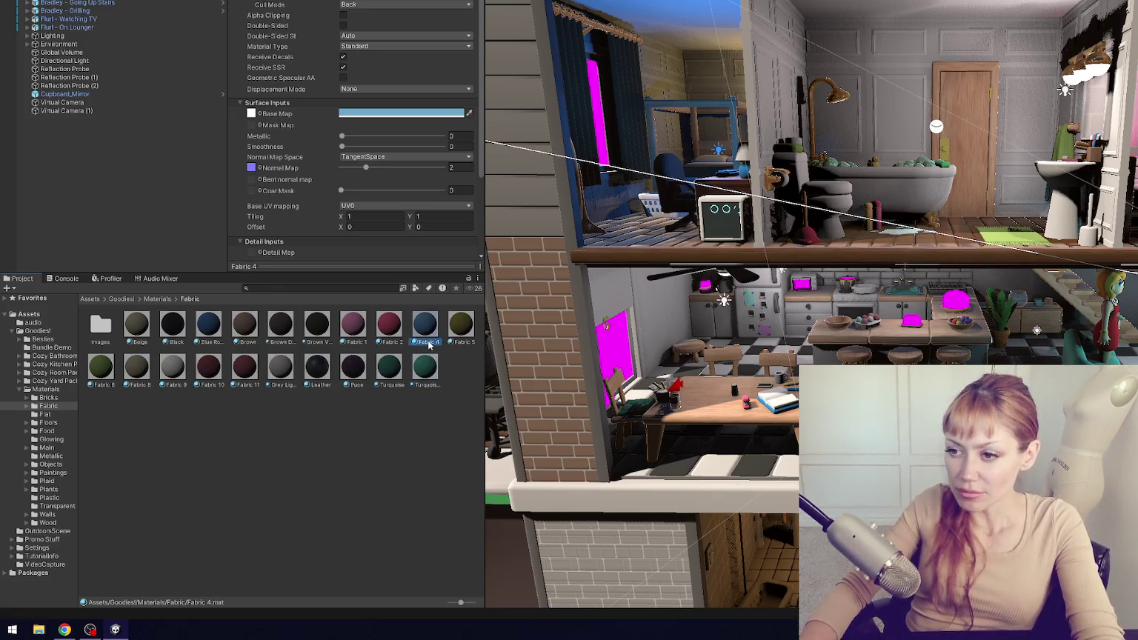
text(Blue)
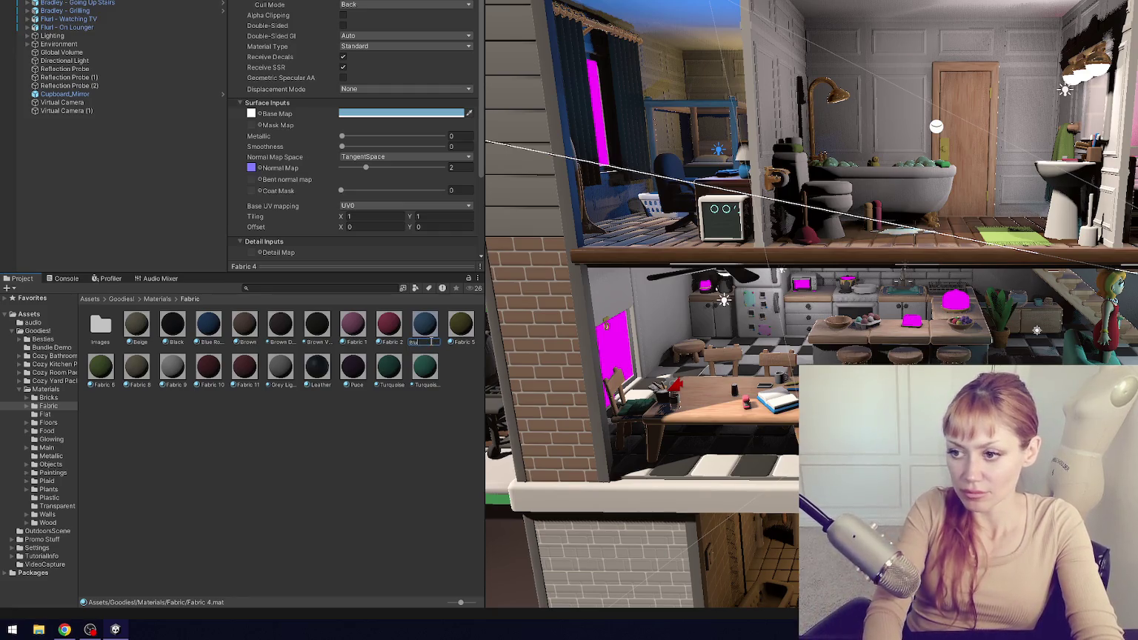
key(Return)
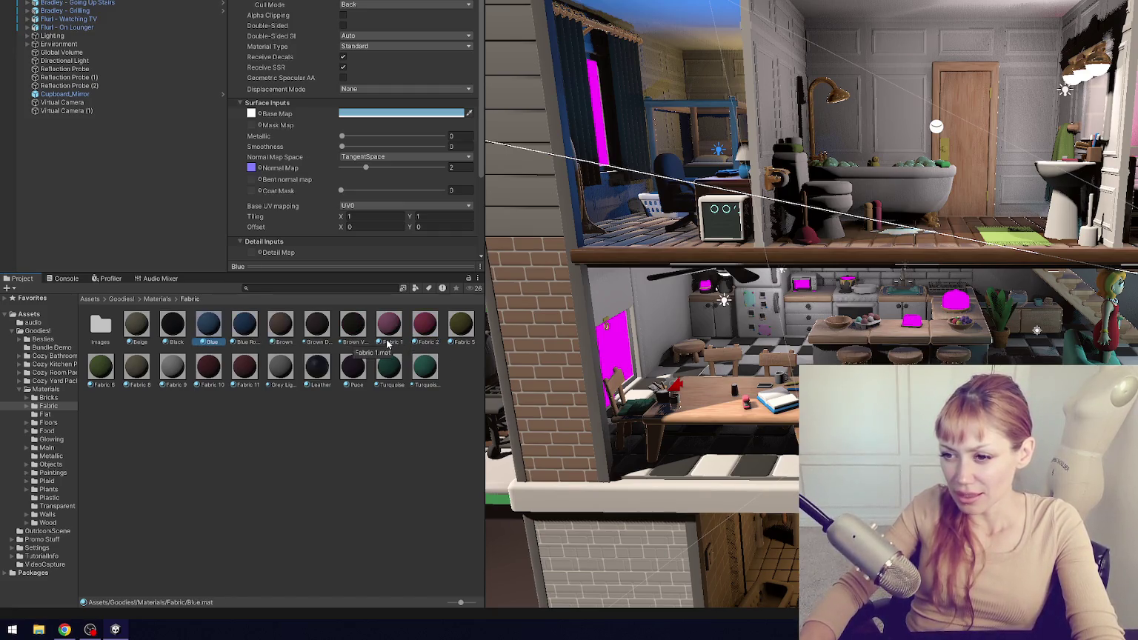
click(393, 343)
click(392, 342)
text(Pink)
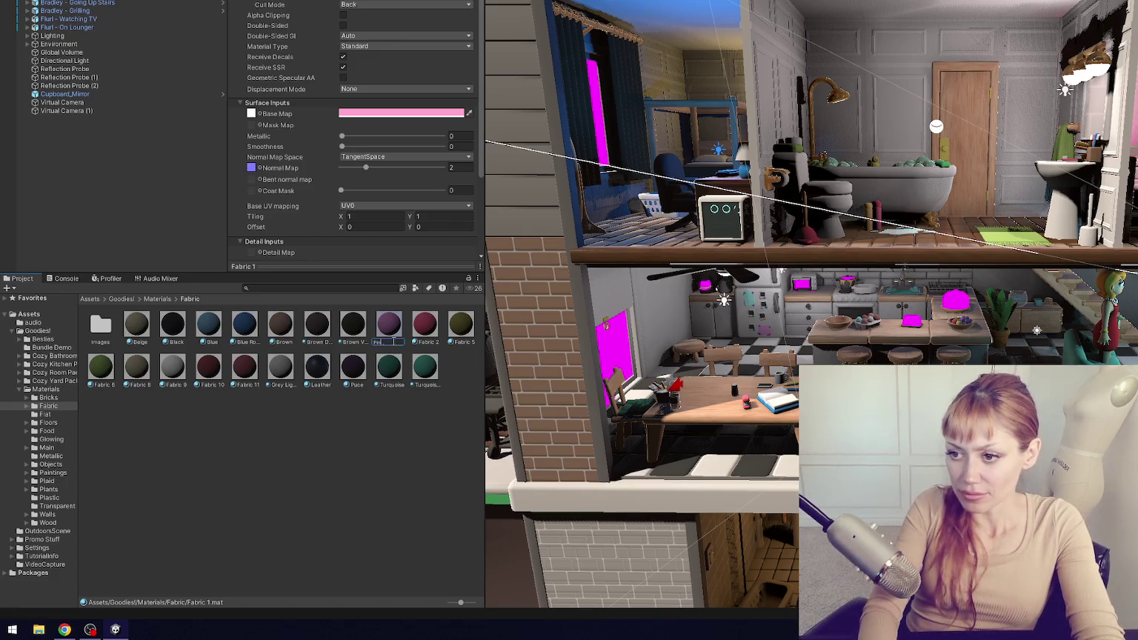
key(Return)
click(388, 334)
click(397, 343)
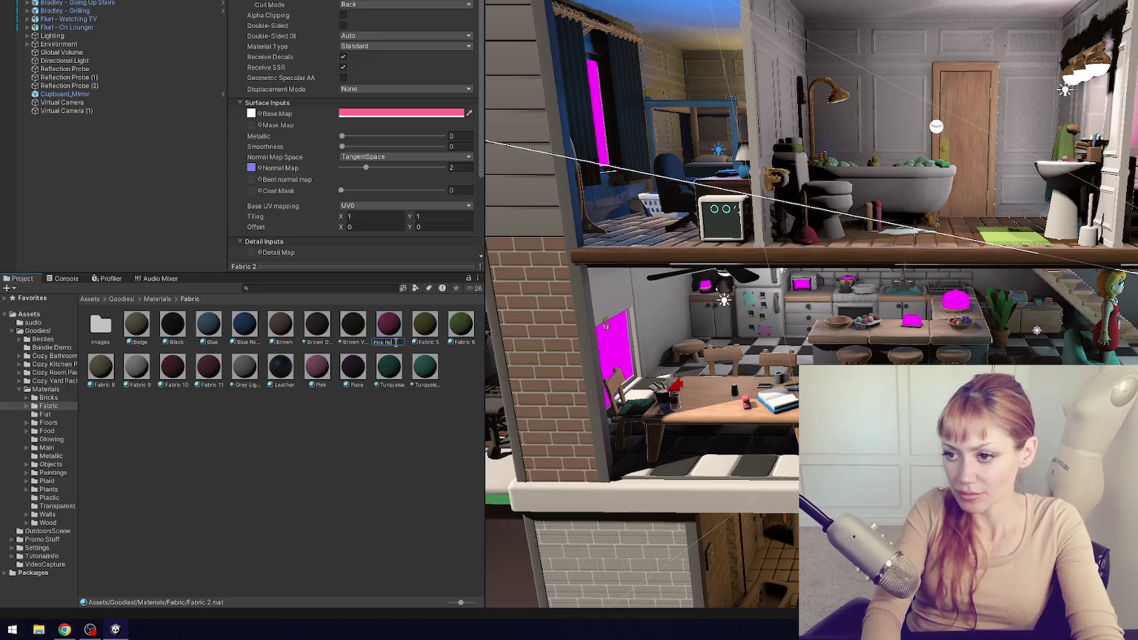
text(d)
key(Return)
- Rename Fabric 11 to Red Rust, fixing a typo, and Fabric 10 to Red Dark
click(176, 375)
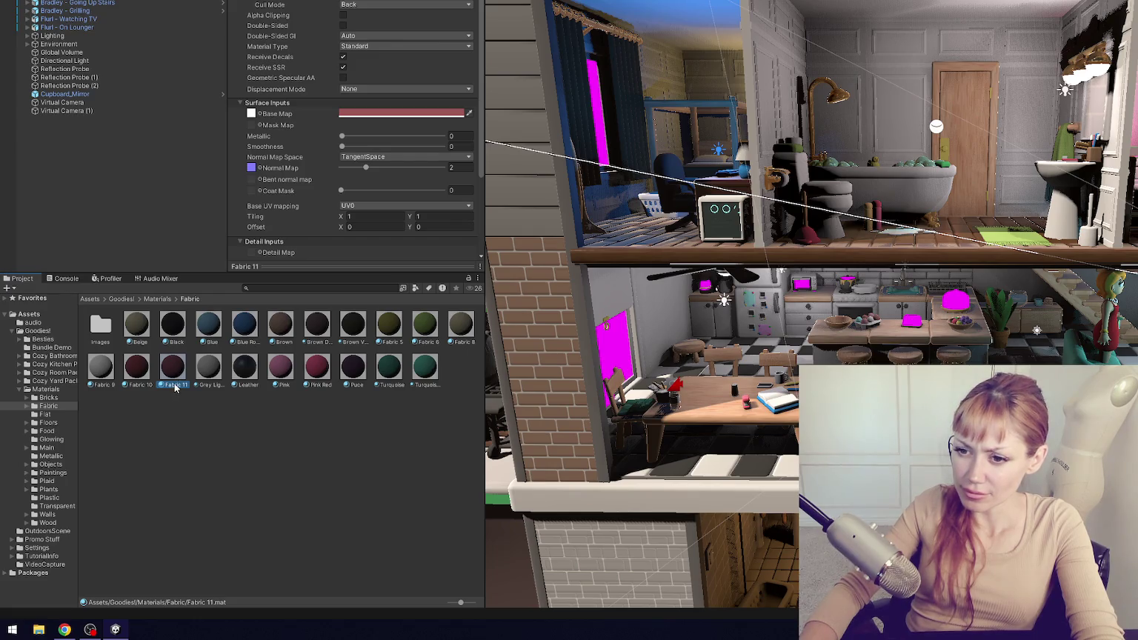
text(Red Ryst)
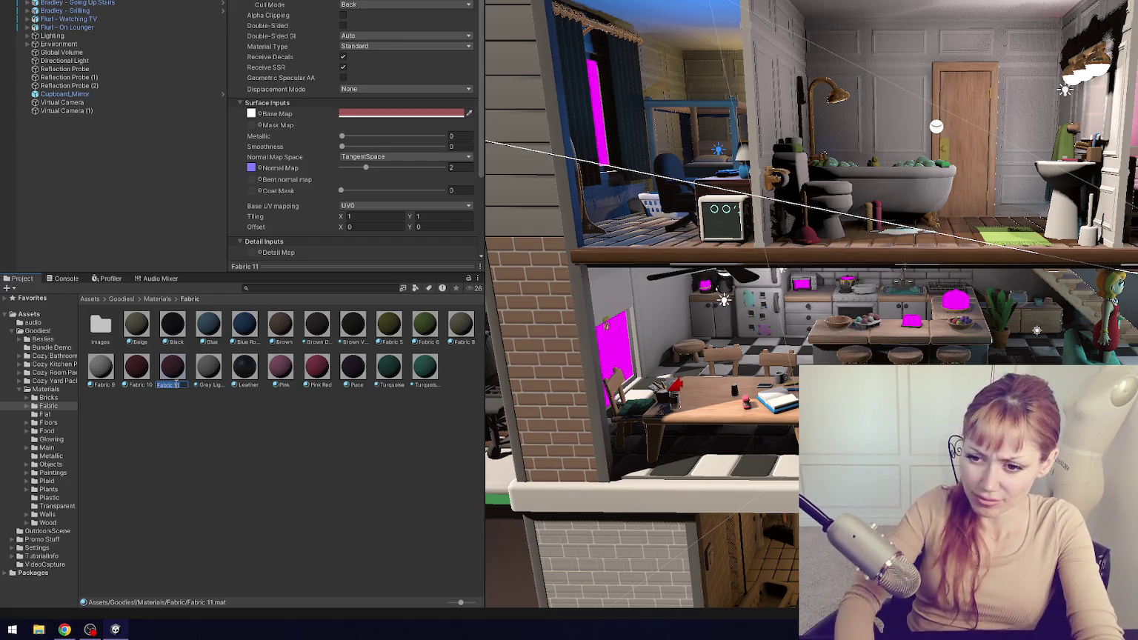
key(Return)
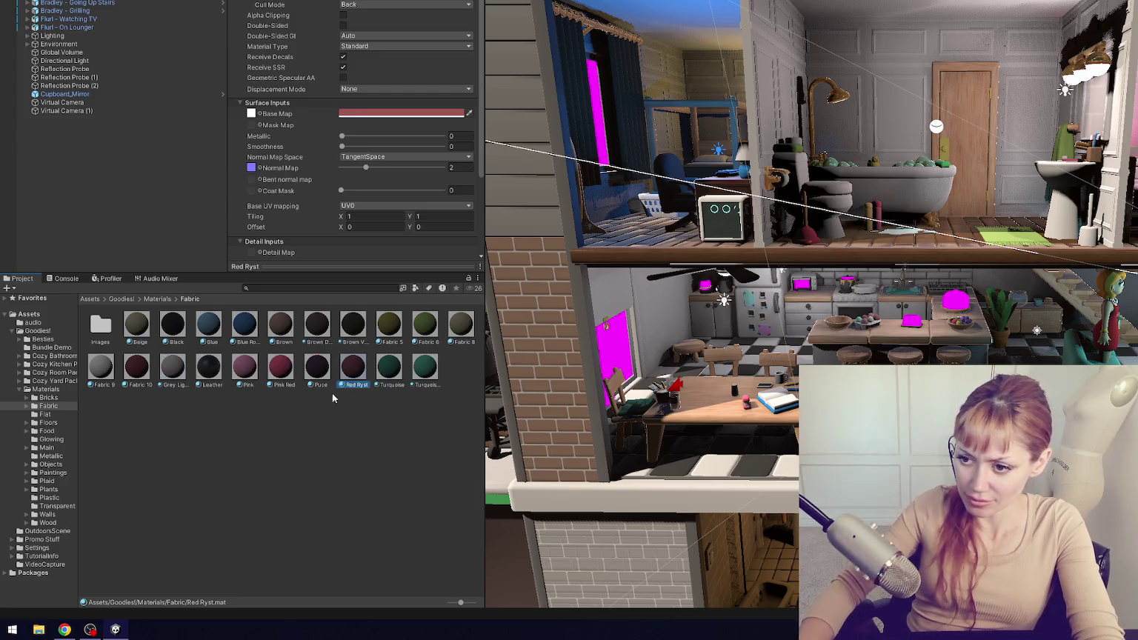
click(361, 389)
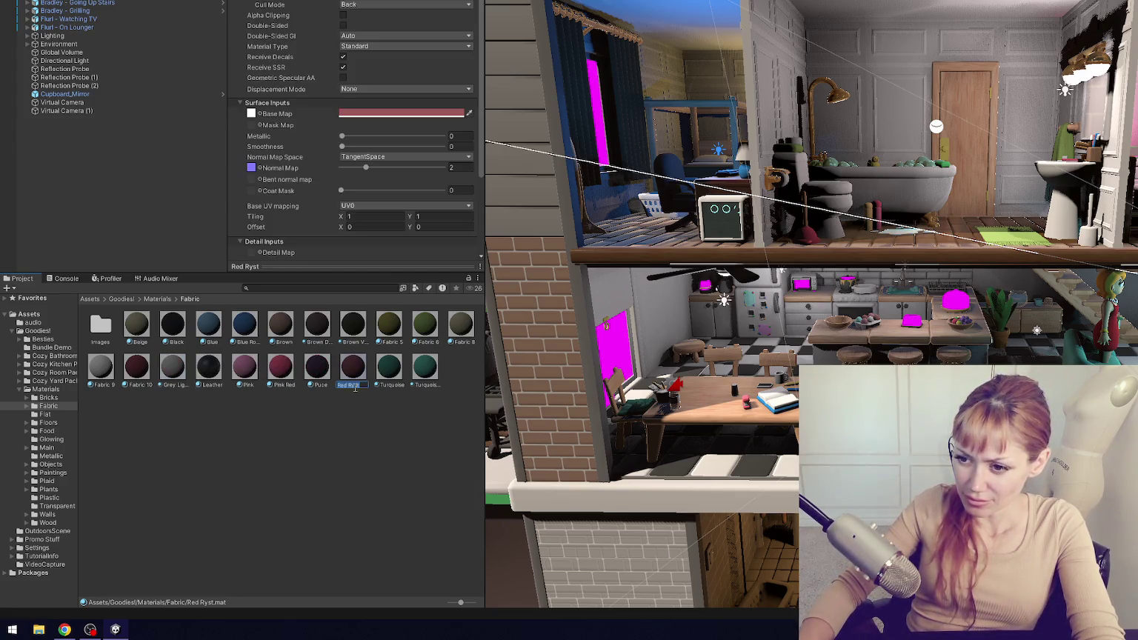
text(Red Rust)
key(Return)
click(140, 371)
click(141, 386)
text(Re)
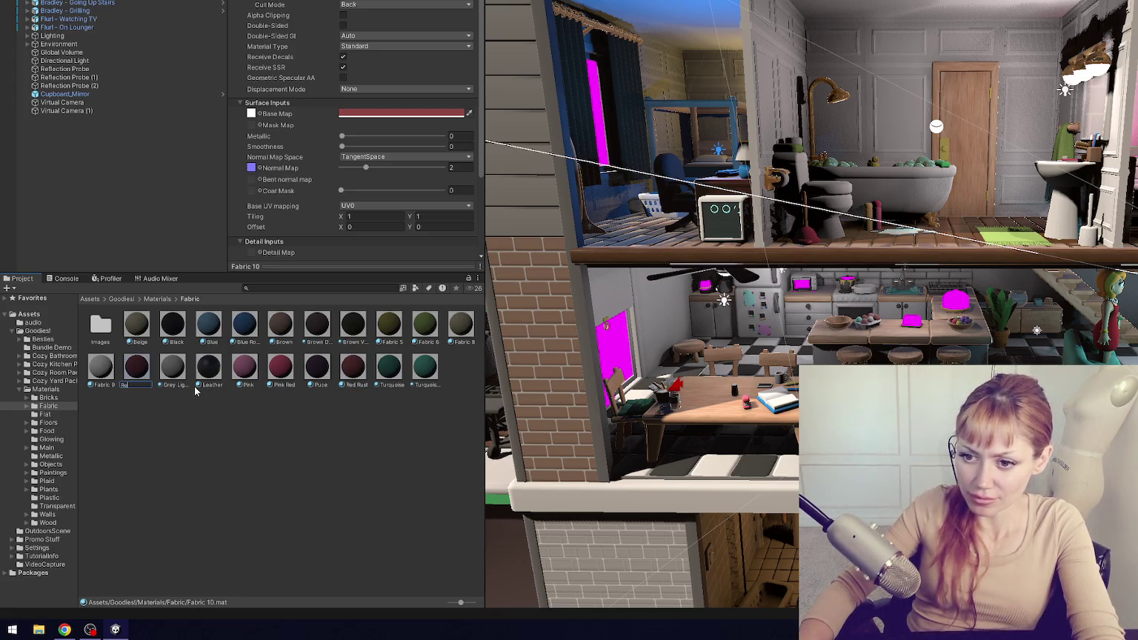
text(d Dark)
key(Return)
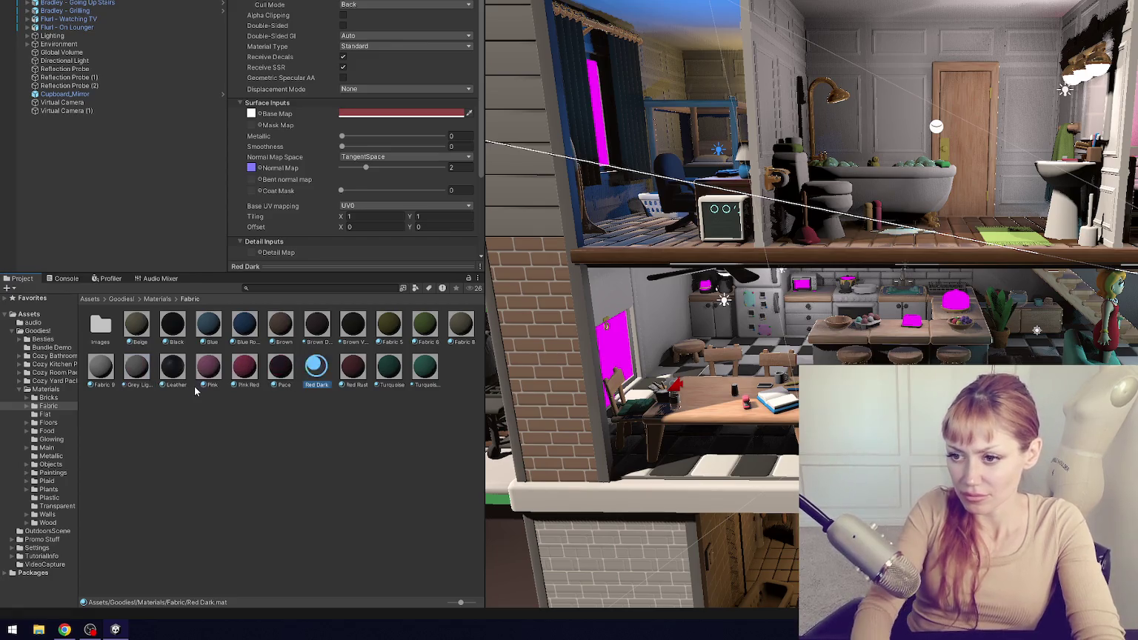
- Give Fabric 5 a green name, rename Fabric 8 to Green Beige and Fabric 9 to White
click(390, 326)
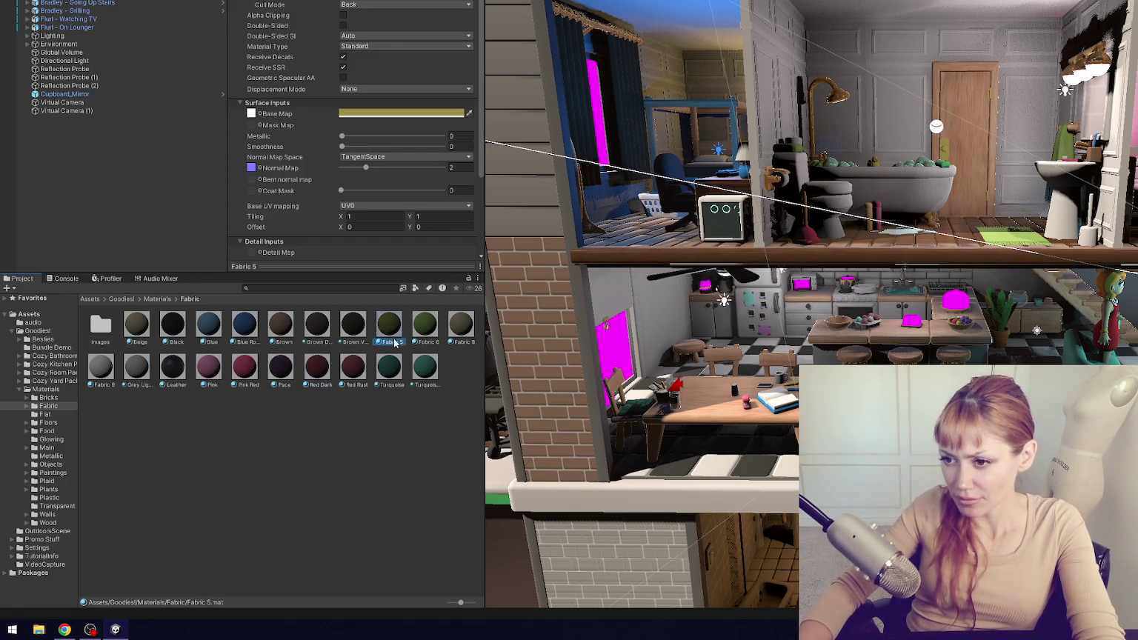
click(391, 342)
text(Green Gl)
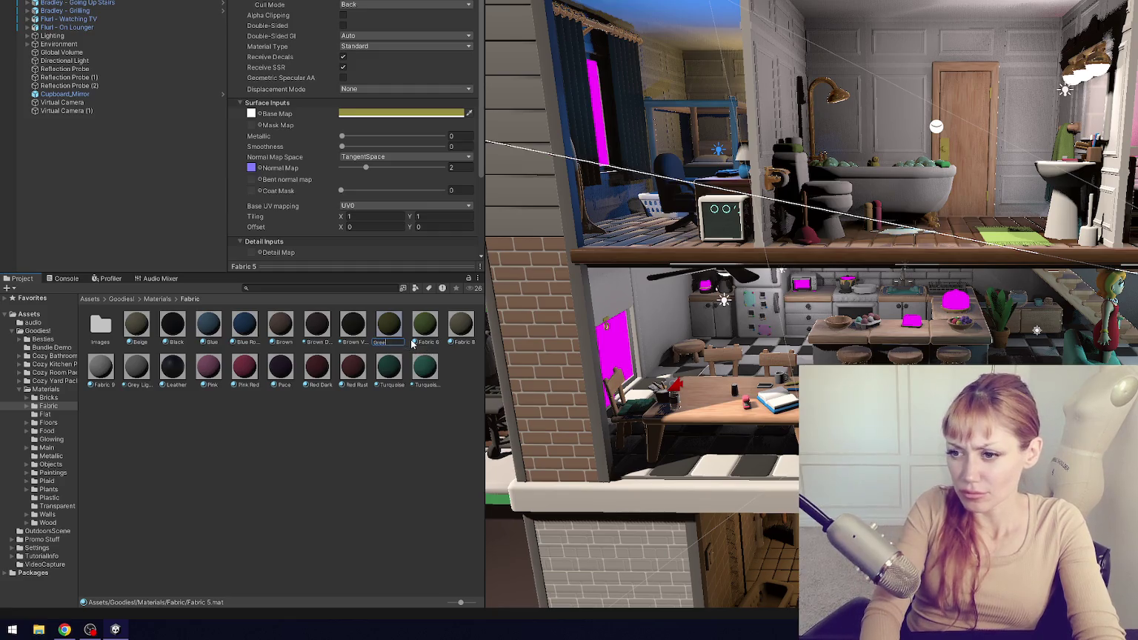
key(Return)
click(426, 331)
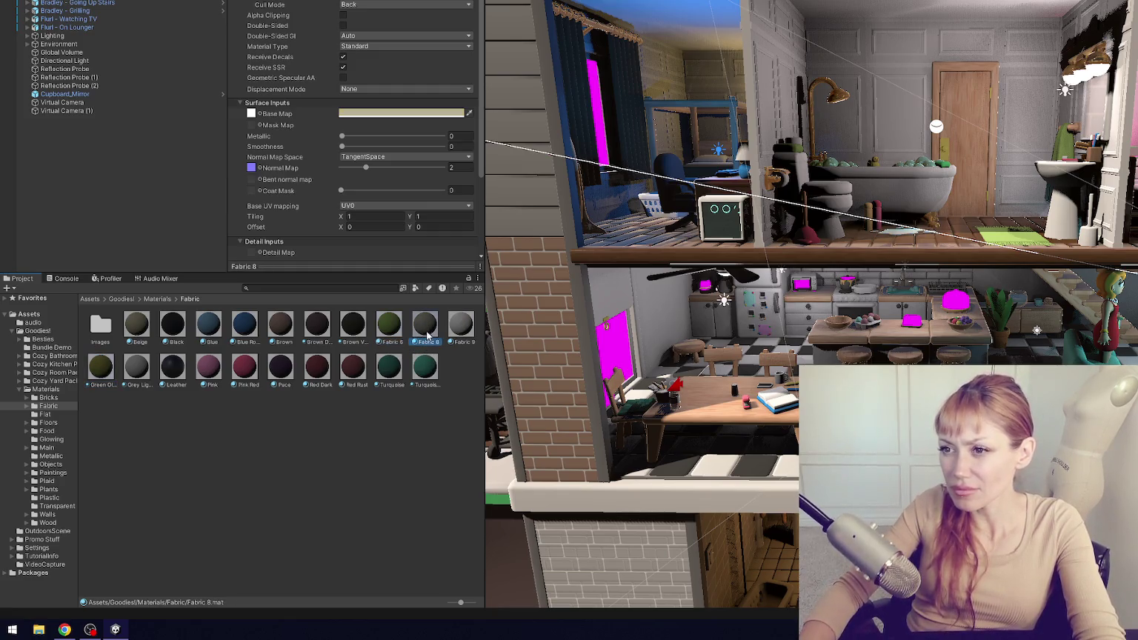
text(Green)
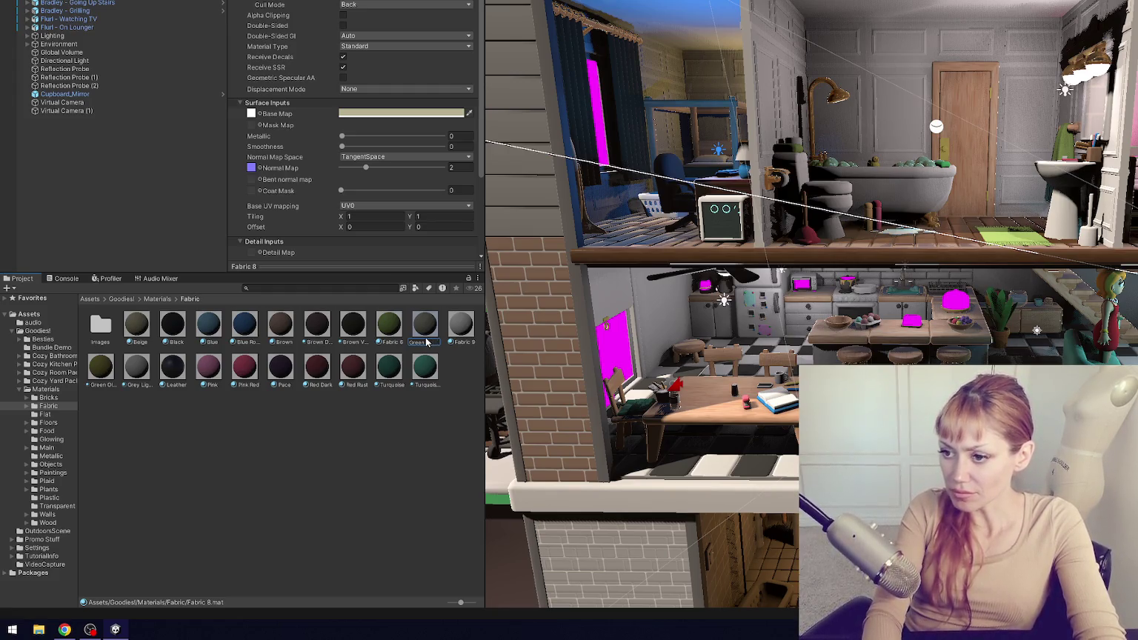
key(Return)
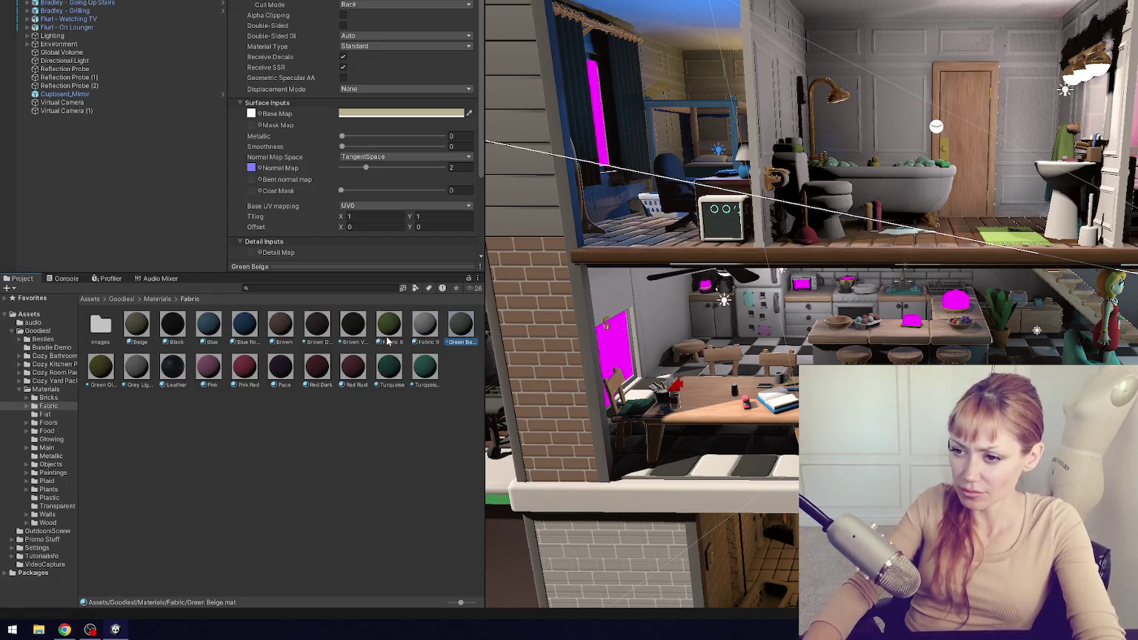
click(429, 330)
click(429, 340)
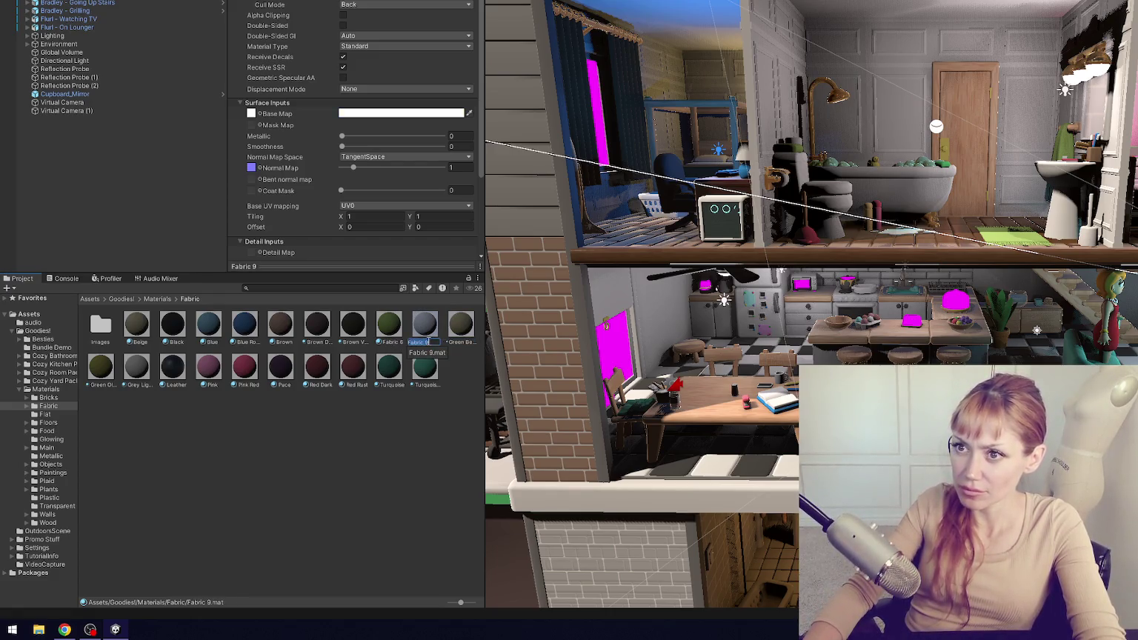
text(White)
key(Return)
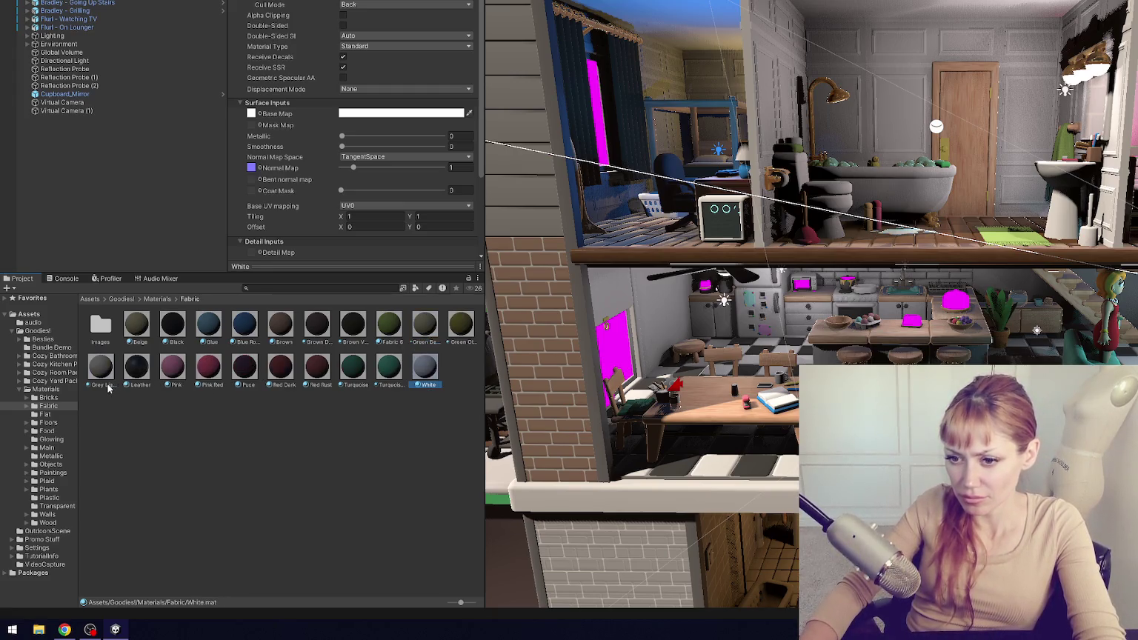
- After checking Grey Light's colour, rename Fabric 6 to Green, then open the Flat folder
click(109, 386)
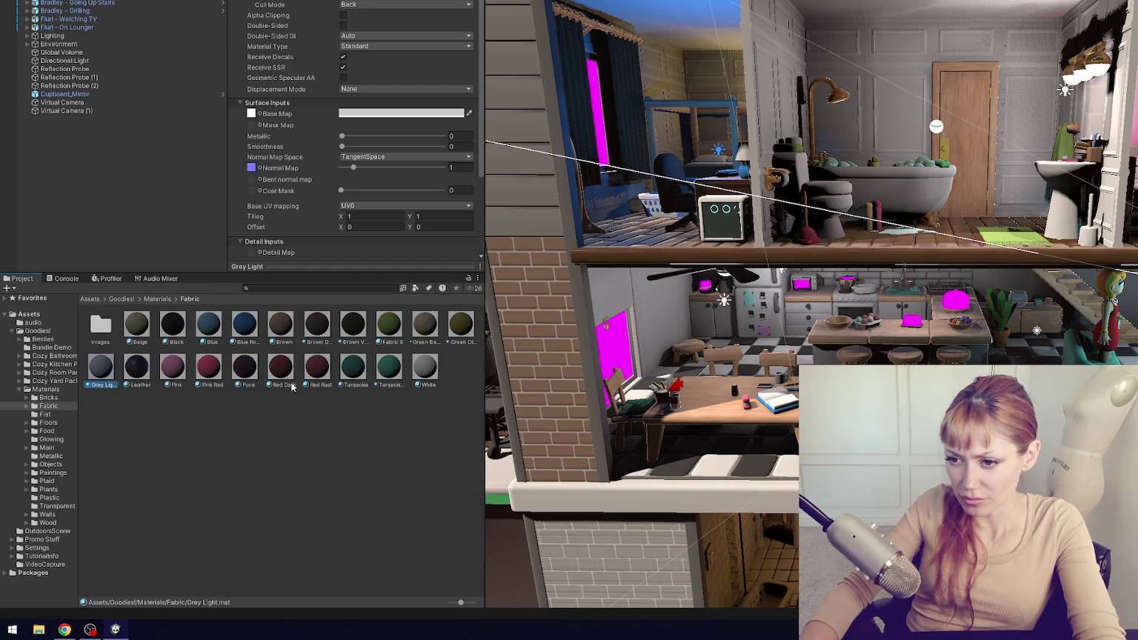
click(389, 330)
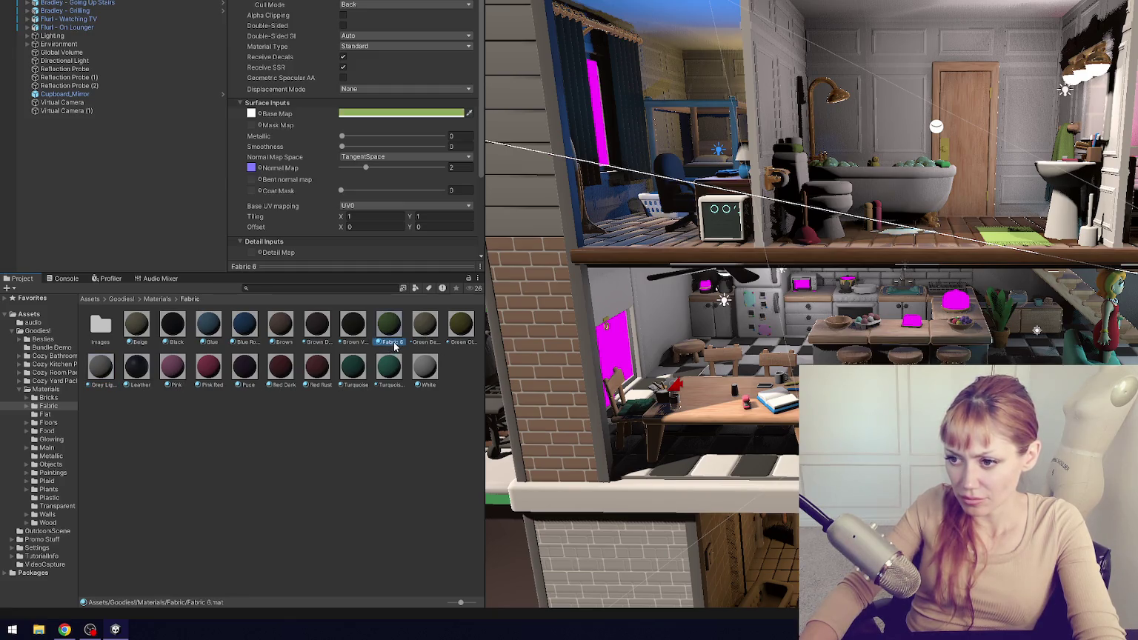
click(394, 343)
text(Gree)
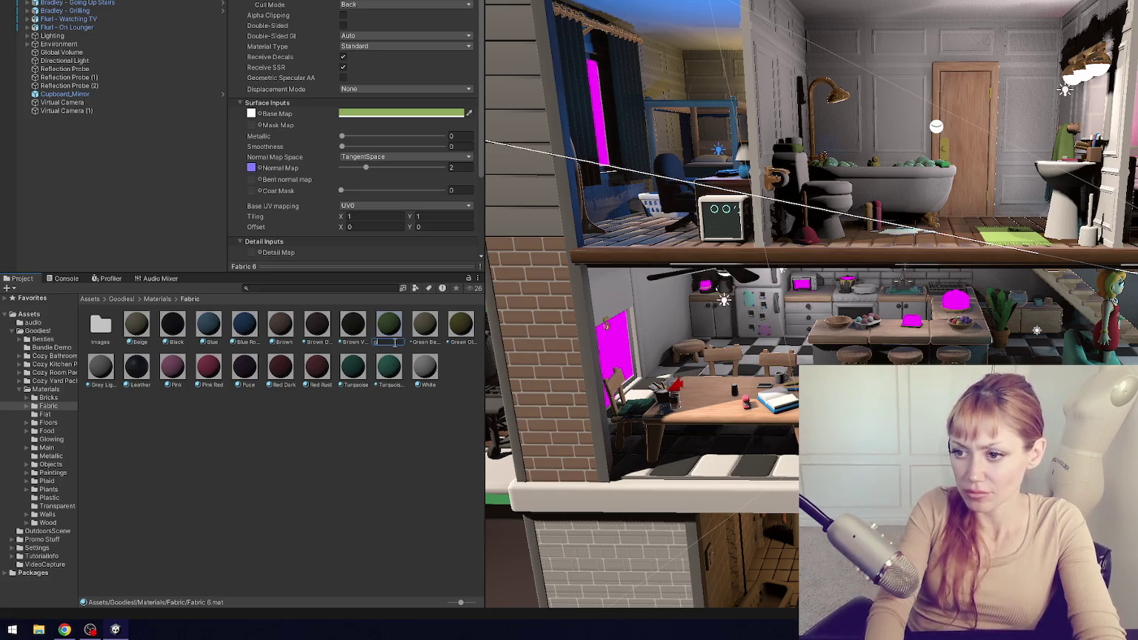
text(n)
key(Return)
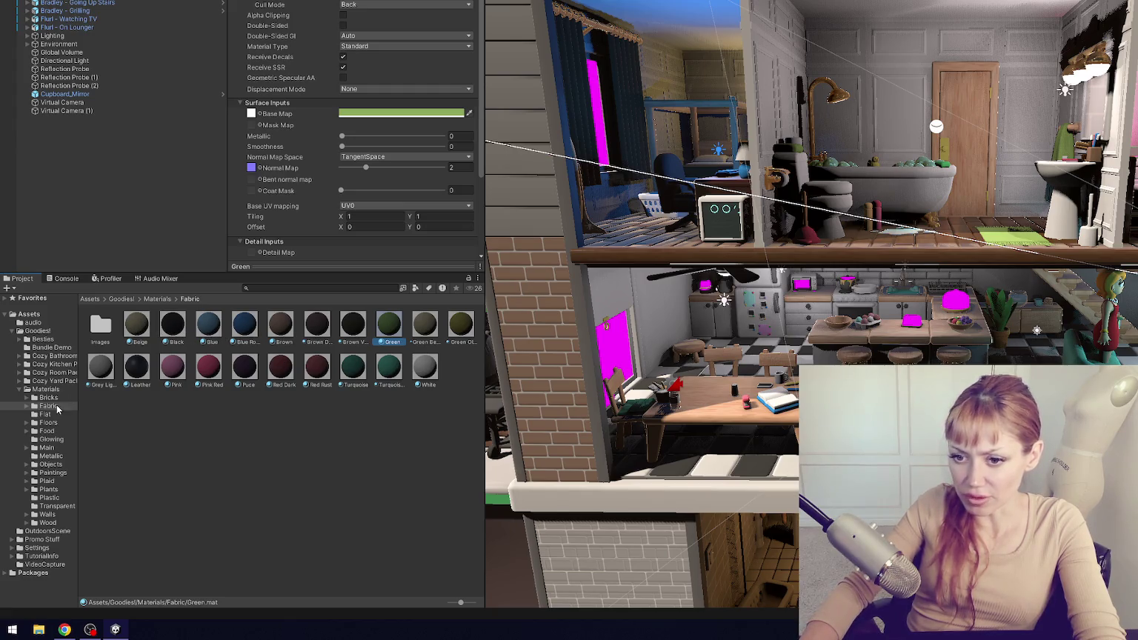
click(56, 414)
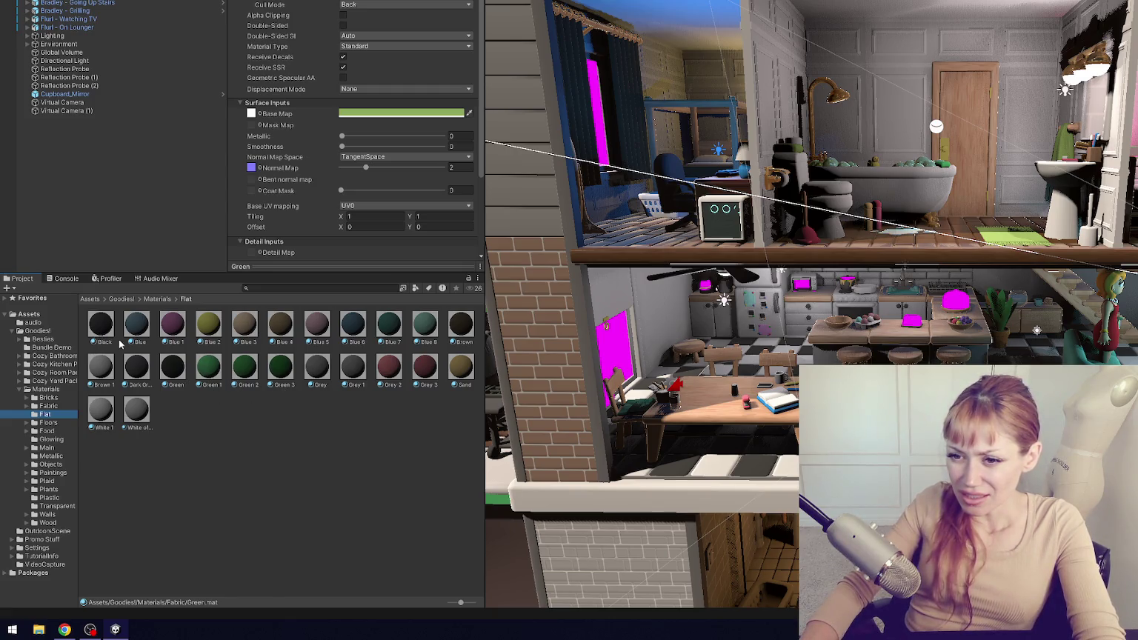
- Rename Blue 1, Blue 2 and Blue 3 to Pink, Yellow and Beige
click(176, 345)
click(184, 344)
text(ink)
key(Return)
click(172, 342)
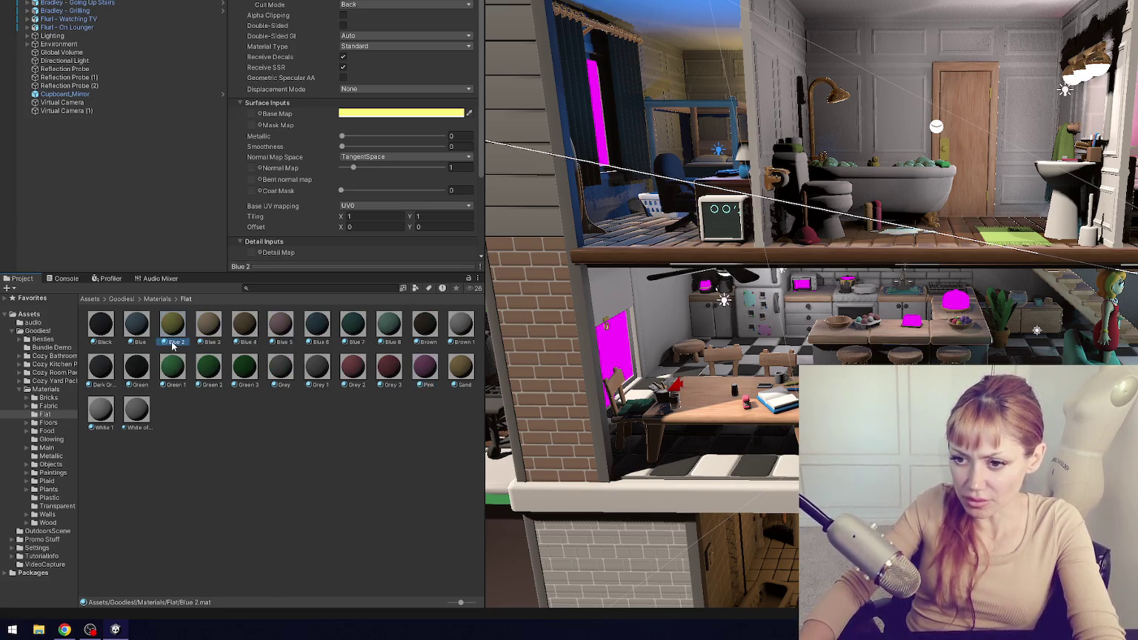
click(171, 342)
text(Yellow)
key(Return)
click(173, 343)
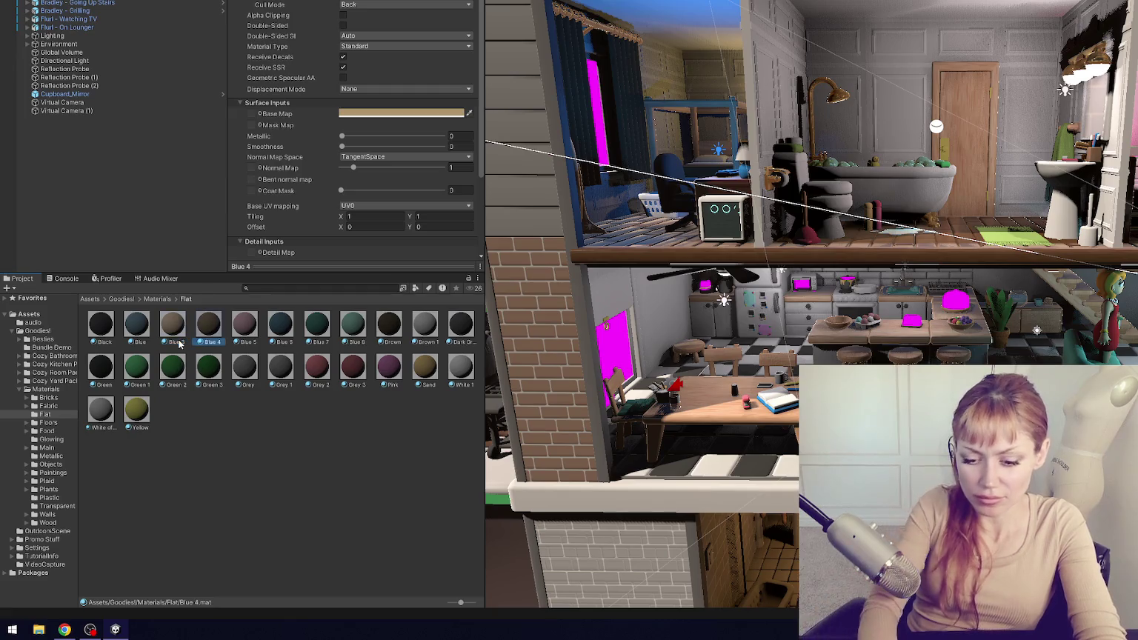
click(178, 344)
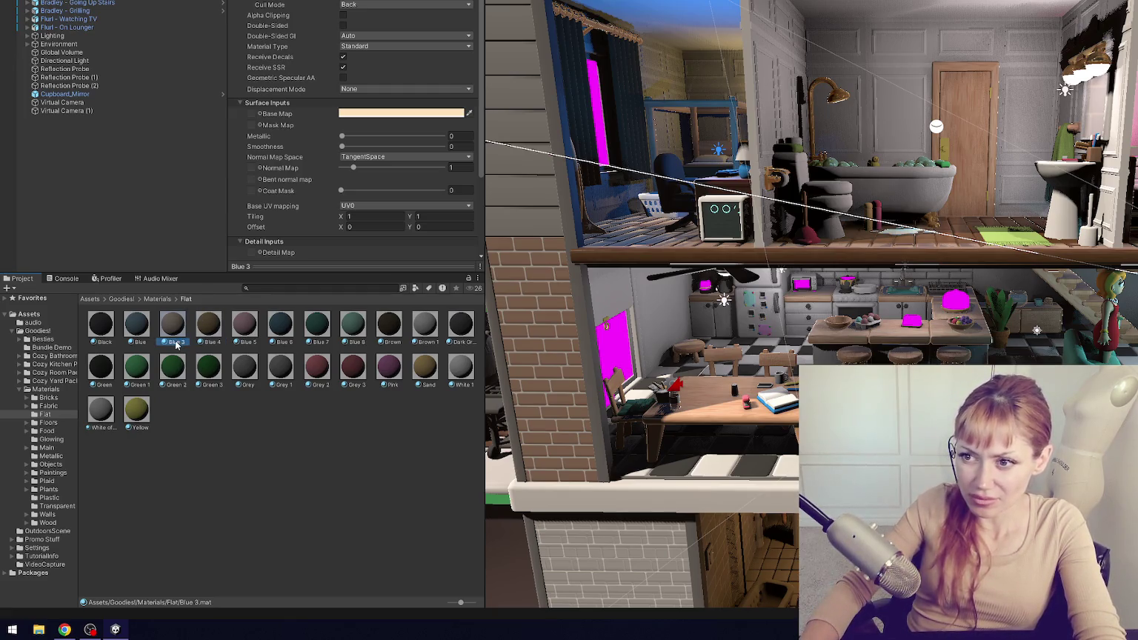
text(Beige)
key(Return)
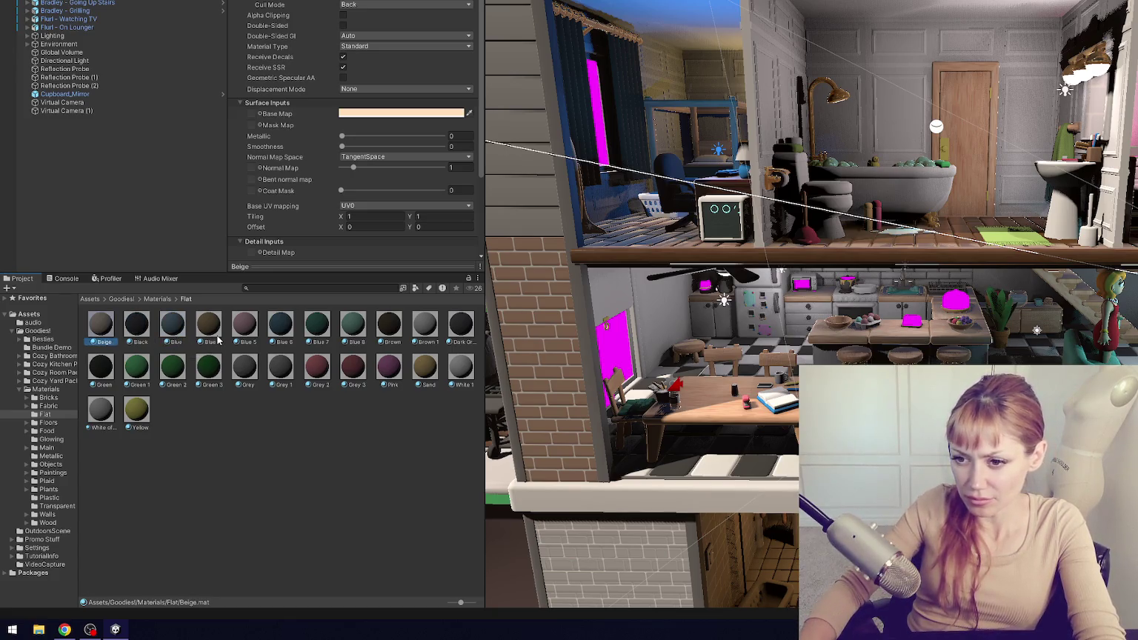
- Rename Blue 4 to Brown Light and Blue 5 to Pink Light
click(214, 343)
click(214, 343)
text(Brown)
text(ight)
key(Return)
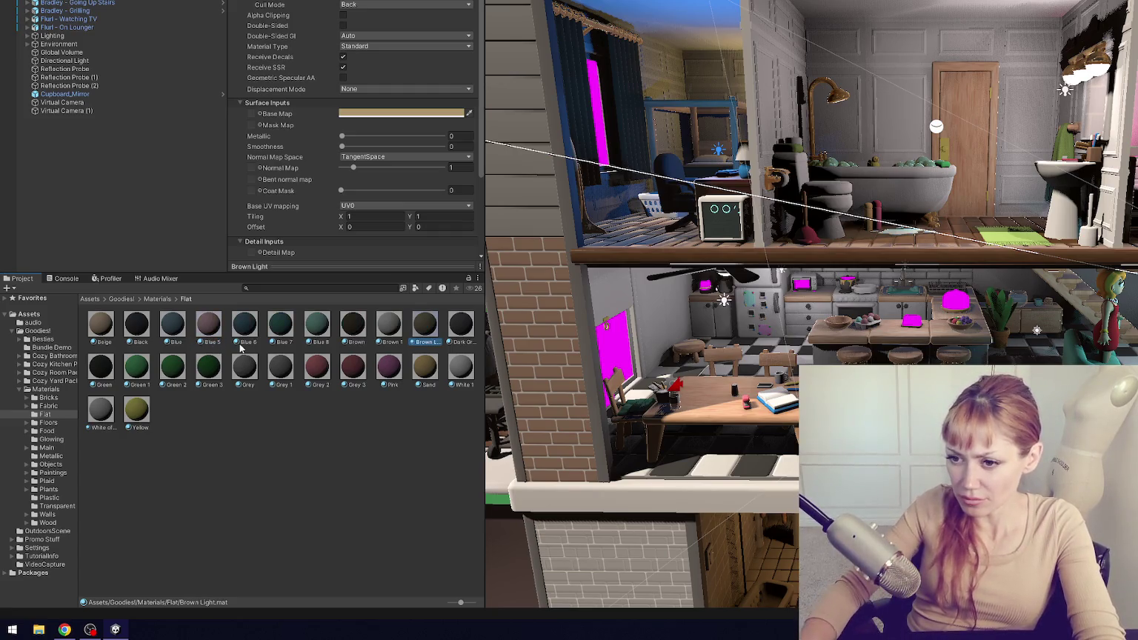
click(216, 336)
click(212, 337)
text(Pink Lig)
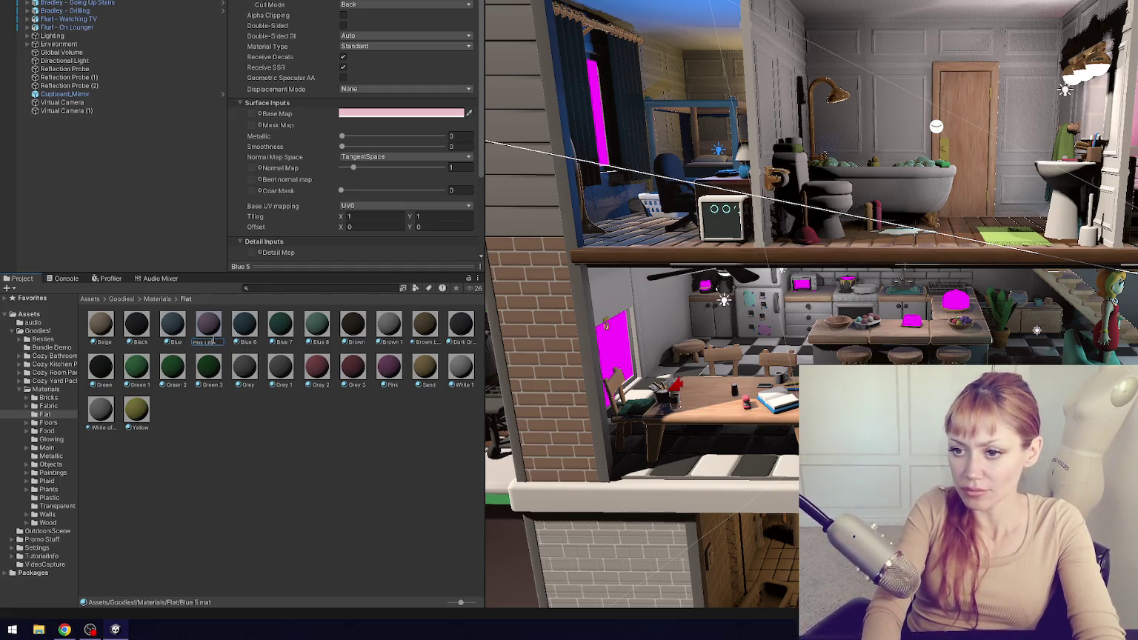
text(ht)
key(Return)
- Rename Blue 6, replacing its trailing 6 with a new colour word
click(214, 339)
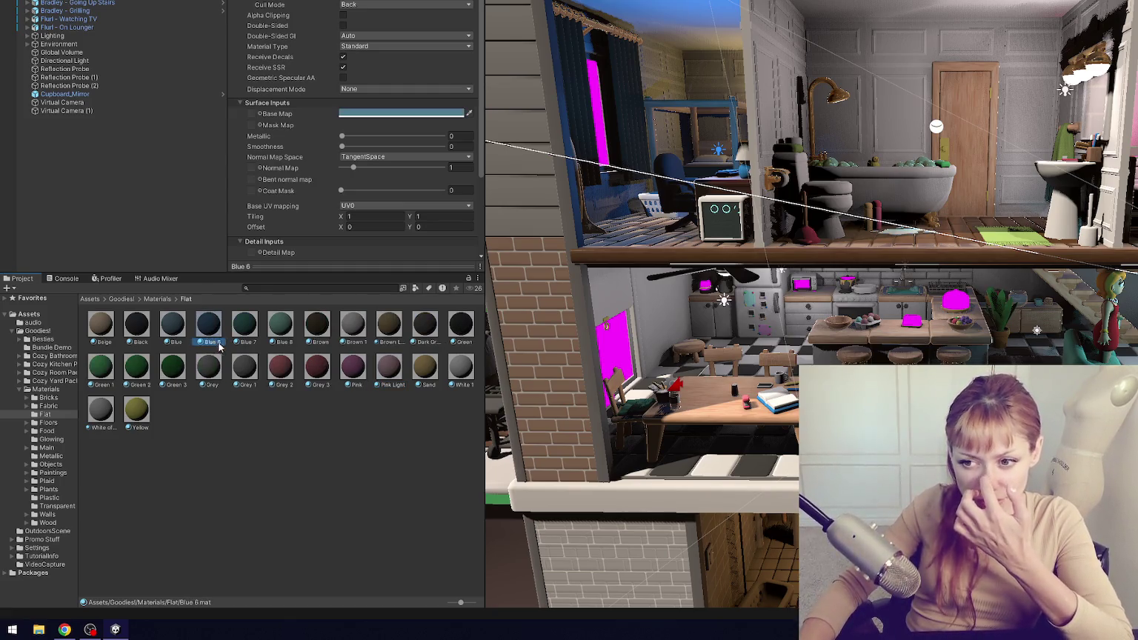
click(212, 341)
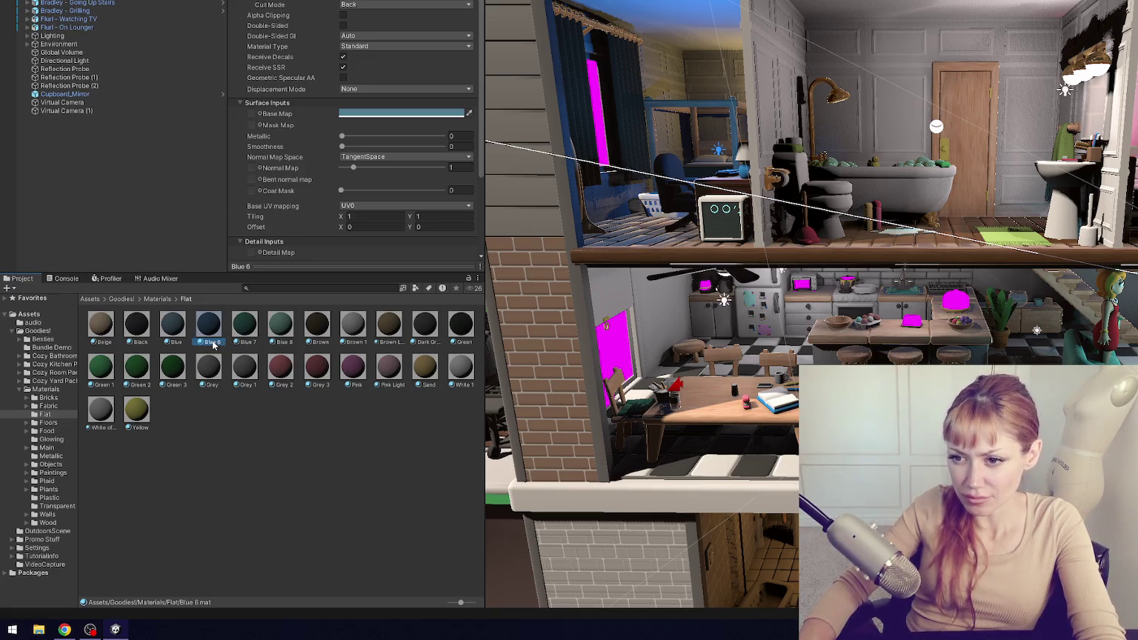
click(213, 341)
key(BackSpace)
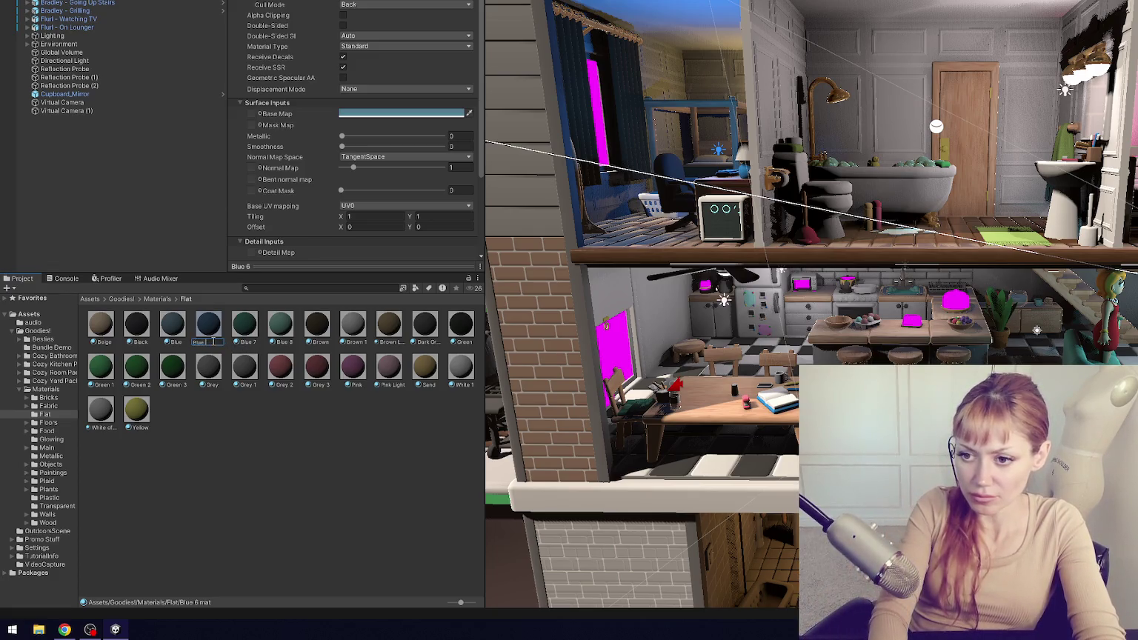
text(nim)
key(Return)
- Rename Blue 8 to Blue Aqua, Blue 7 to Blue Dark Aqua, and Brown 1 to White
click(238, 345)
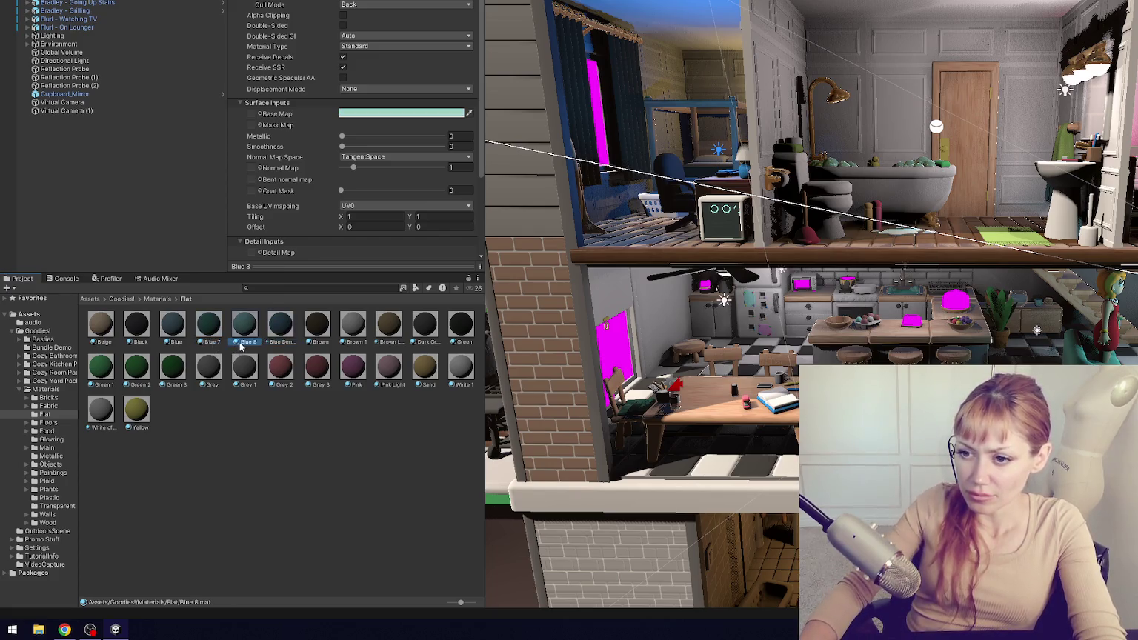
click(246, 342)
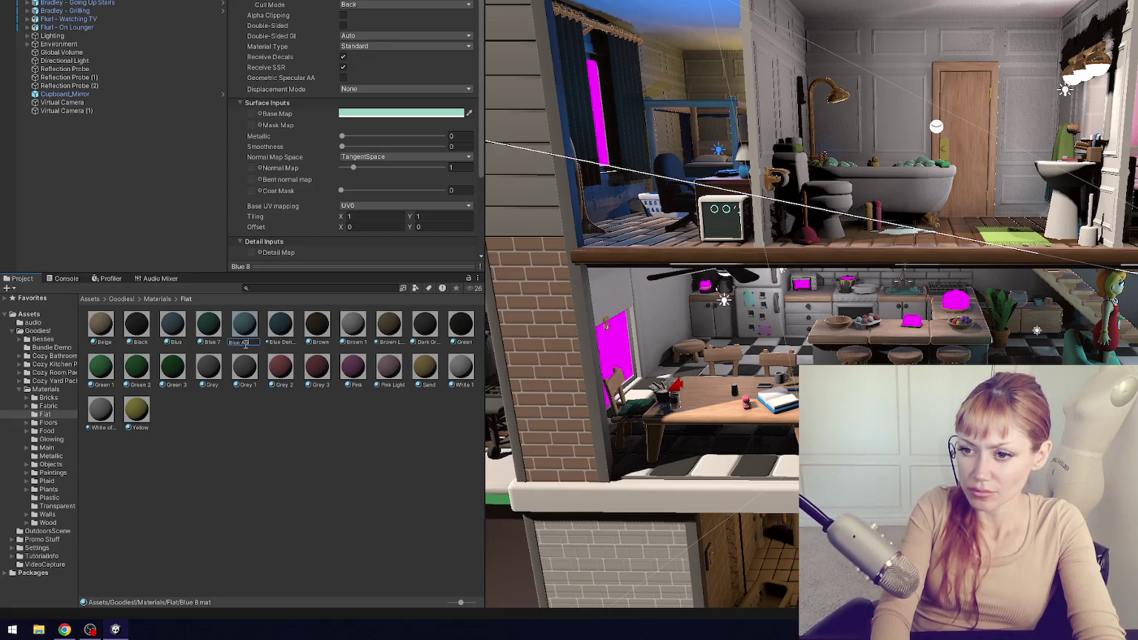
key(Return)
click(219, 334)
click(209, 345)
text(Da)
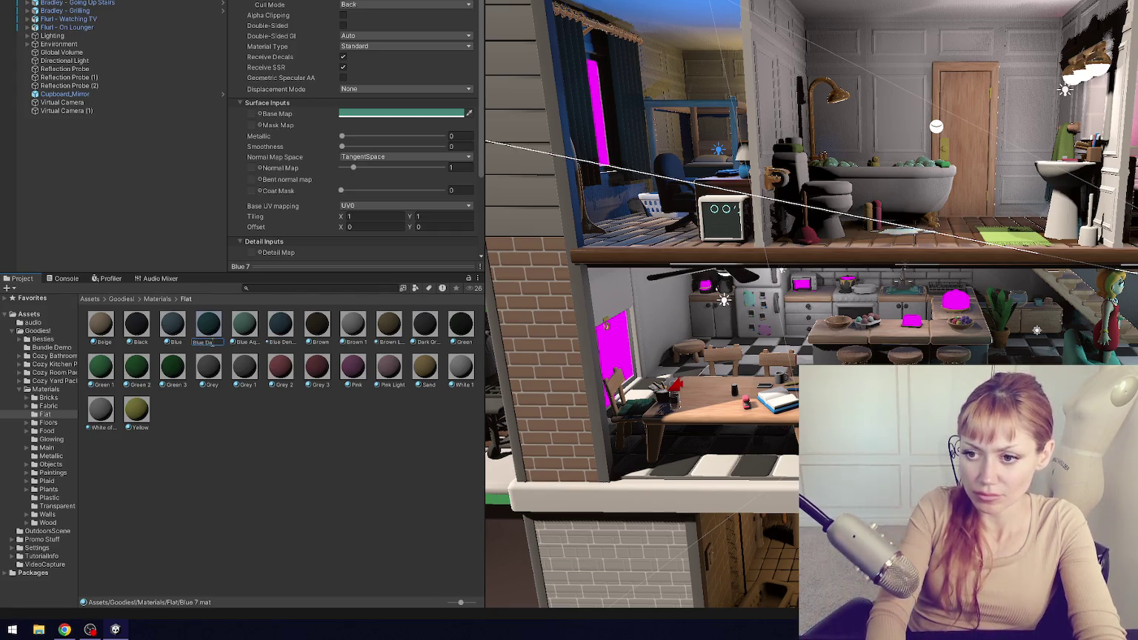
text(Aqua)
key(Return)
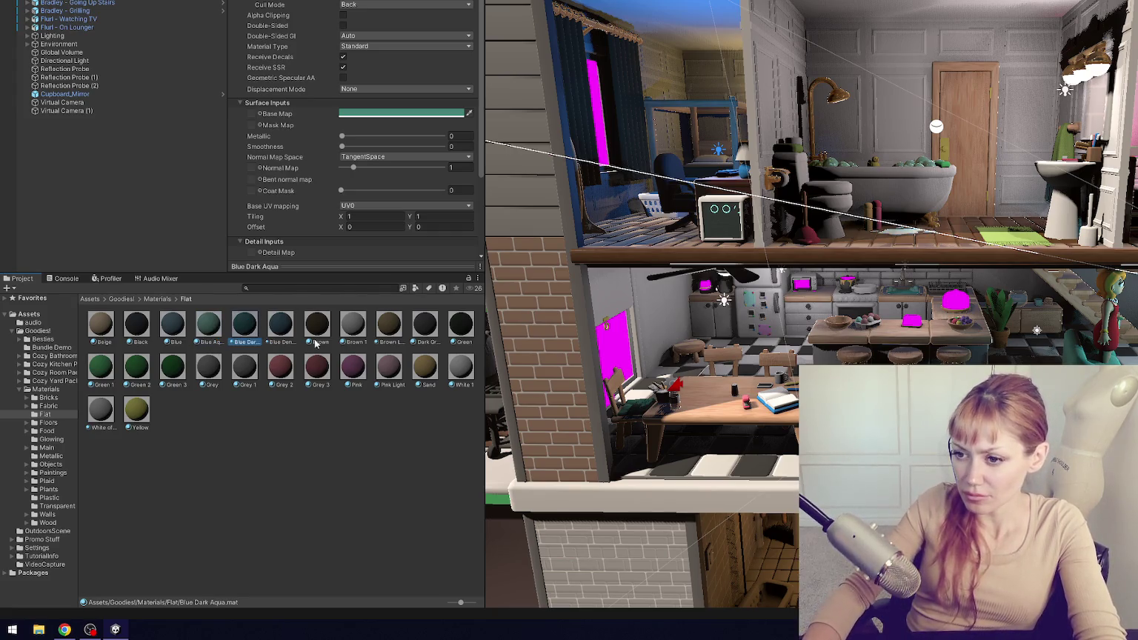
click(355, 325)
click(356, 341)
text(White)
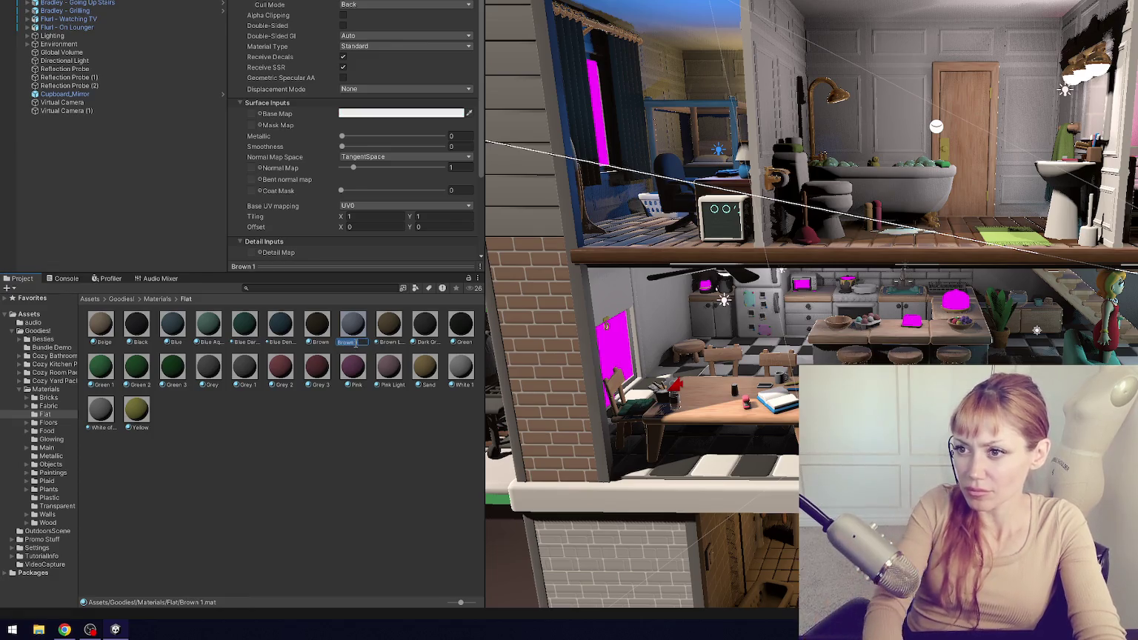
- Name the off-white material White Off White and rename White 1 to White
click(464, 379)
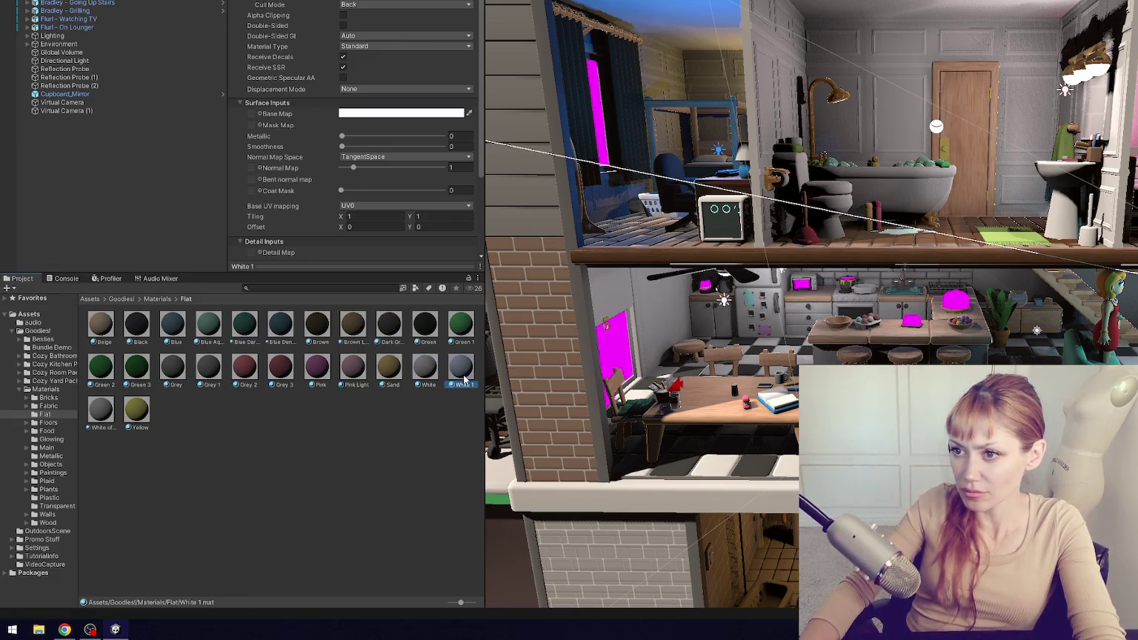
click(431, 377)
click(434, 383)
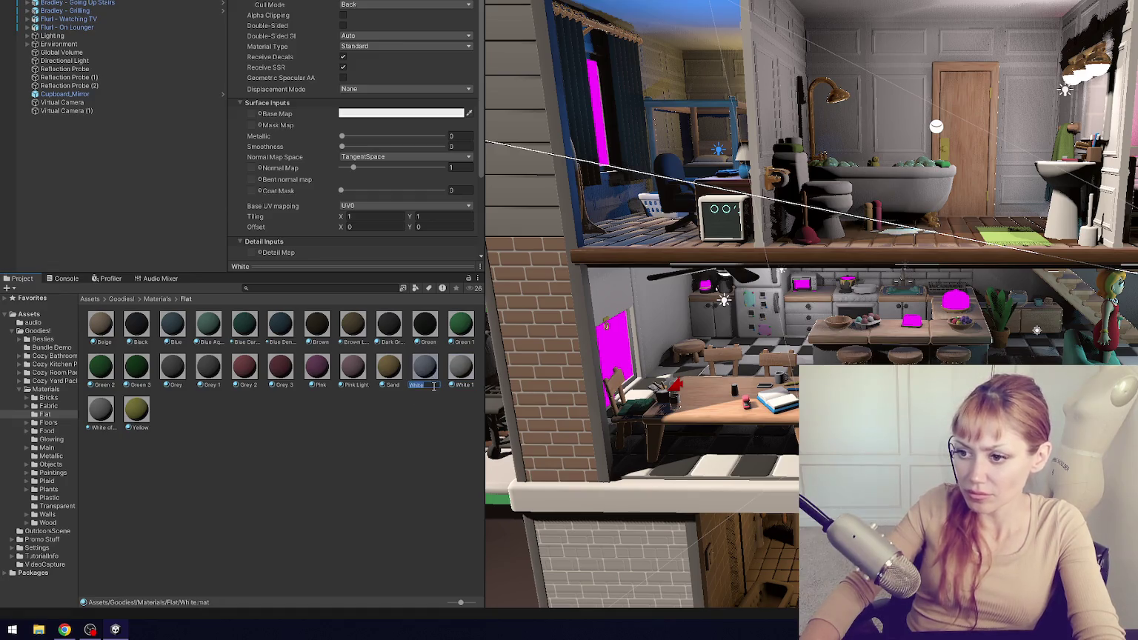
text(White)
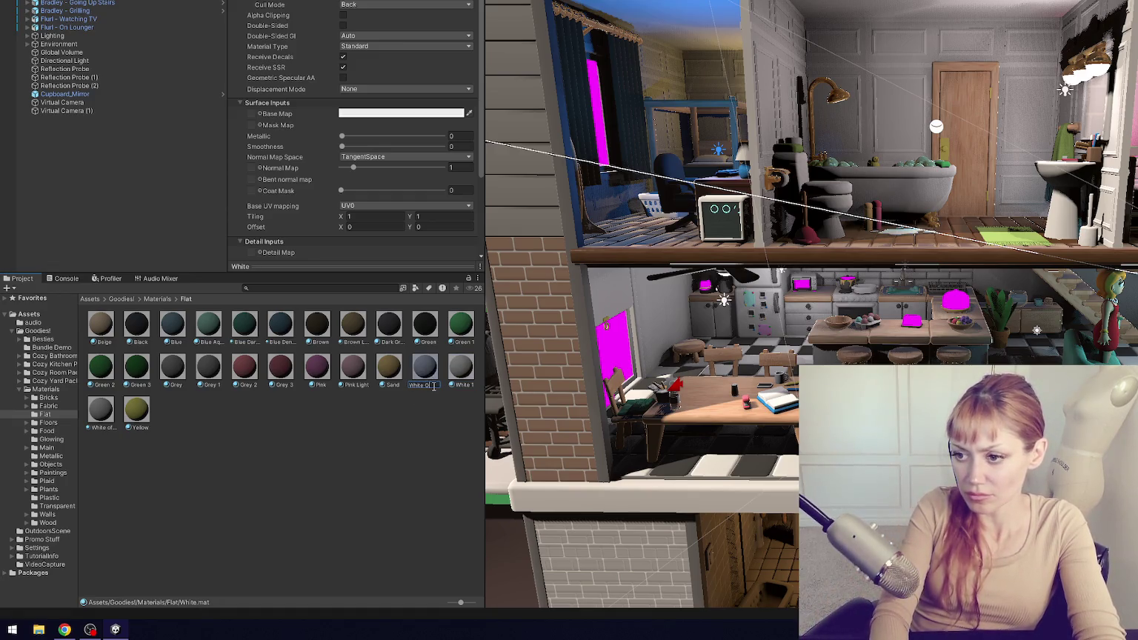
key(Return)
click(428, 384)
key(BackSpace)
key(BackSpace)
key(Return)
- Compare the white shades and rename White offwhite to Grey Very Light
click(101, 408)
click(467, 368)
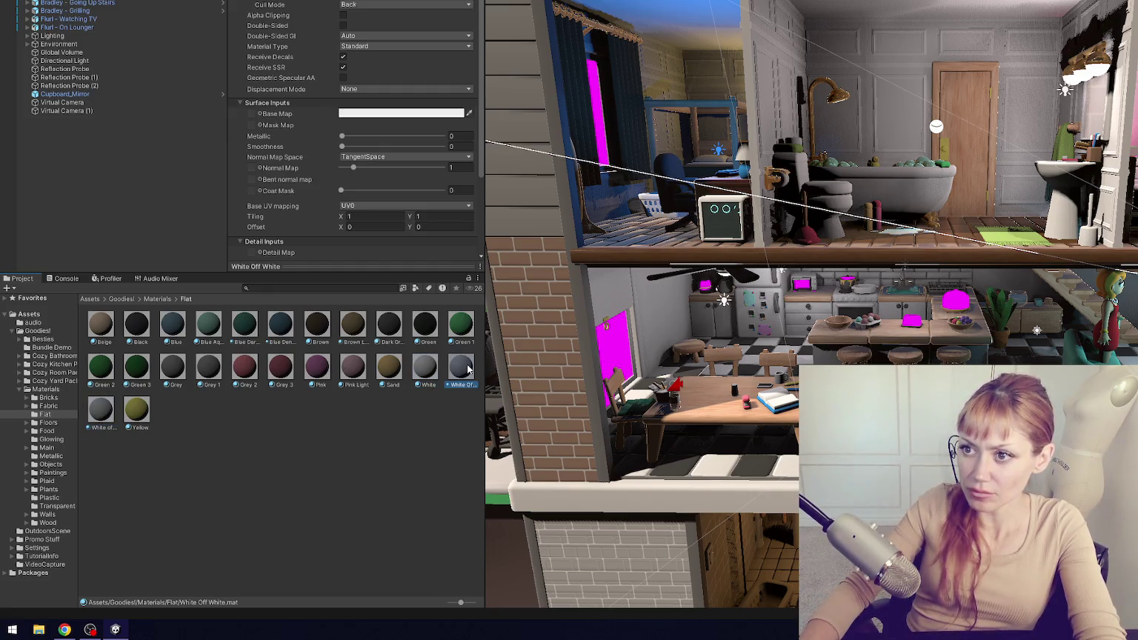
click(100, 412)
click(459, 368)
click(100, 410)
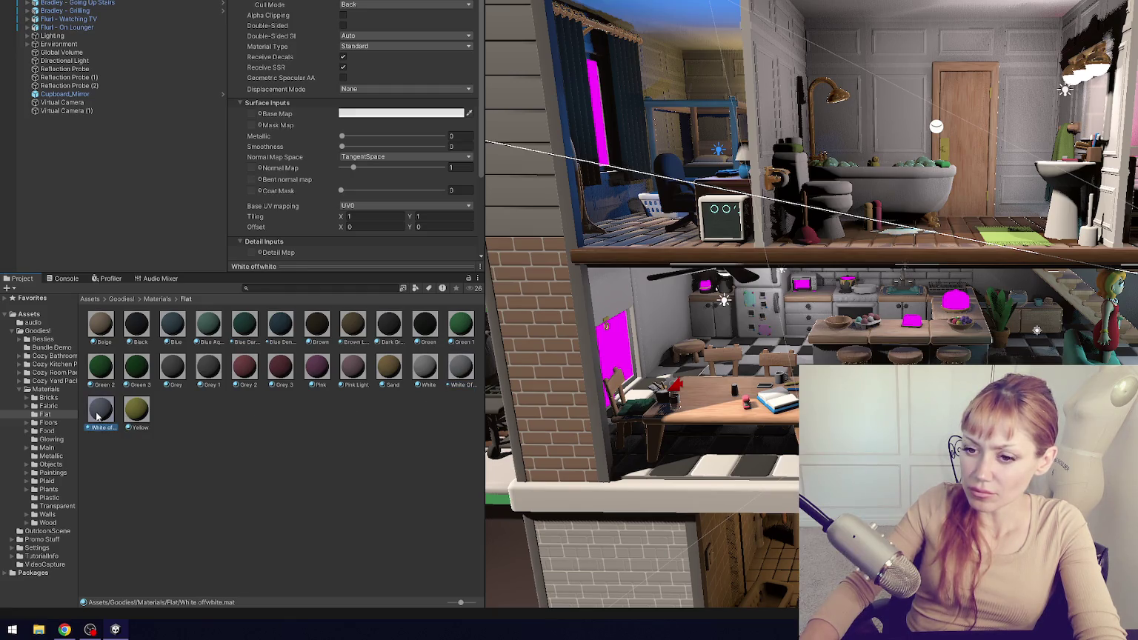
click(103, 428)
text(Grey Very Light)
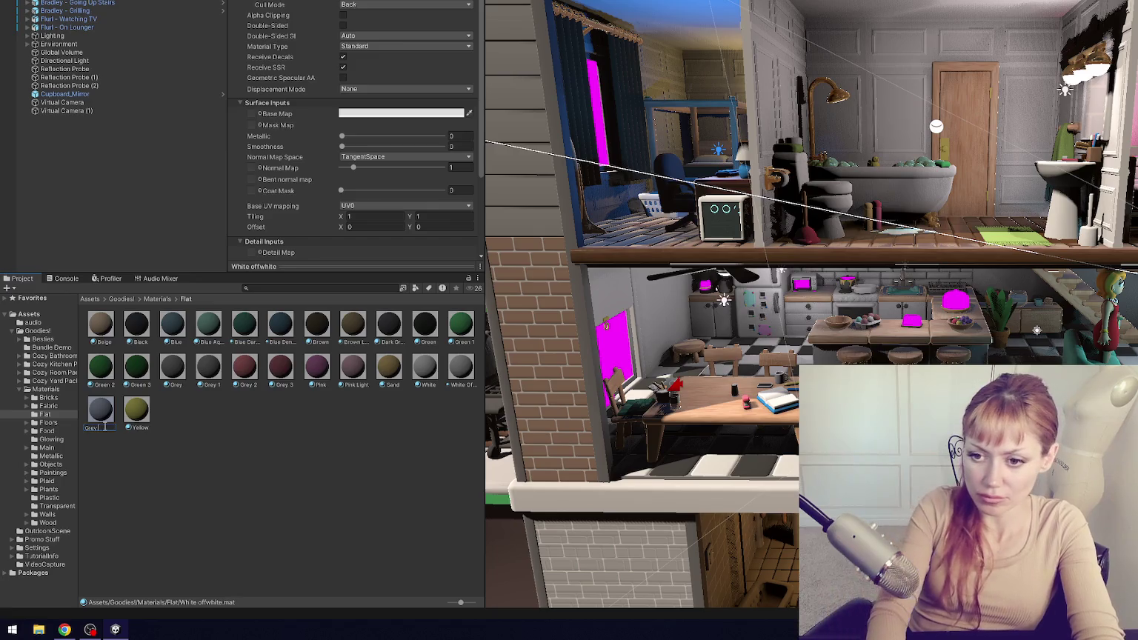
key(Return)
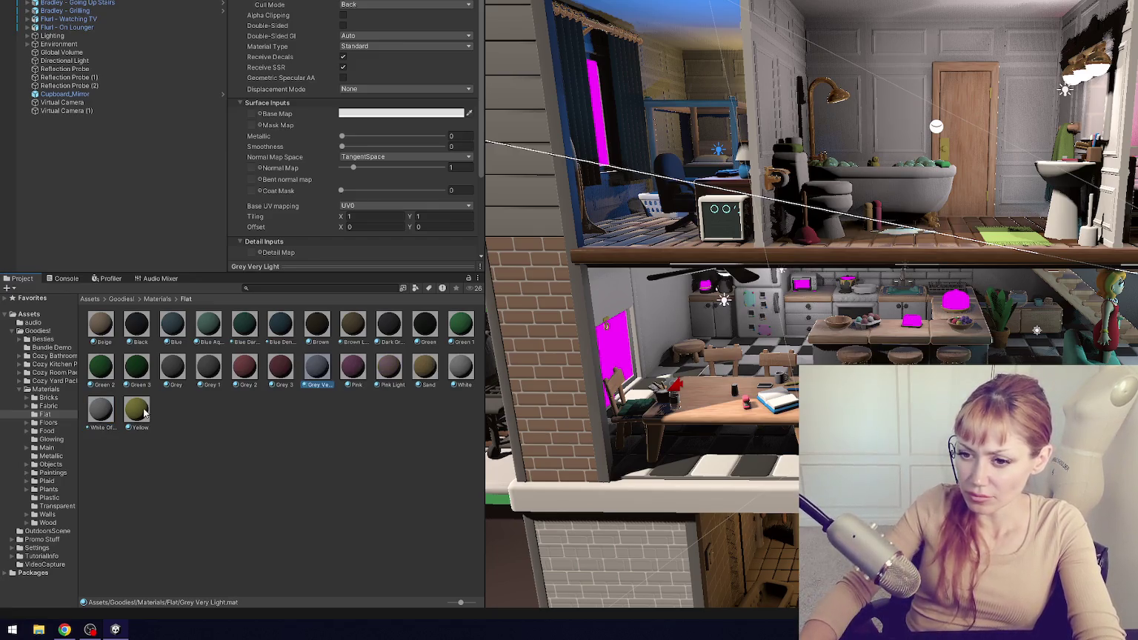
- Delete the duplicate Grey 1 material after comparing the grey shades
click(211, 375)
click(178, 374)
click(216, 372)
key(Delete)
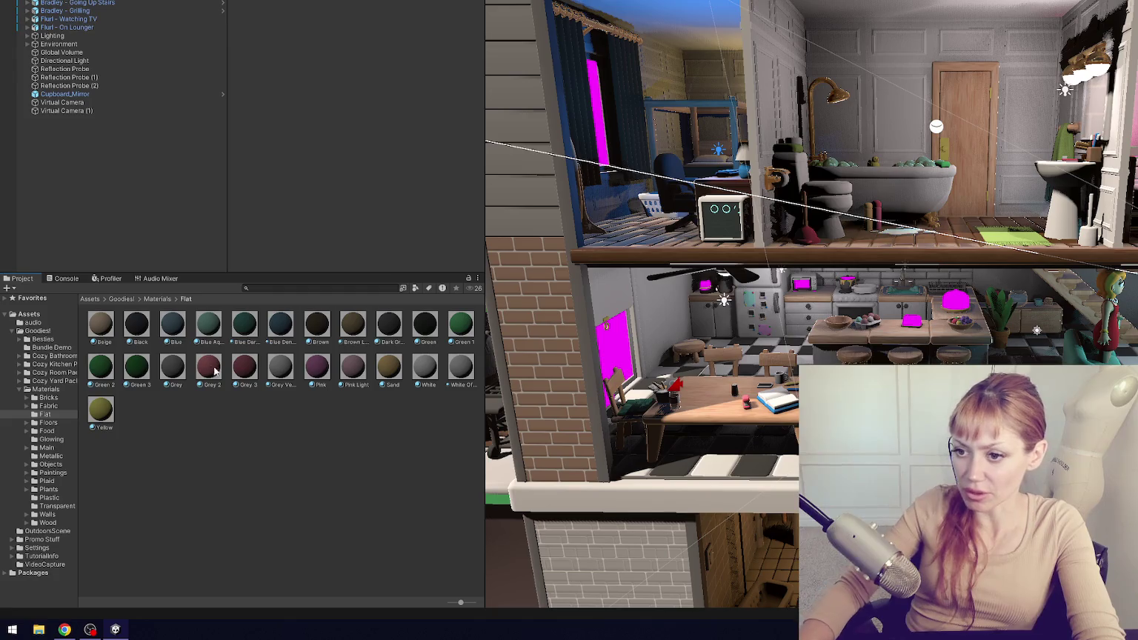
click(283, 370)
click(171, 372)
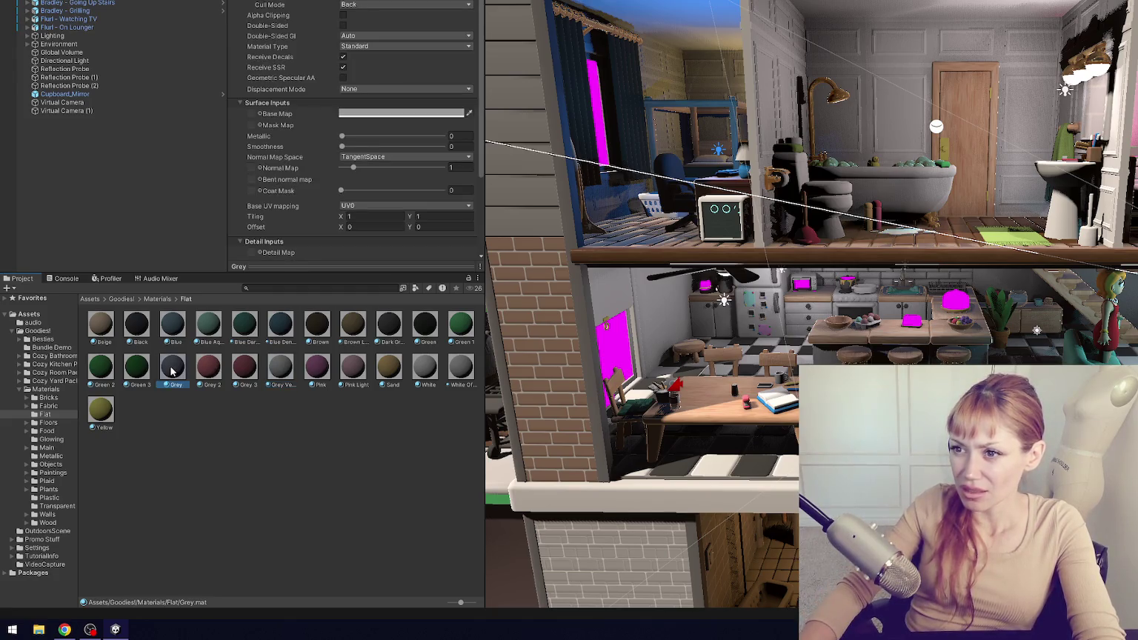
click(285, 374)
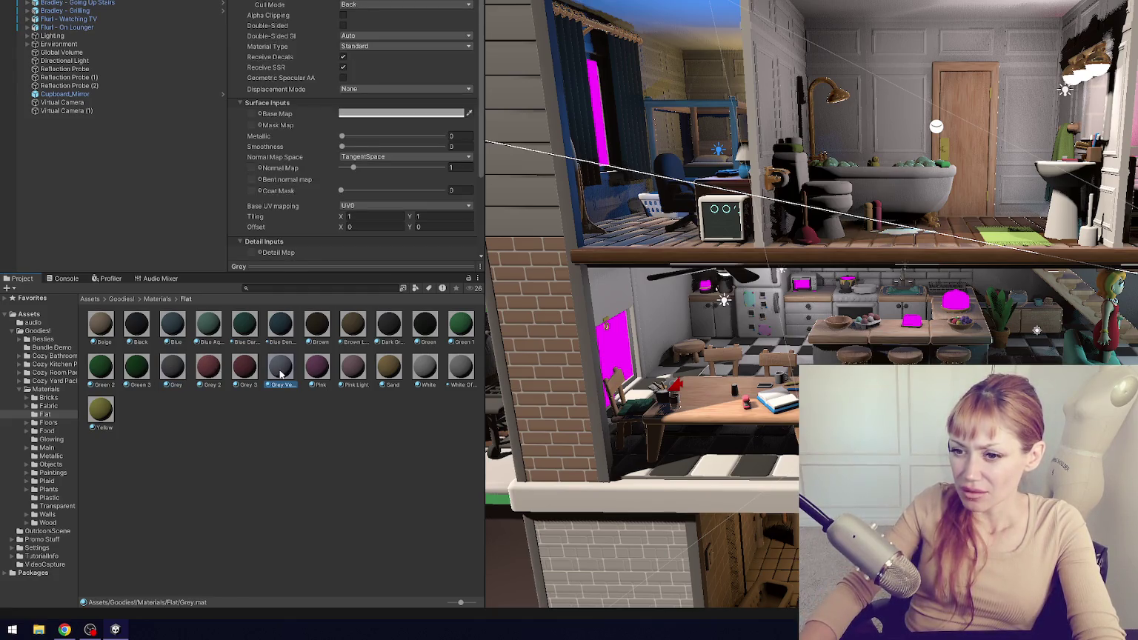
- Rename Grey 2 to Red Light and Grey 3 to Red
click(211, 374)
click(210, 385)
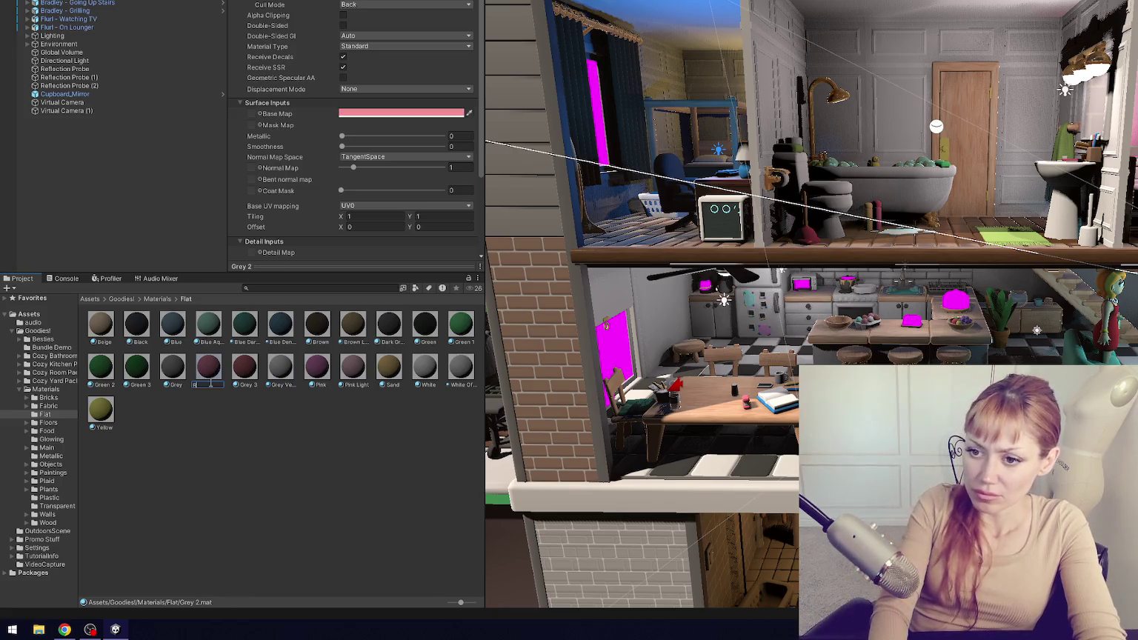
text(RedLight)
key(Return)
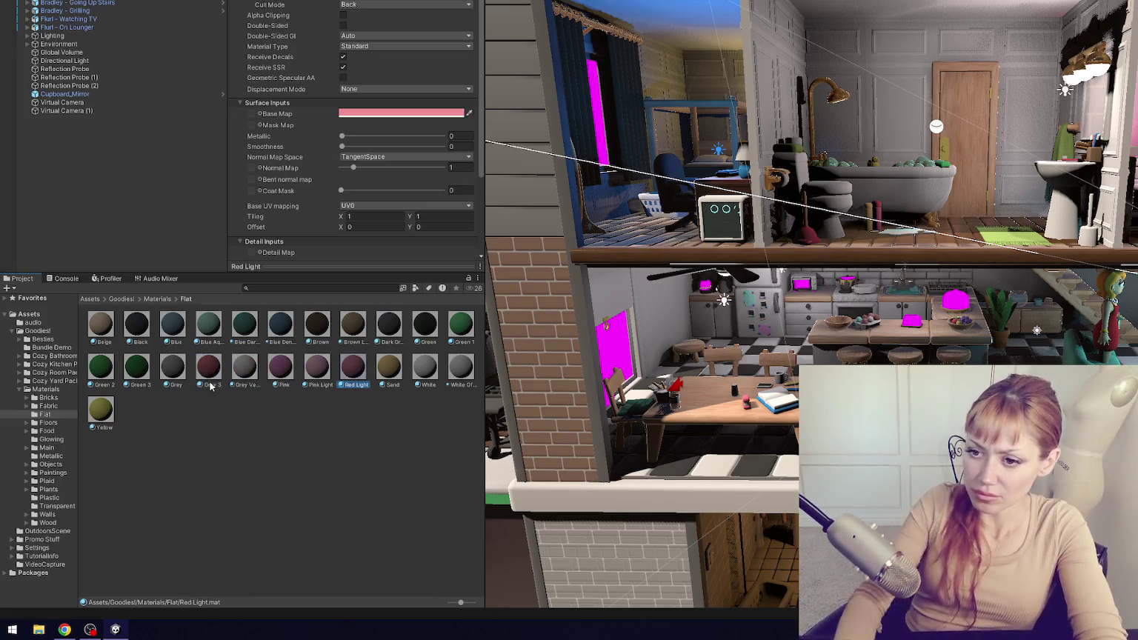
click(208, 385)
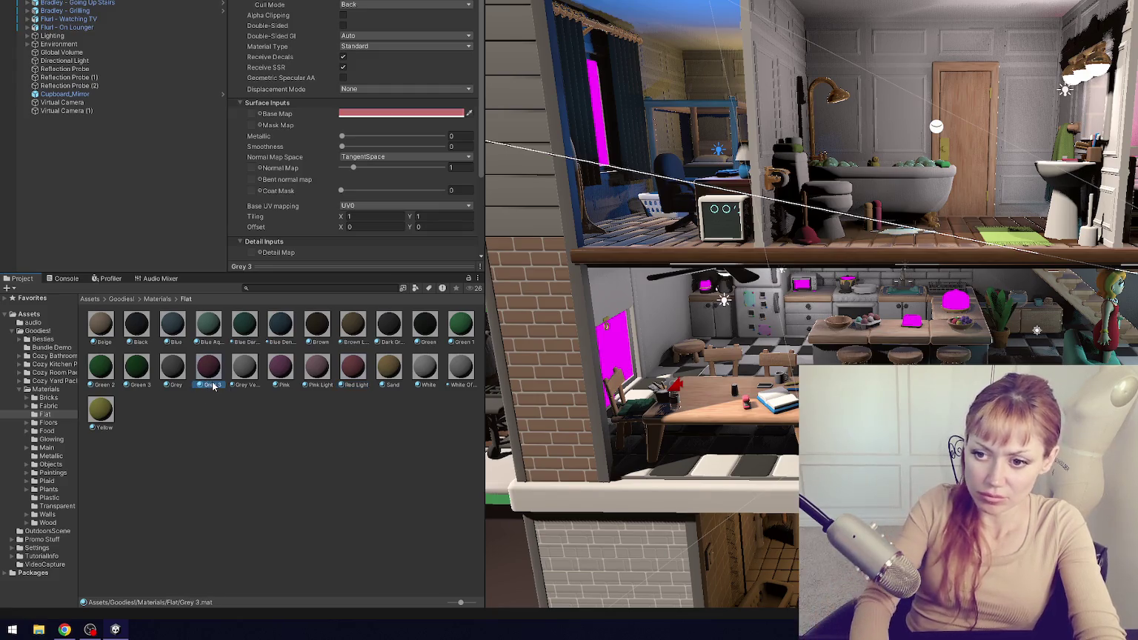
click(209, 385)
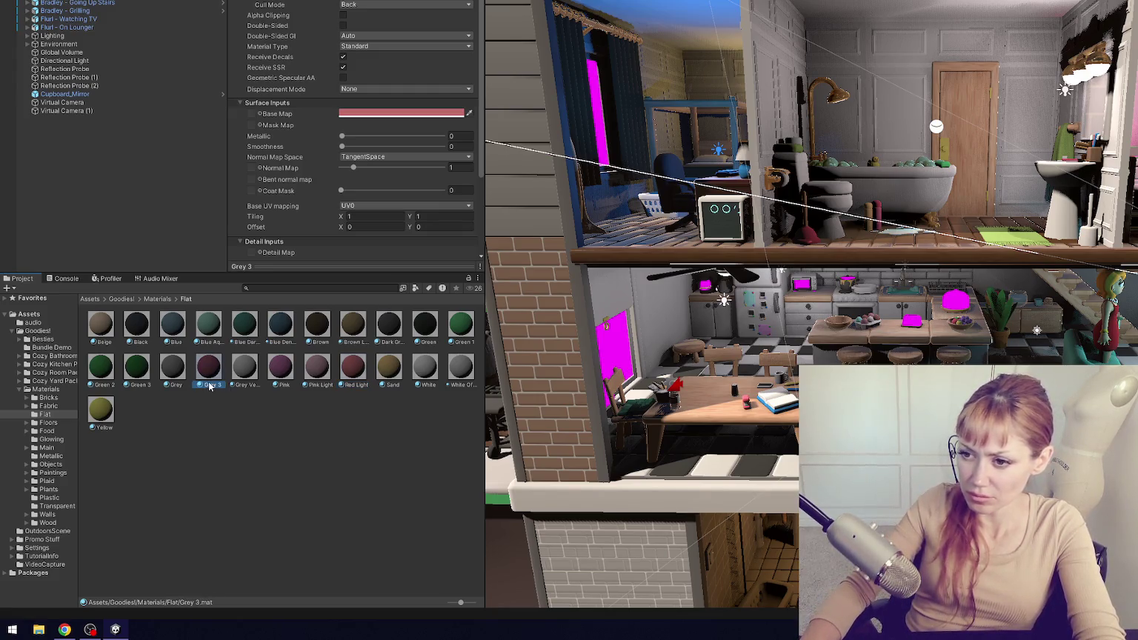
text(Red)
key(Return)
- Rename the Dark Grey material to Grey Dark
click(323, 345)
click(363, 337)
click(390, 331)
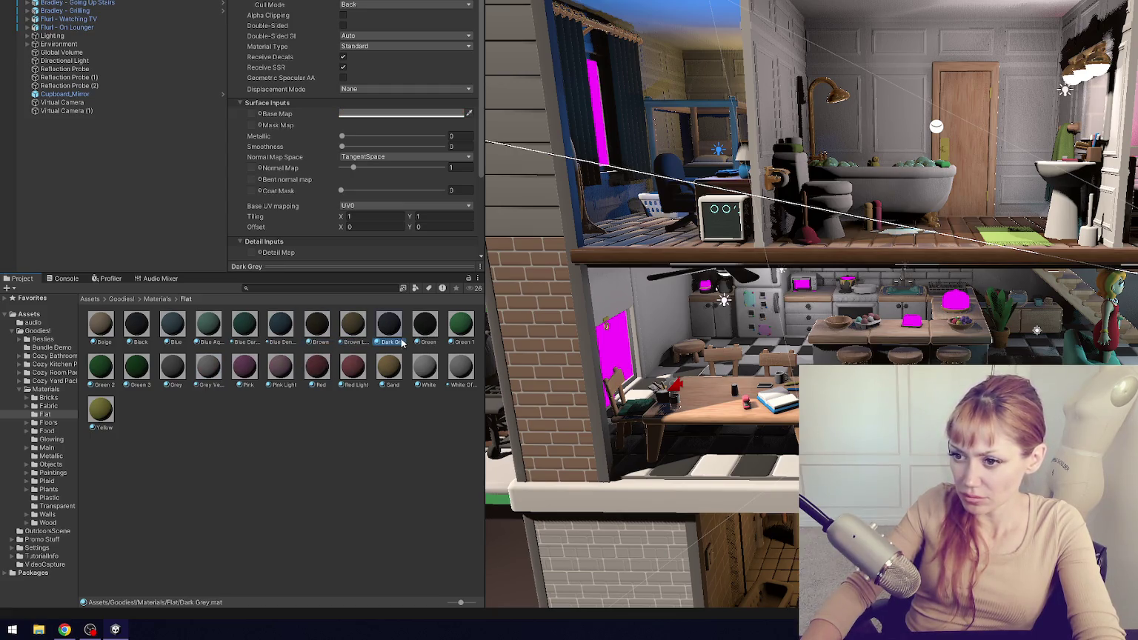
click(425, 325)
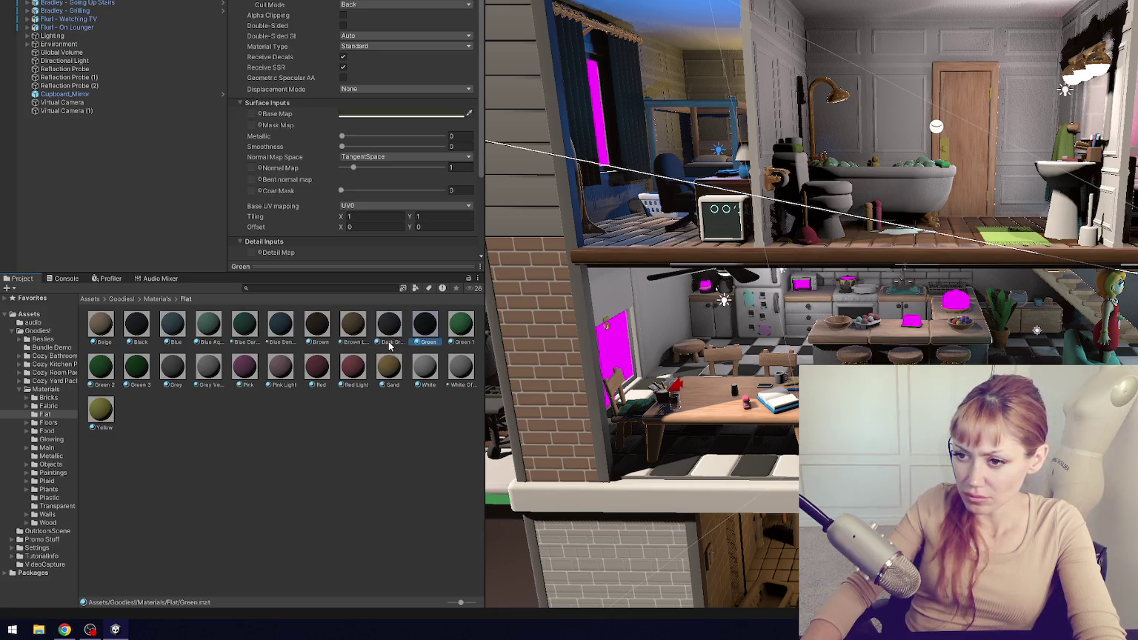
click(389, 344)
click(383, 341)
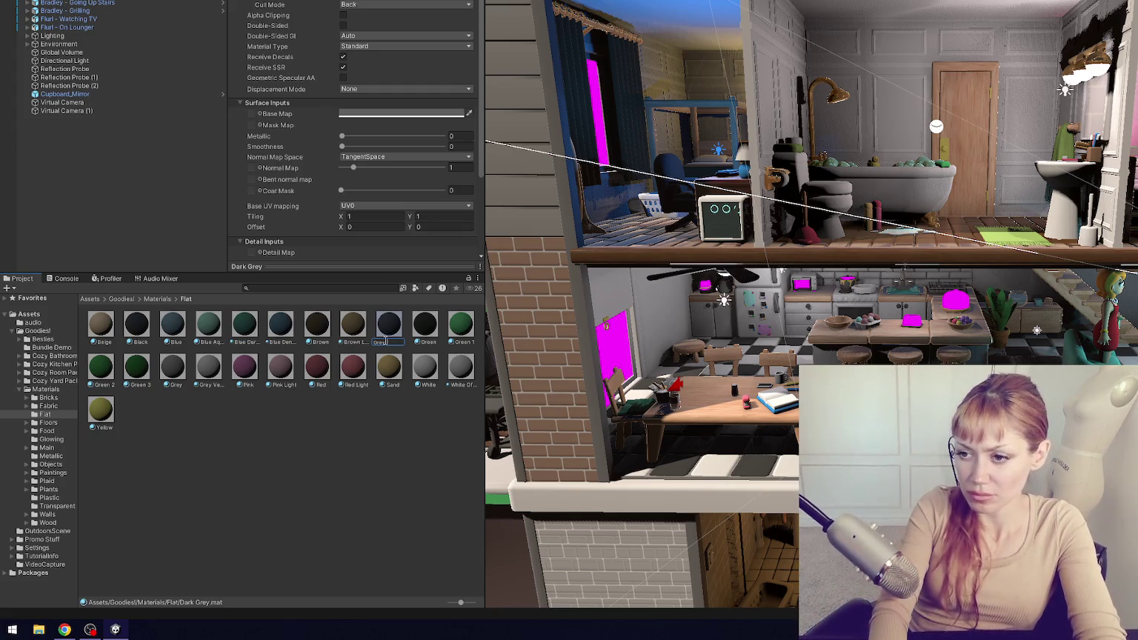
text(Dark)
key(Return)
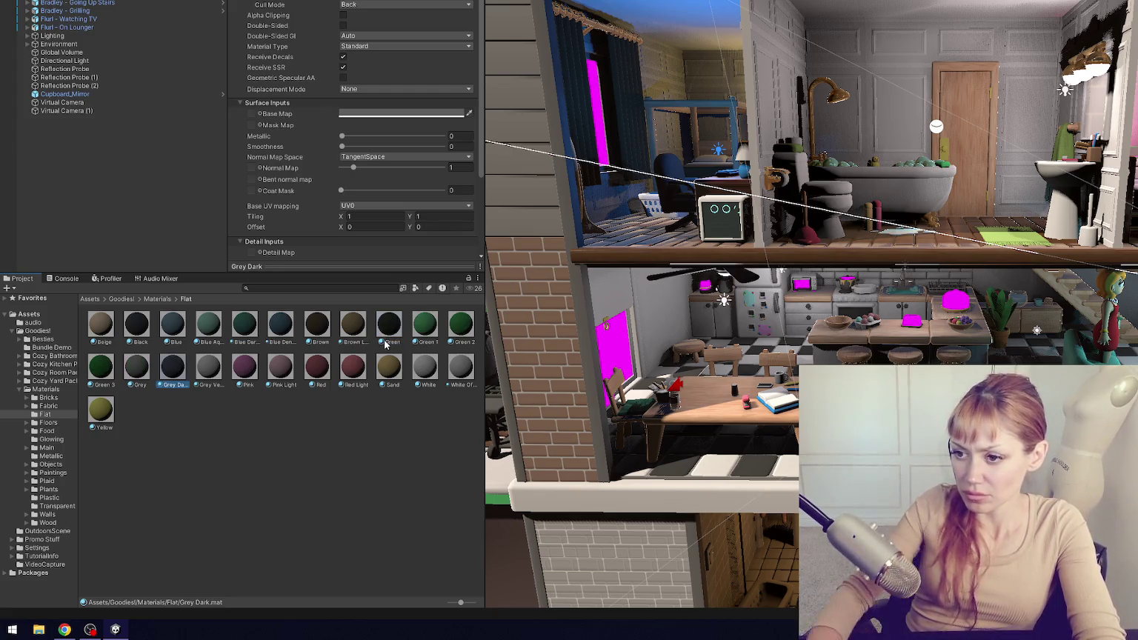
- Check the Green material's colour and rename it Green Forest
click(391, 341)
click(430, 117)
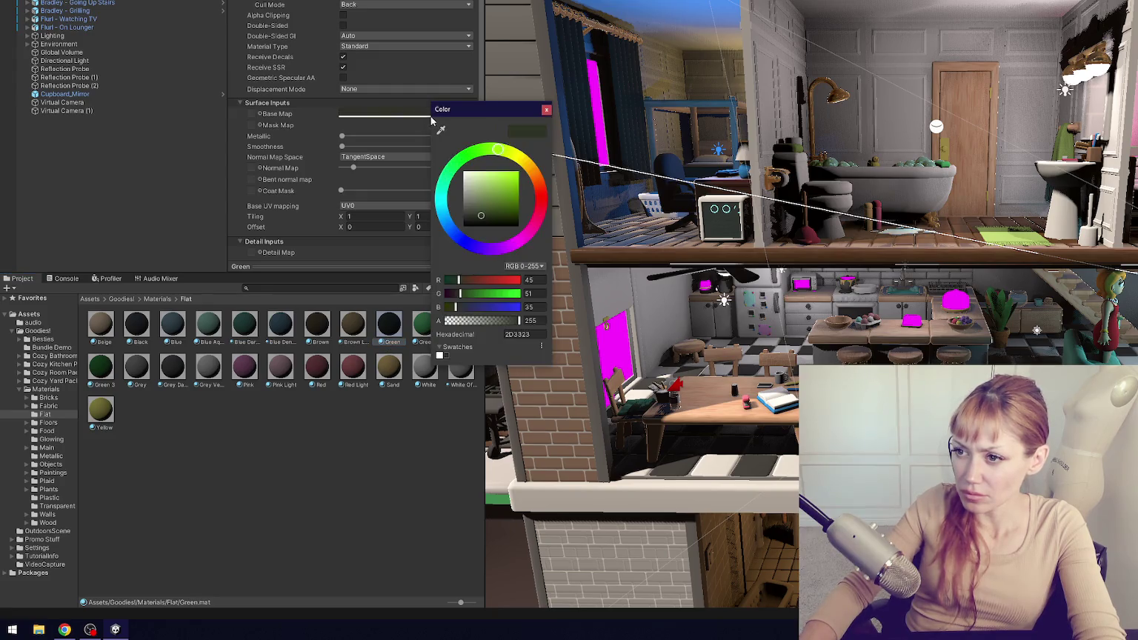
click(545, 103)
click(393, 341)
text(Forest)
key(Return)
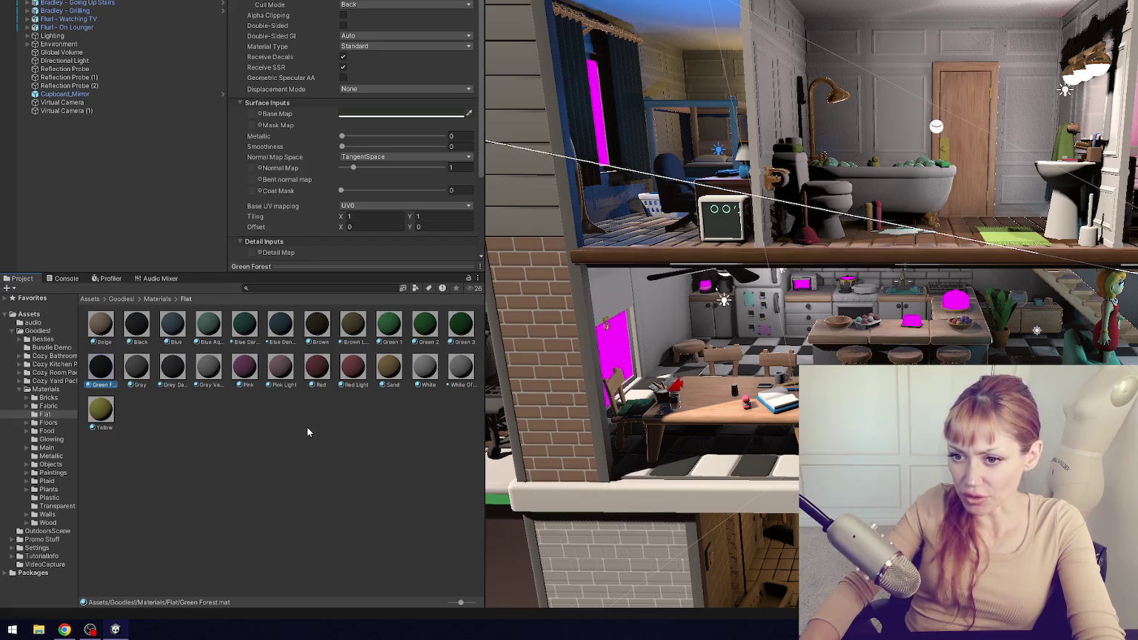
- Browse the Floors, Food and Glowing material folders, ending on Floors
click(308, 426)
click(49, 422)
click(52, 431)
click(58, 440)
click(63, 432)
key(Up)
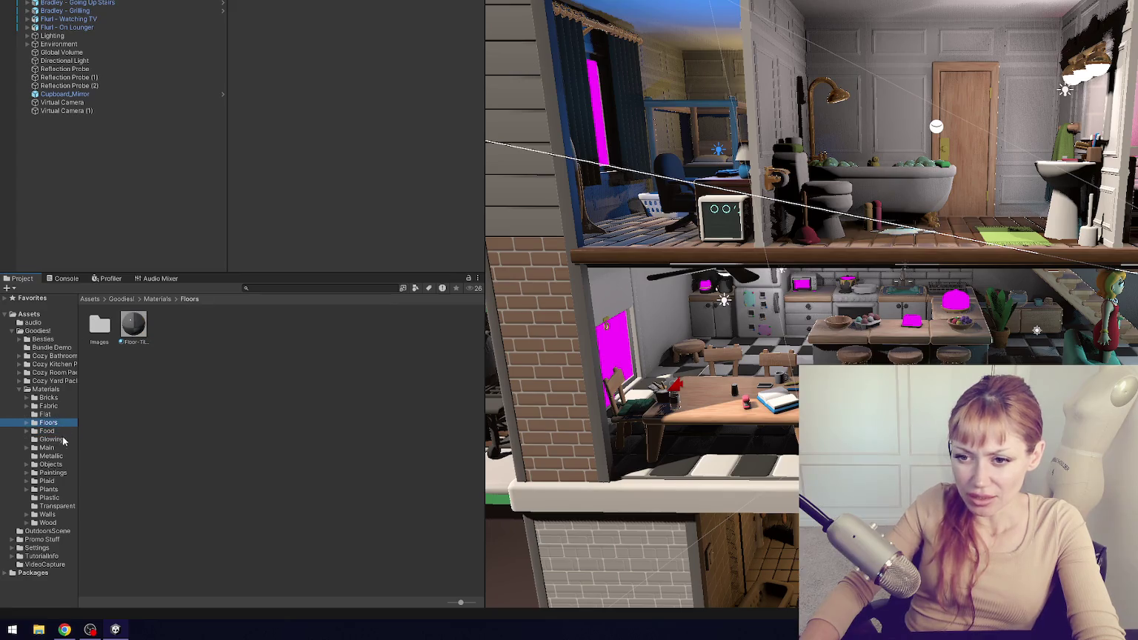
- Show the Wood materials folder and move the panel splitter left to widen the Scene view
click(59, 523)
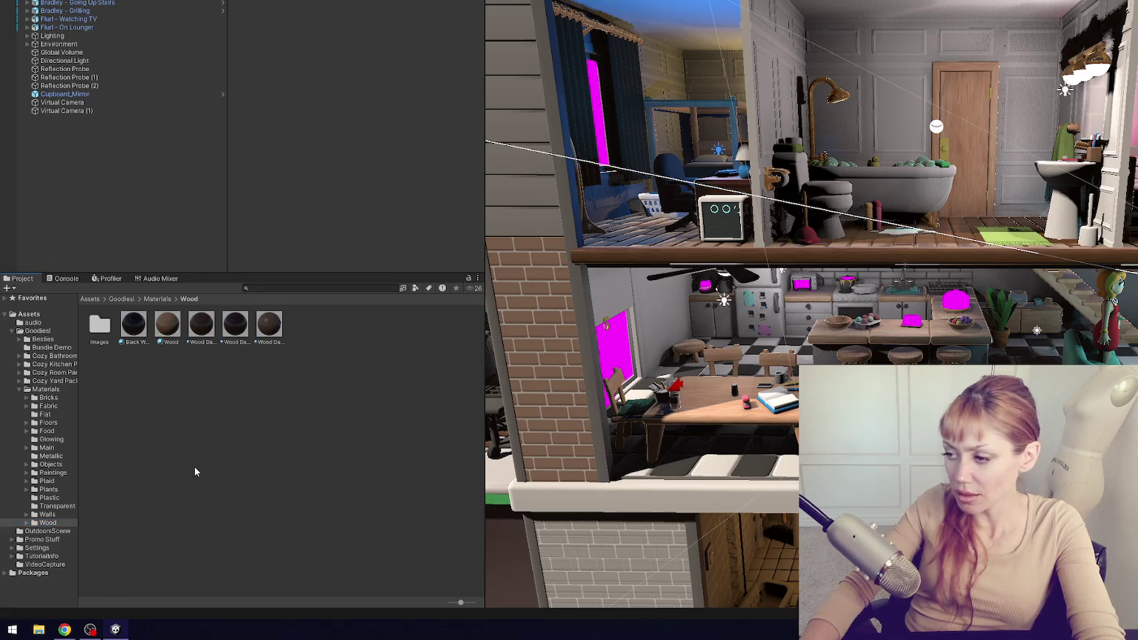
click(101, 229)
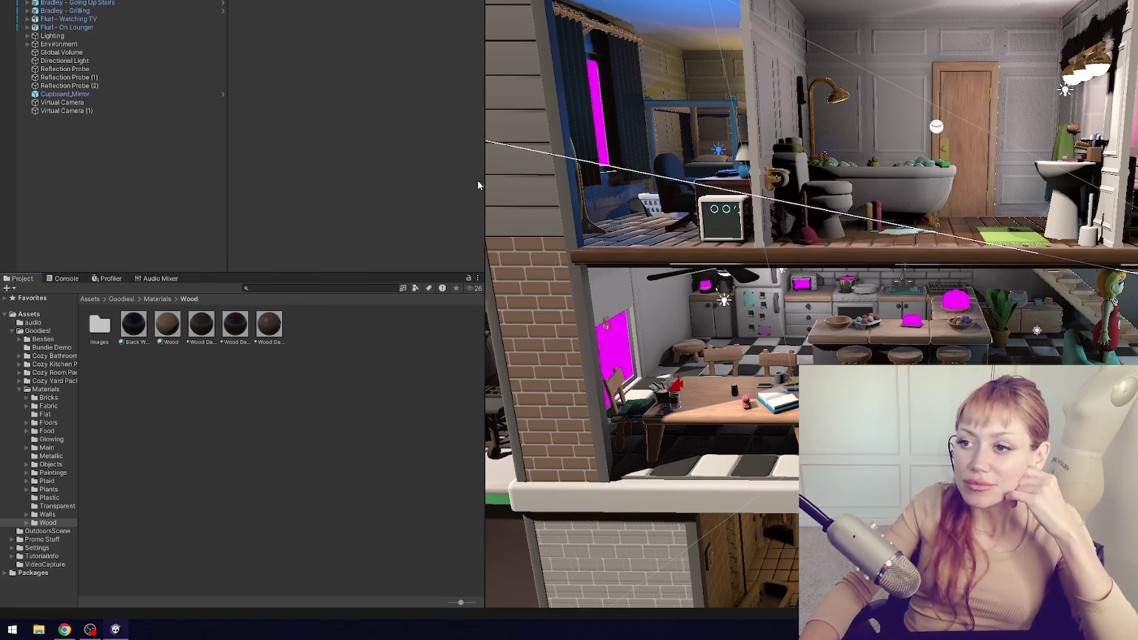
mouse_move(484, 176)
mouse_down()
mouse_move(244, 201)
mouse_move(273, 201)
mouse_up()
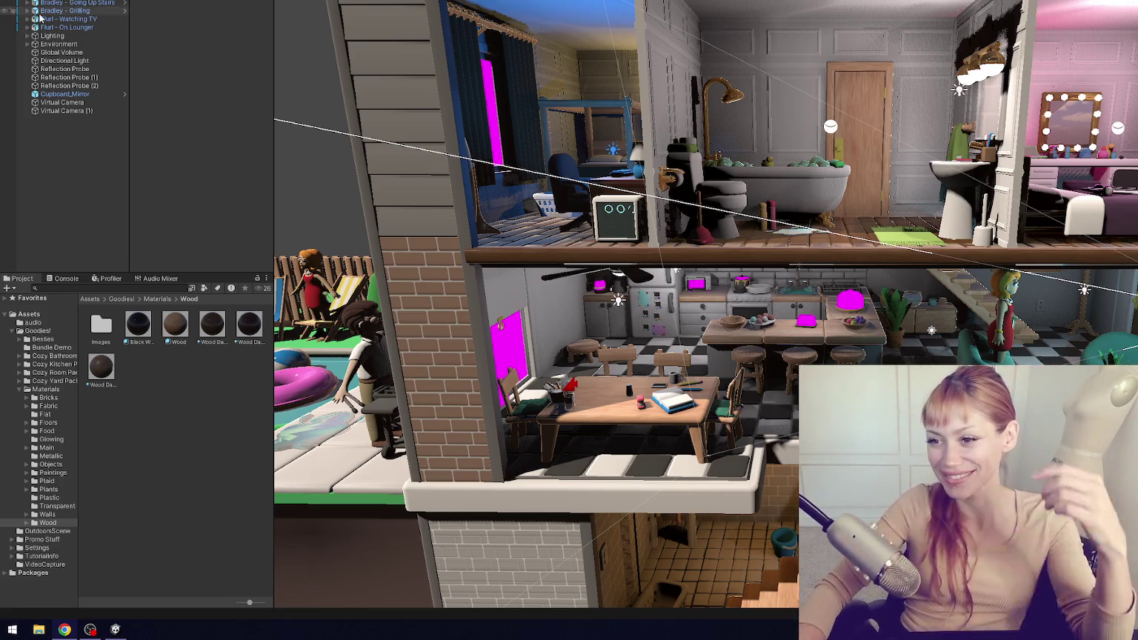
click(87, 52)
click(81, 86)
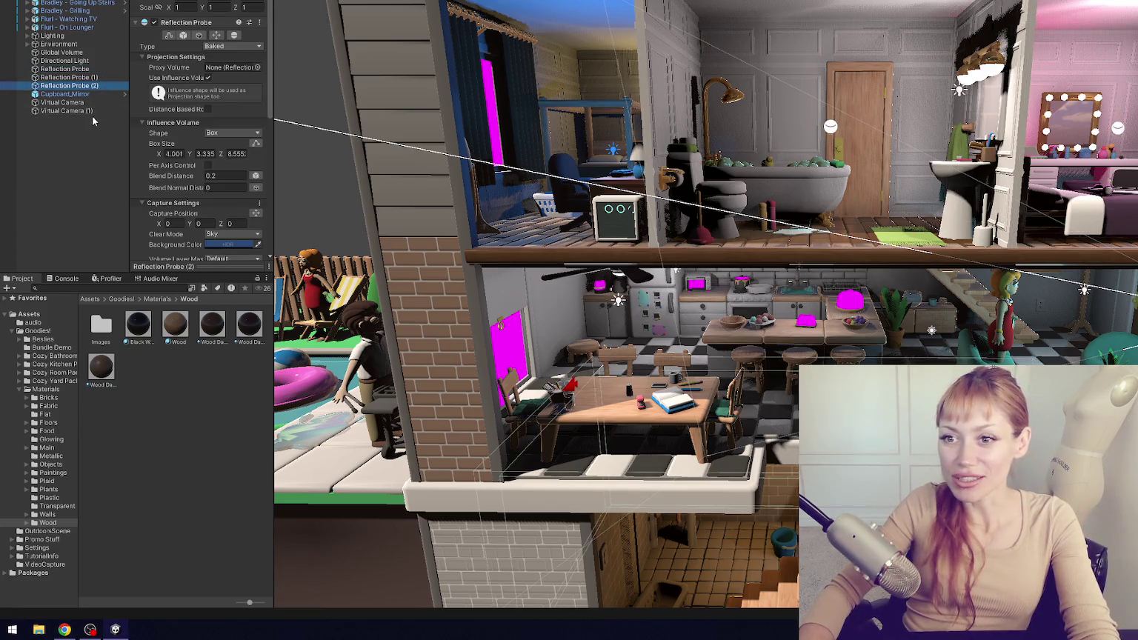
click(91, 111)
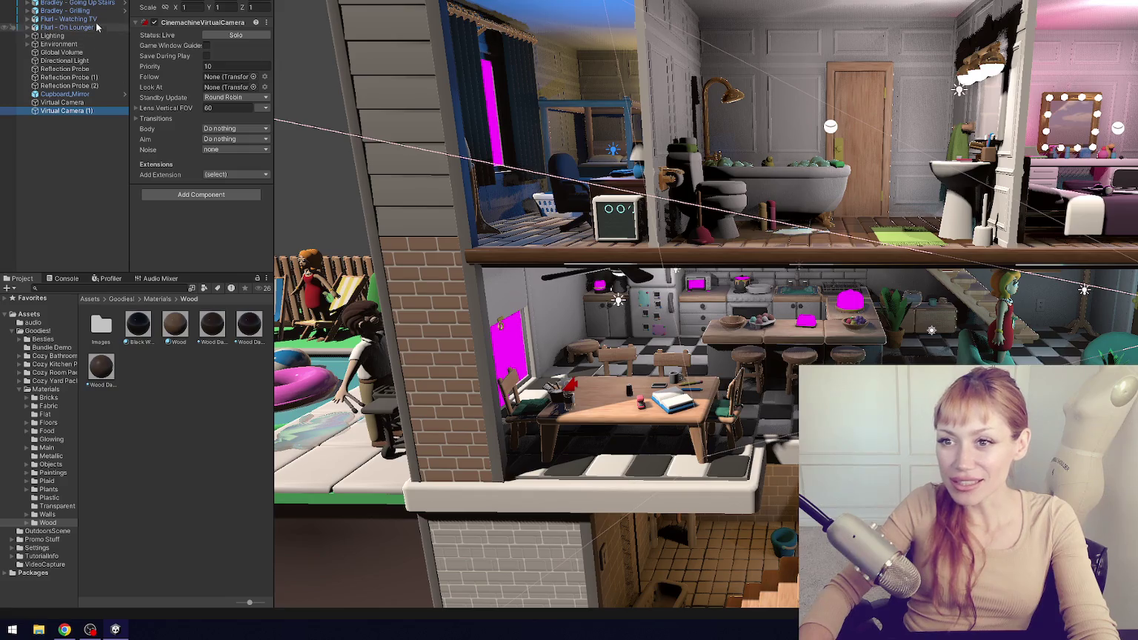
click(403, 337)
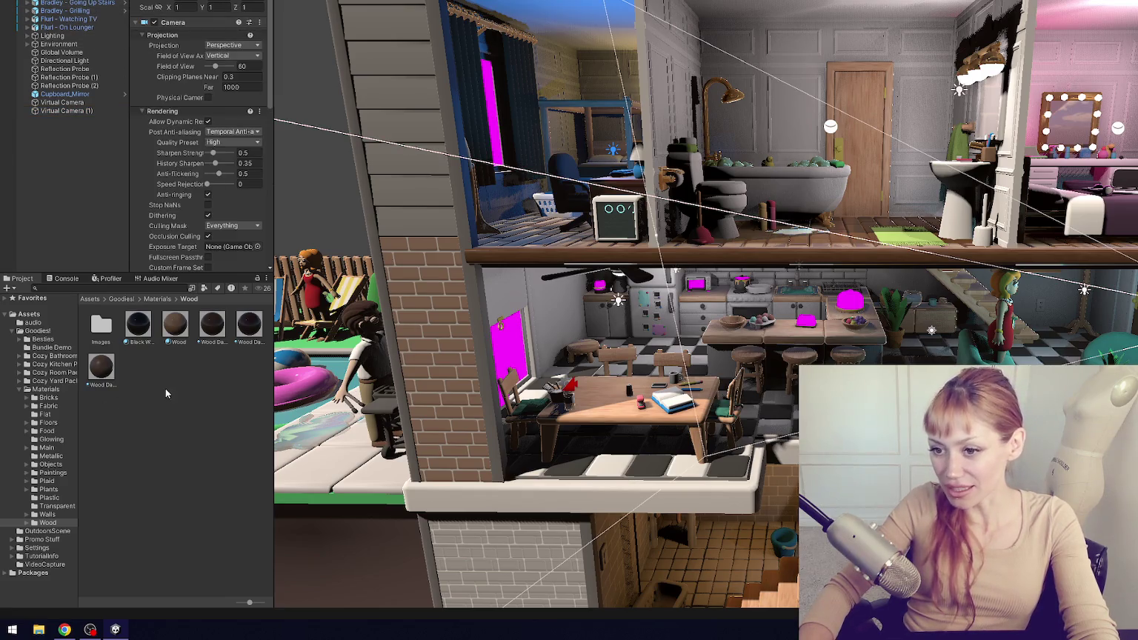
click(119, 346)
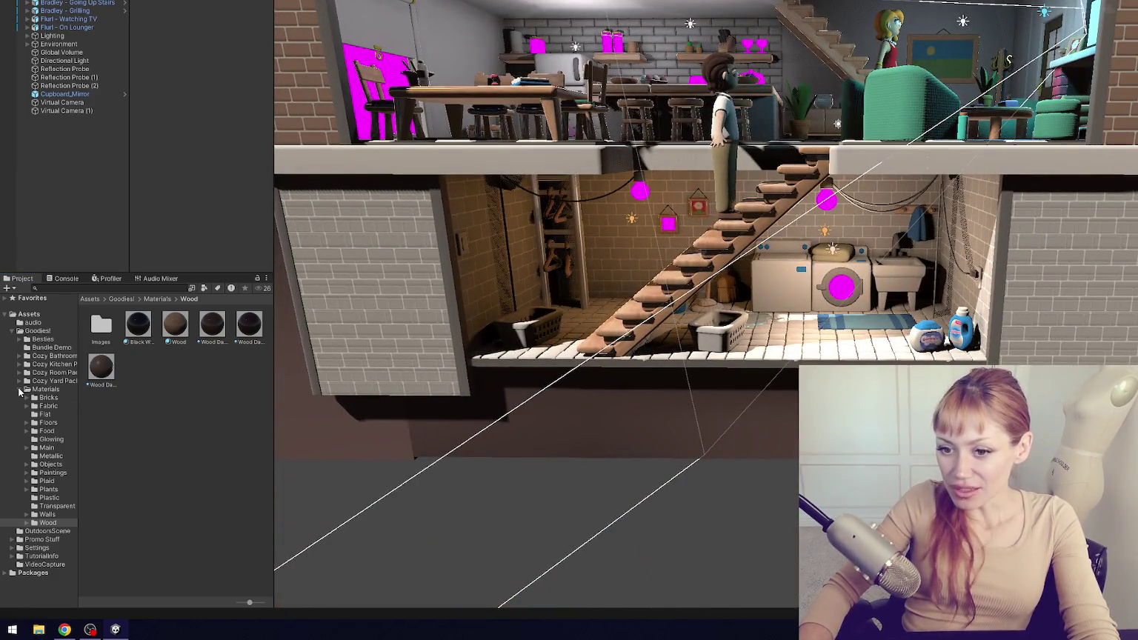
- Review the Cozy Yard Pack prefabs in a widened project browser
click(20, 390)
click(20, 380)
click(51, 406)
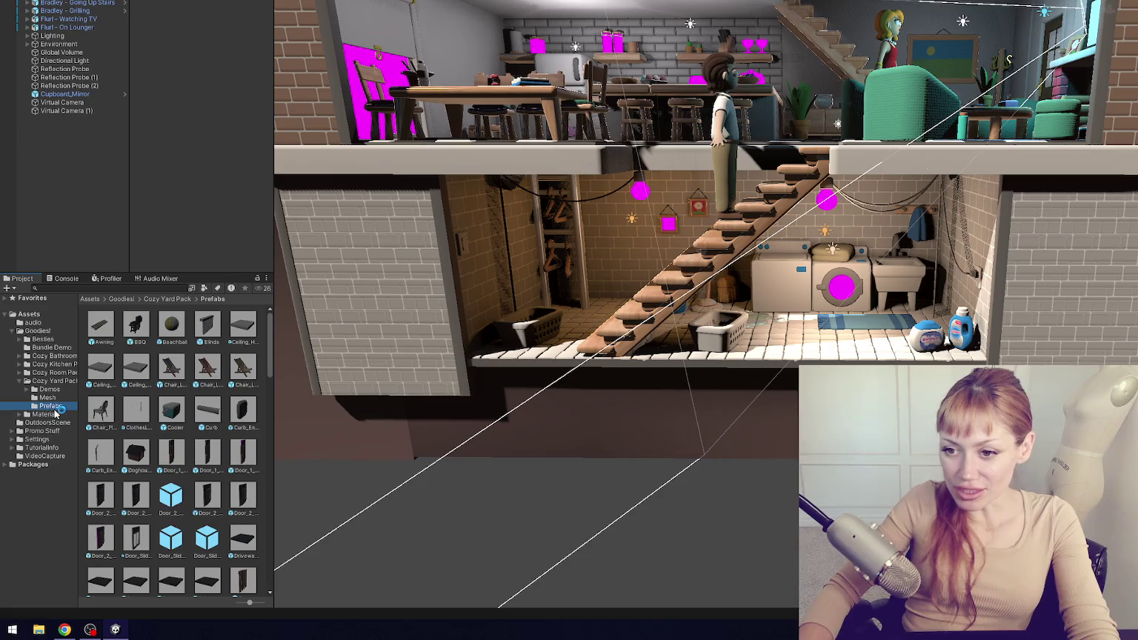
drag(269, 400, 474, 398)
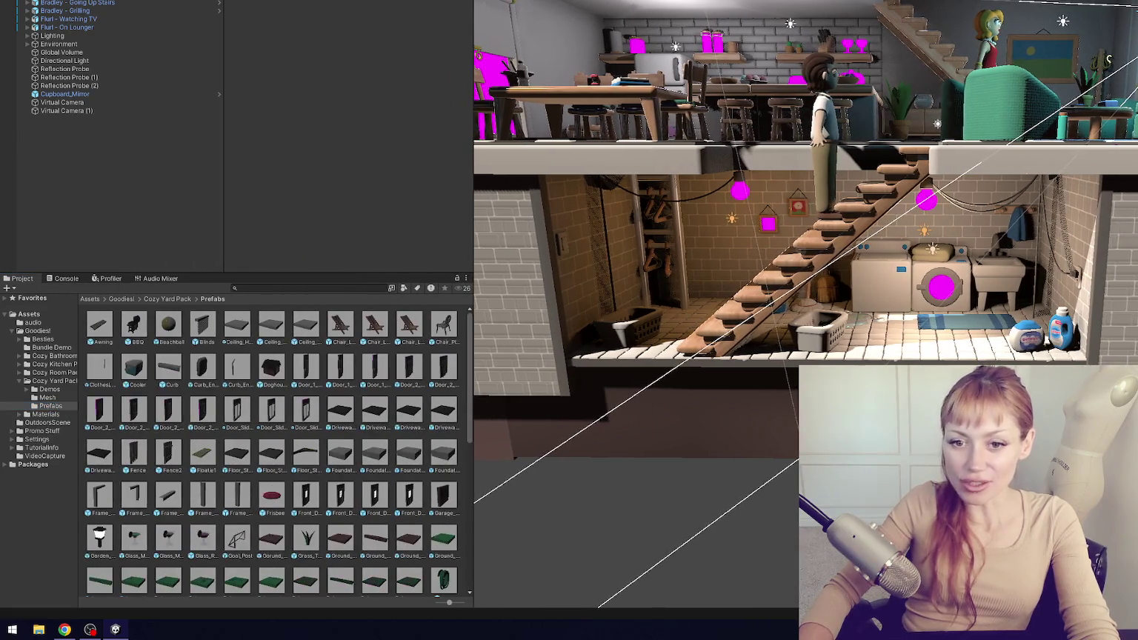
scroll(356, 389, down, 4)
scroll(355, 389, down, 2)
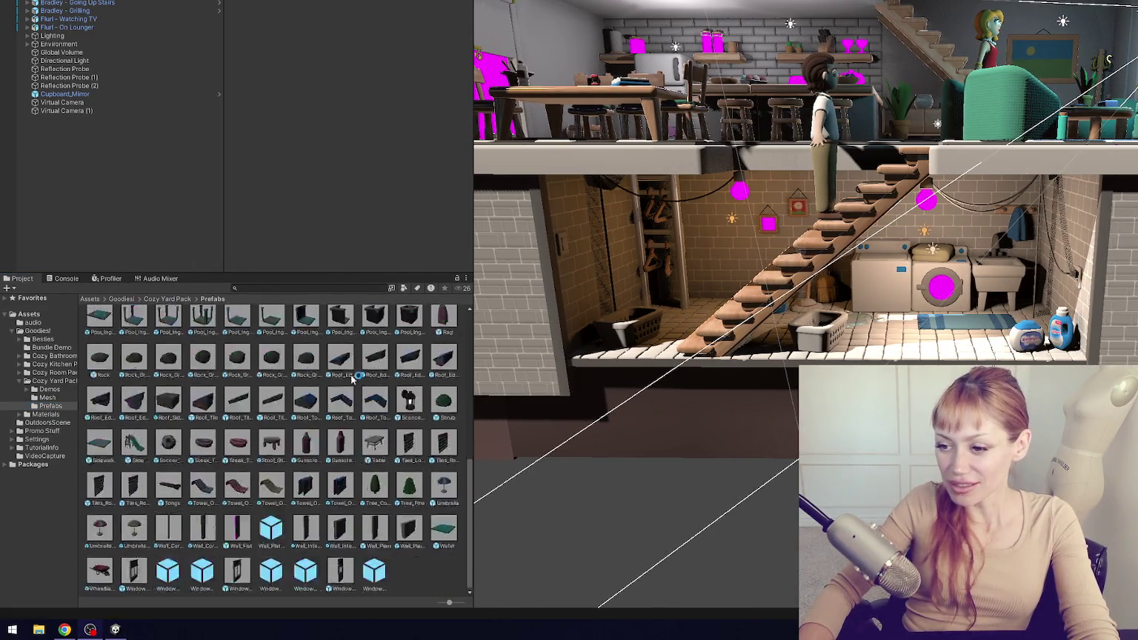
scroll(343, 371, up, 6)
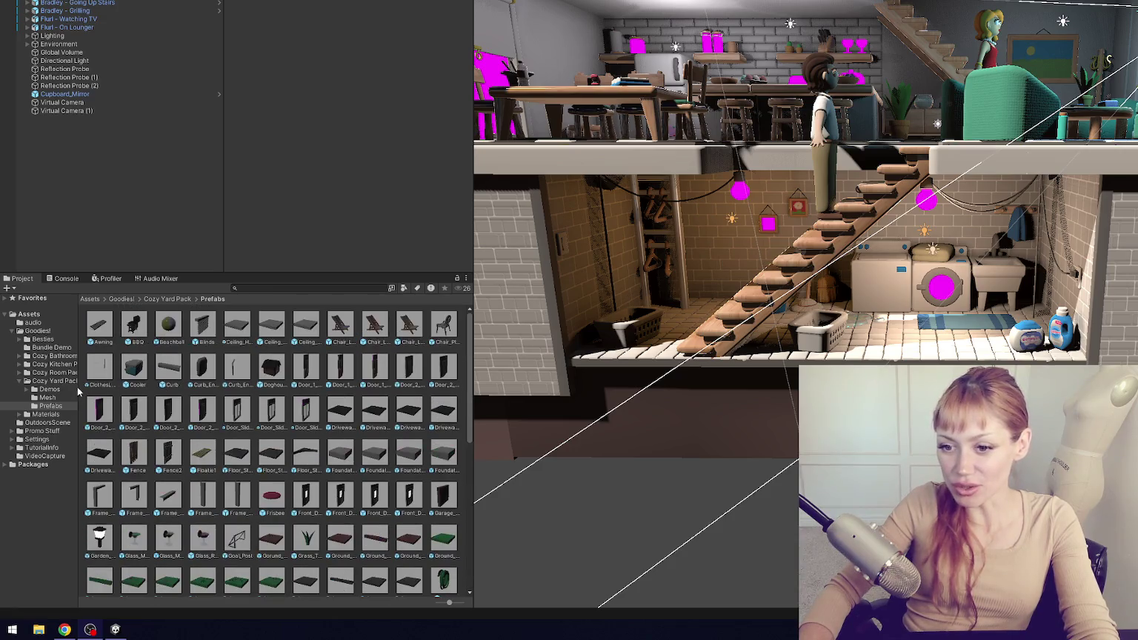
click(50, 390)
click(53, 380)
click(20, 380)
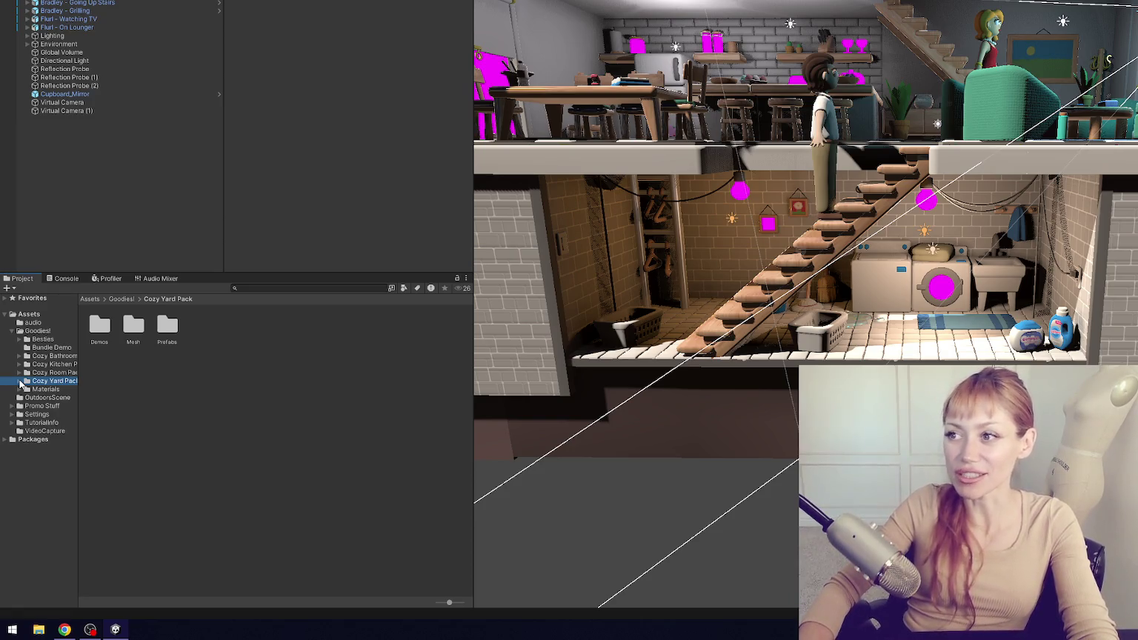
- Review the Cozy Room Pack prefabs, then show the Goodies Materials folder
click(19, 373)
click(50, 397)
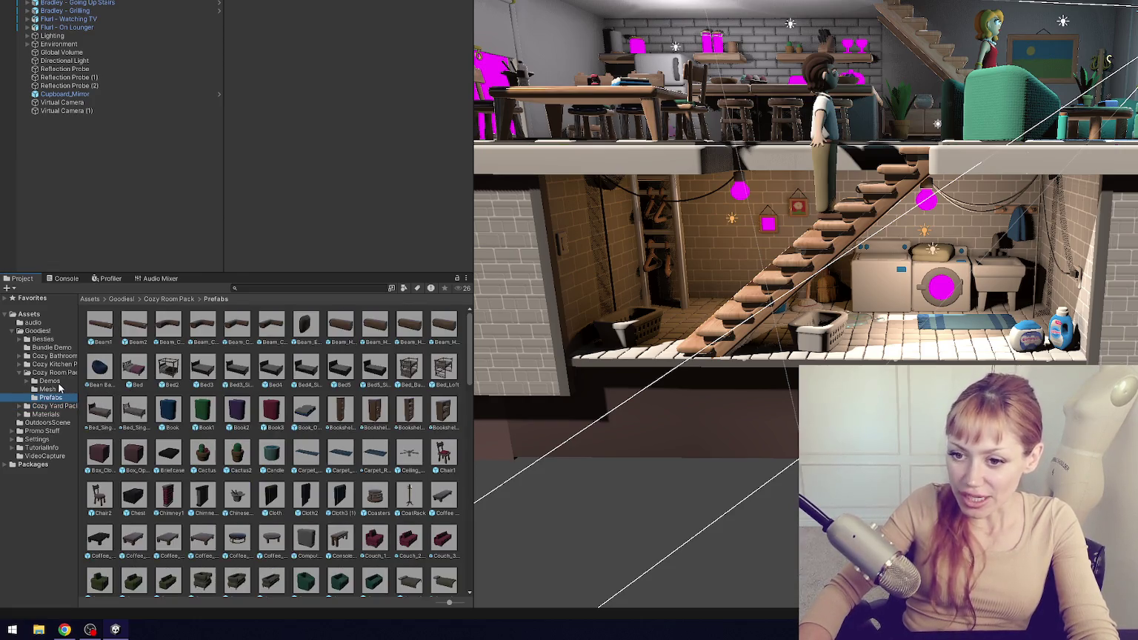
click(20, 373)
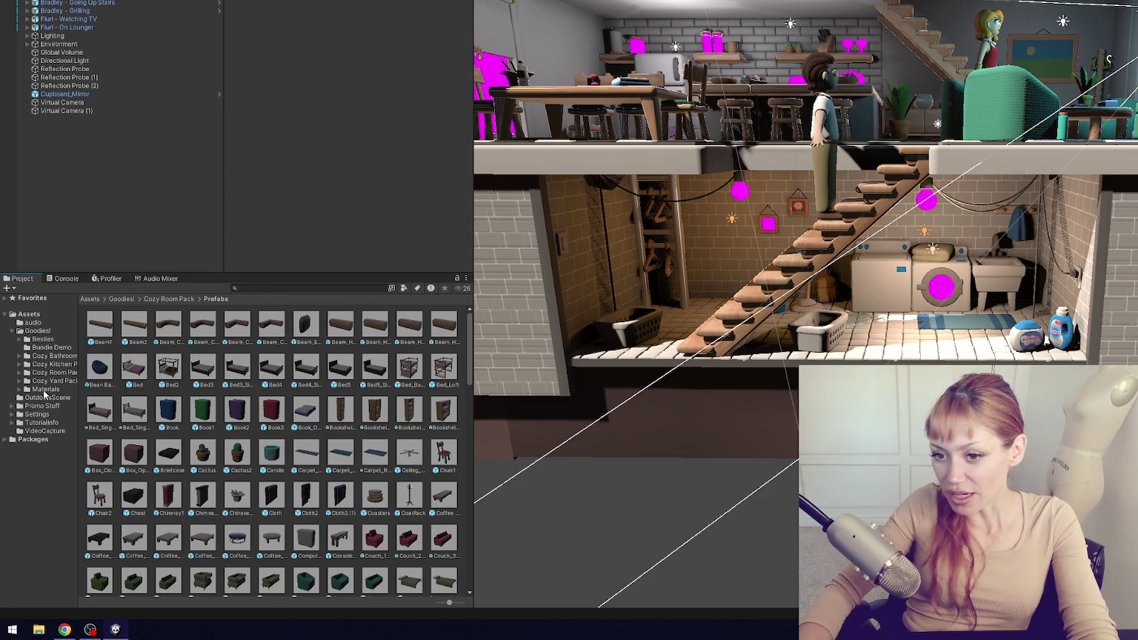
click(51, 390)
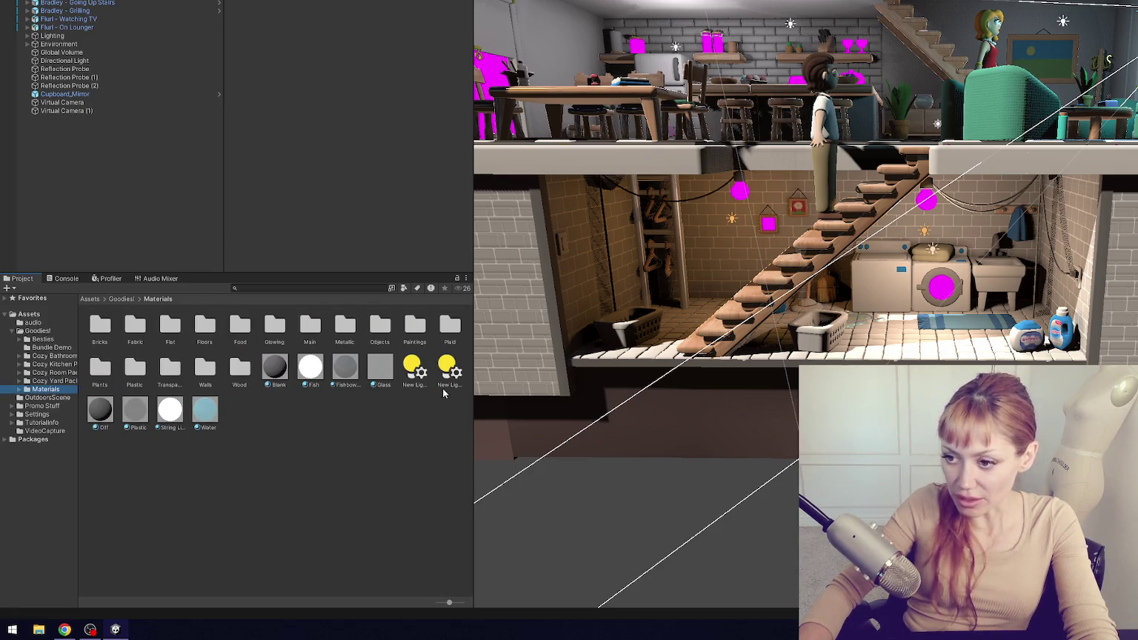
- Select both New Lighting Settings assets and confirm deleting them
click(428, 378)
ctrl+click(452, 377)
key(Delete)
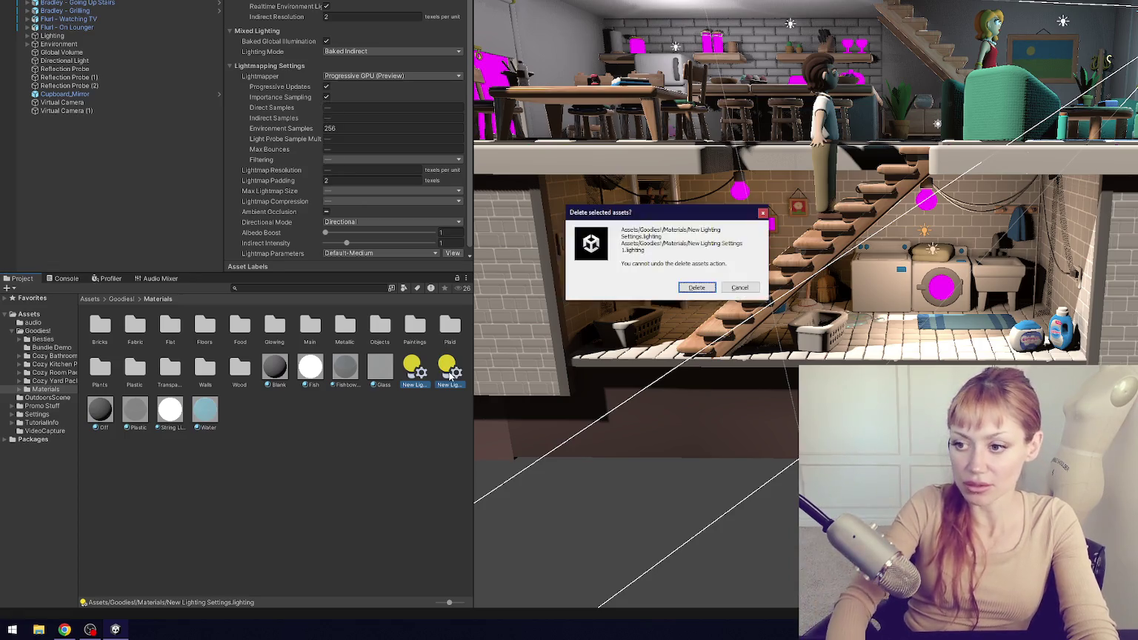
key(Return)
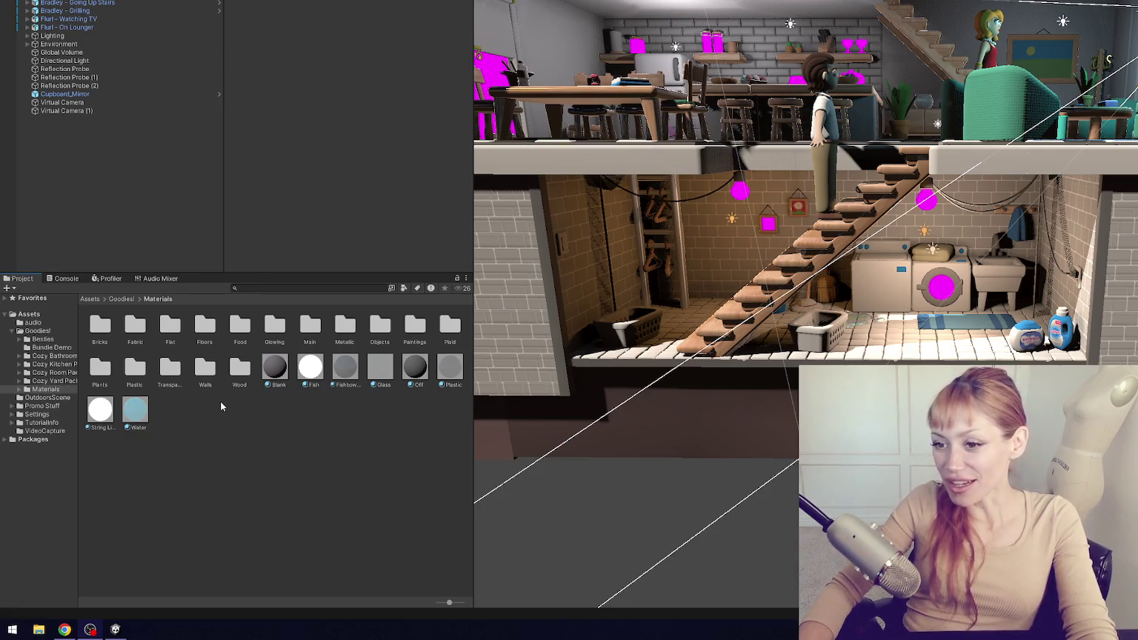
- Move Blank into the Flat folder and FishbowlGlass into Transparent
click(272, 378)
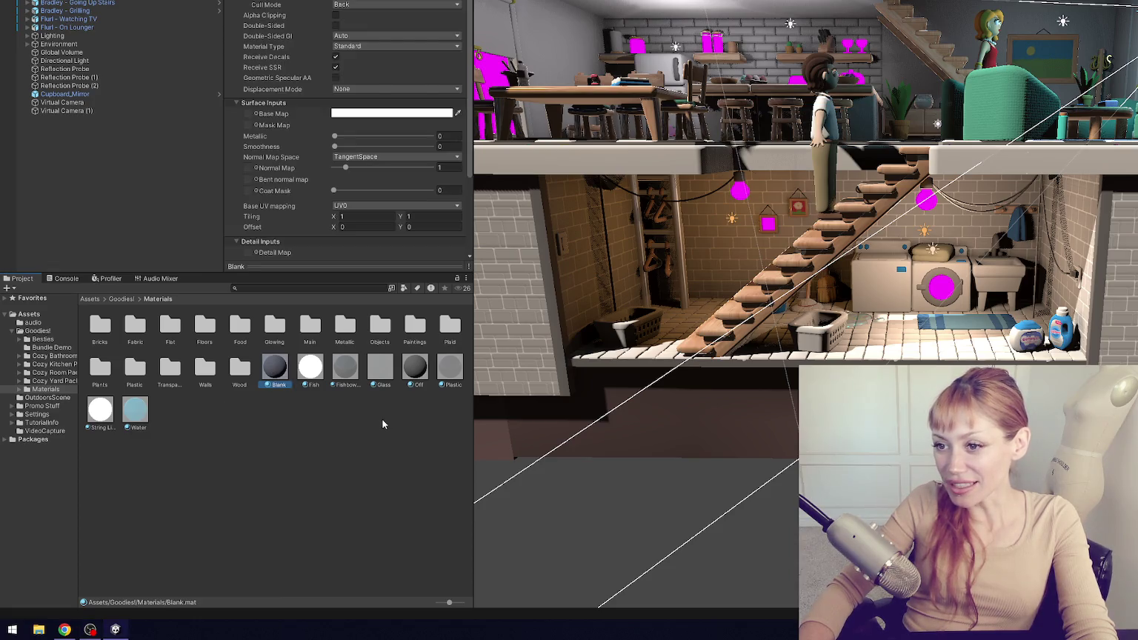
click(321, 379)
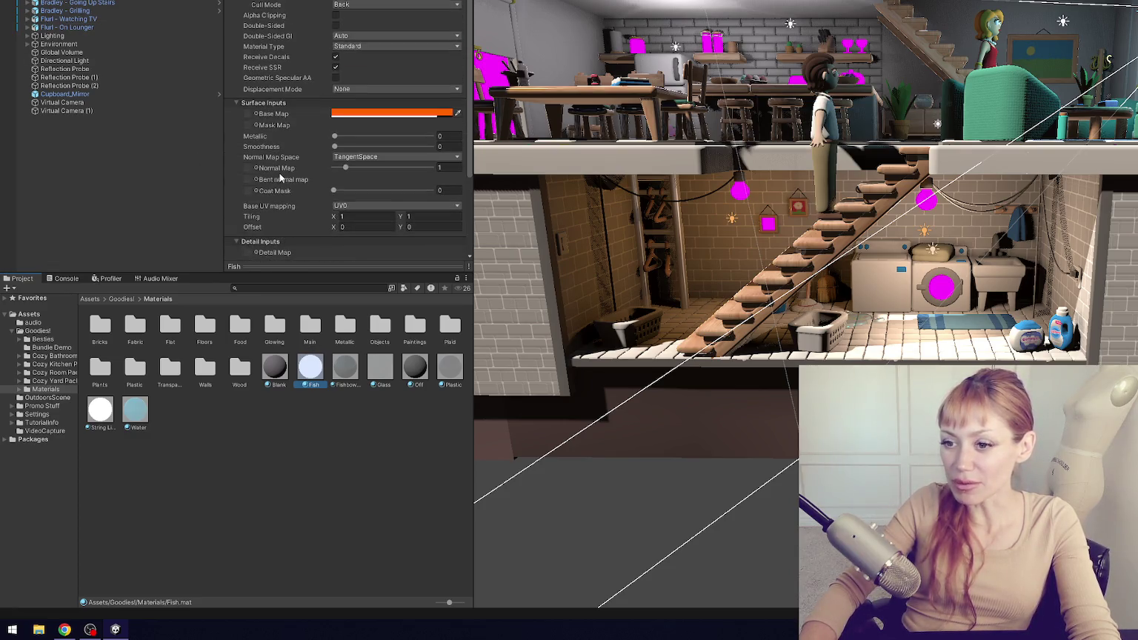
click(28, 390)
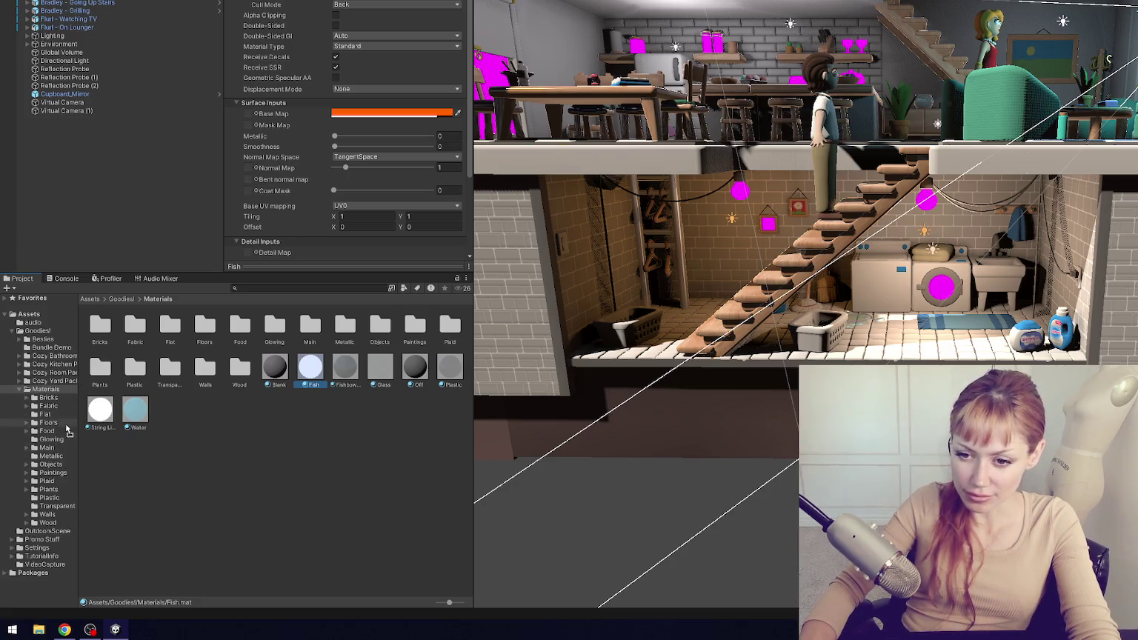
click(274, 374)
mouse_move(275, 373)
mouse_down()
mouse_move(48, 417)
mouse_move(88, 417)
mouse_up()
mouse_move(274, 378)
mouse_down()
mouse_move(109, 446)
mouse_move(66, 506)
mouse_move(280, 394)
mouse_up()
mouse_move(272, 453)
mouse_down()
mouse_move(274, 432)
mouse_move(190, 438)
mouse_move(73, 507)
mouse_up()
- Move Glass into Transparent and Off into Flat, and delete the Plastic material
mouse_move(274, 368)
mouse_down()
mouse_move(160, 465)
mouse_move(73, 509)
mouse_up()
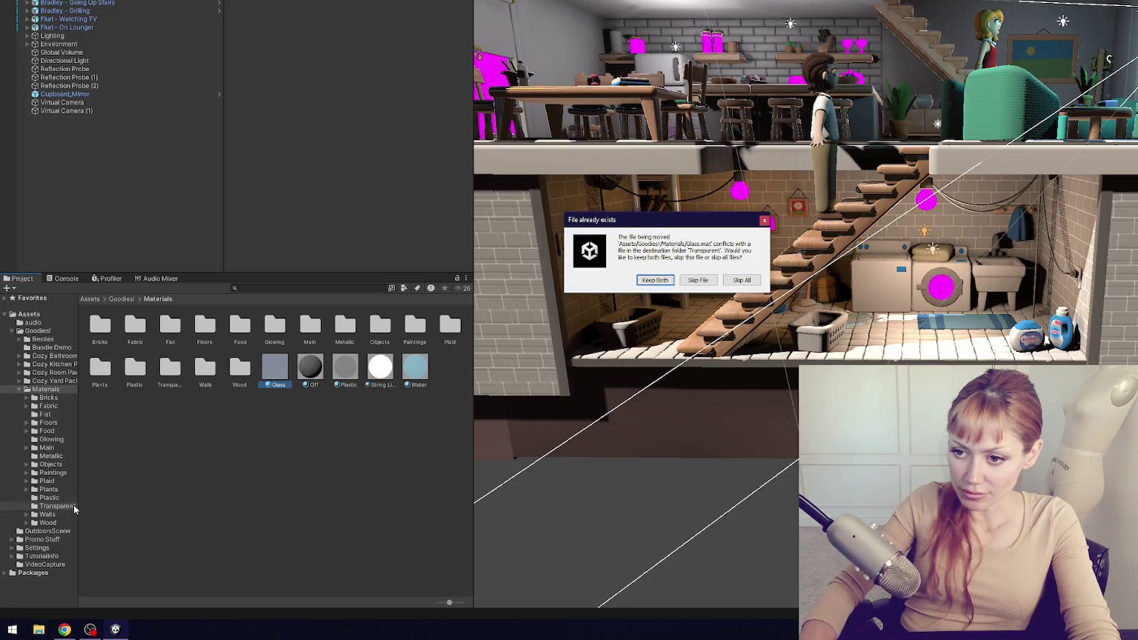
click(727, 281)
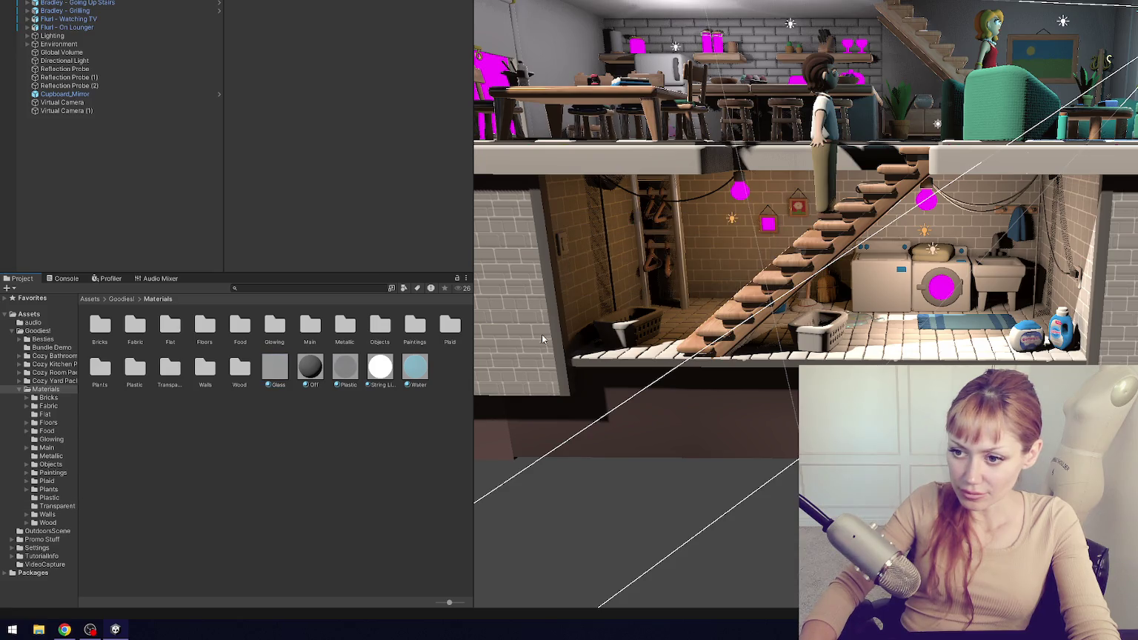
click(274, 368)
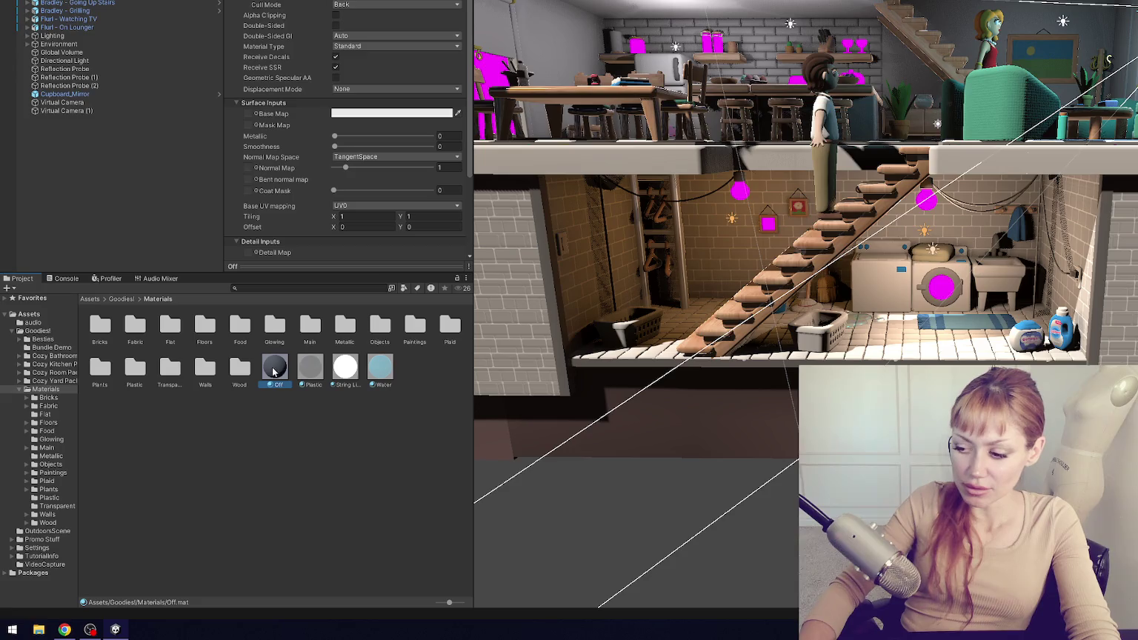
drag(273, 372, 59, 416)
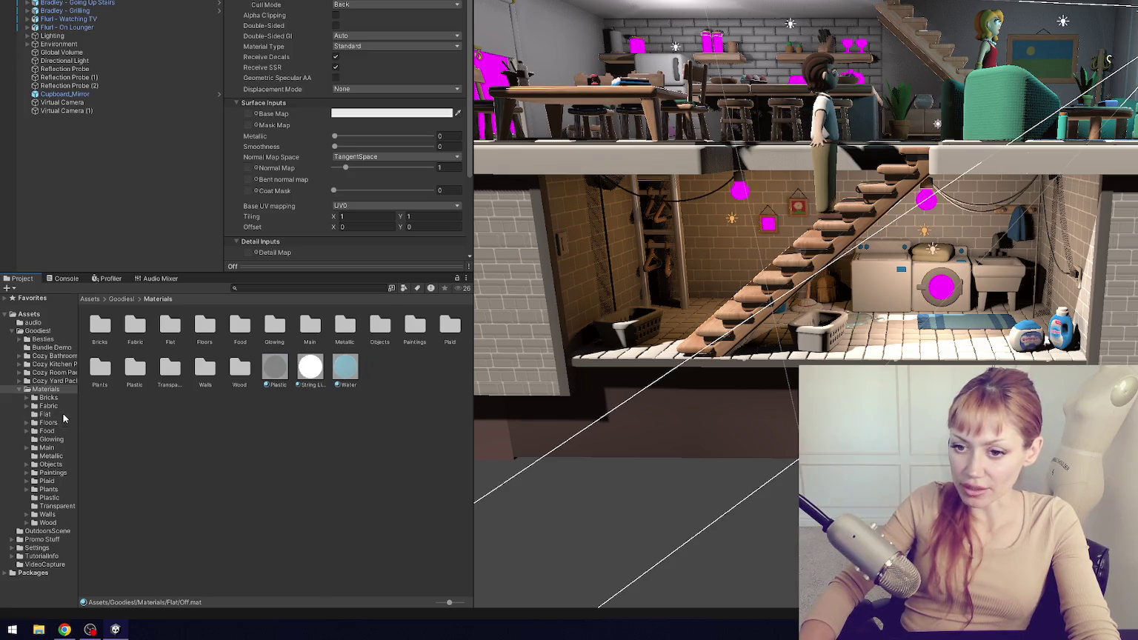
click(278, 384)
key(Delete)
key(Return)
- Move Water into Transparent, skipping the conflicting existing file
click(278, 378)
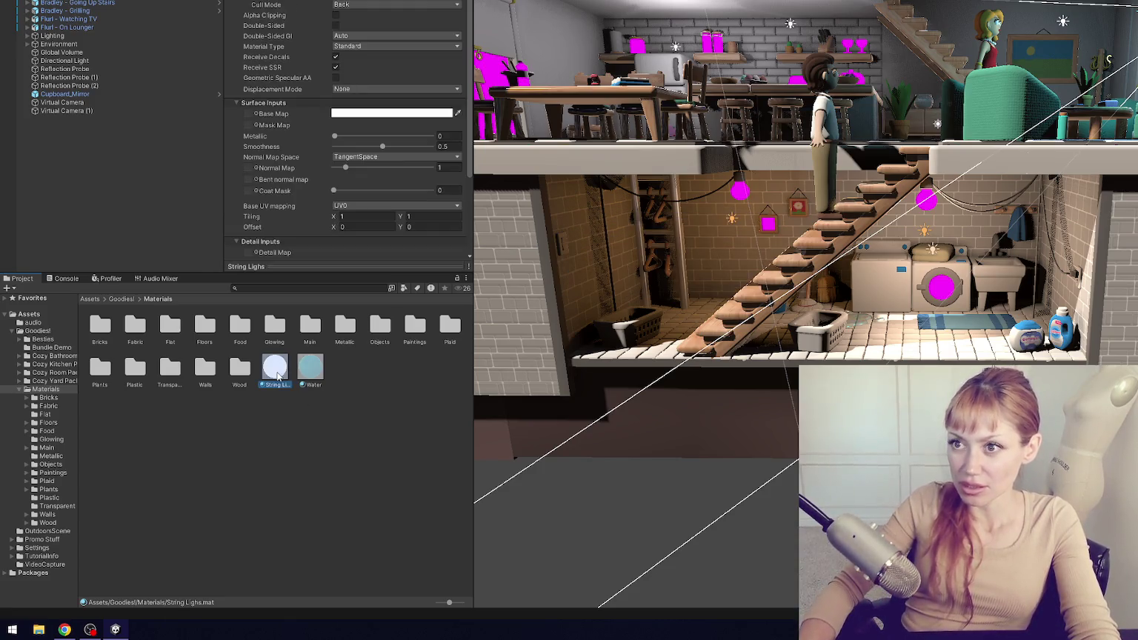
click(310, 381)
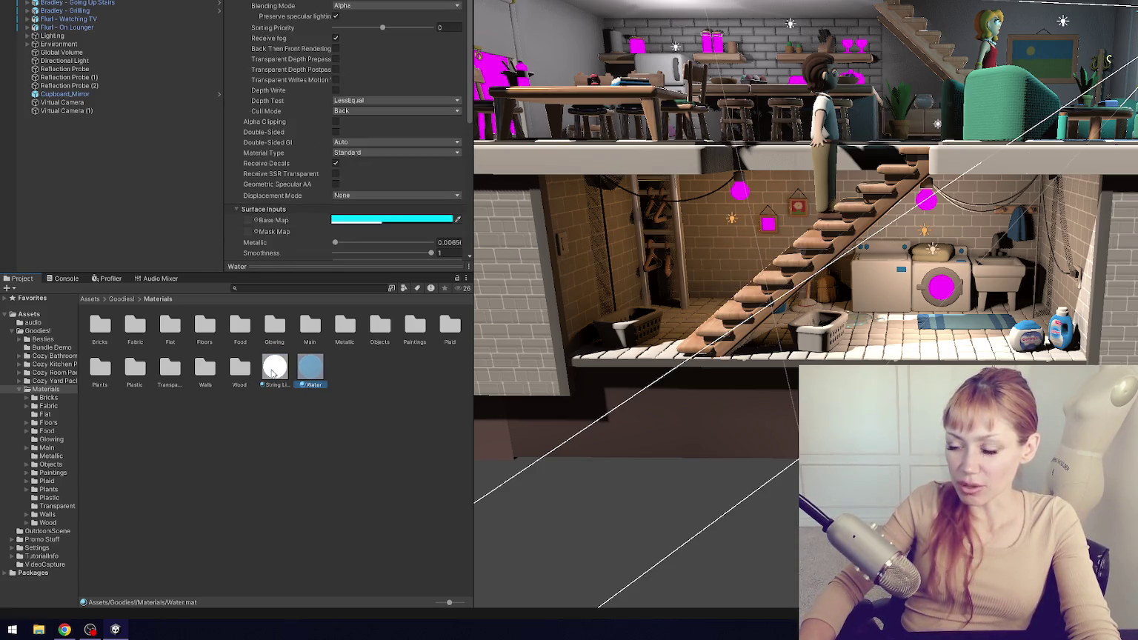
mouse_move(311, 391)
mouse_down()
mouse_move(53, 518)
mouse_move(63, 483)
mouse_move(63, 508)
mouse_up()
click(698, 280)
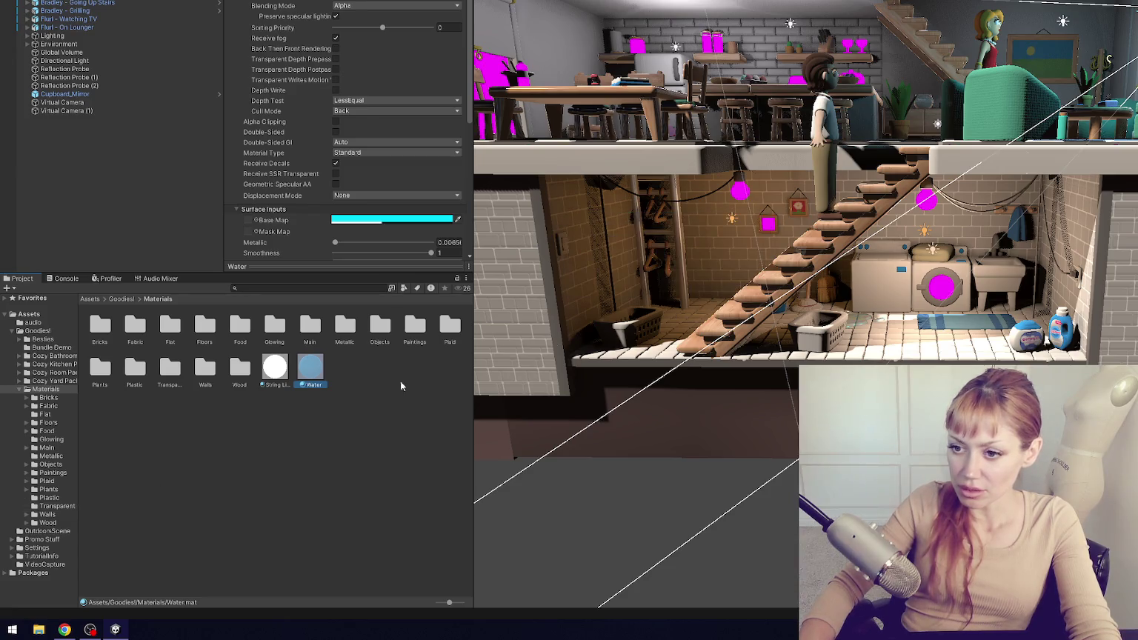
click(274, 368)
shift+click(321, 376)
mouse_move(667, 238)
mouse_down()
mouse_move(586, 233)
mouse_move(762, 248)
mouse_up()
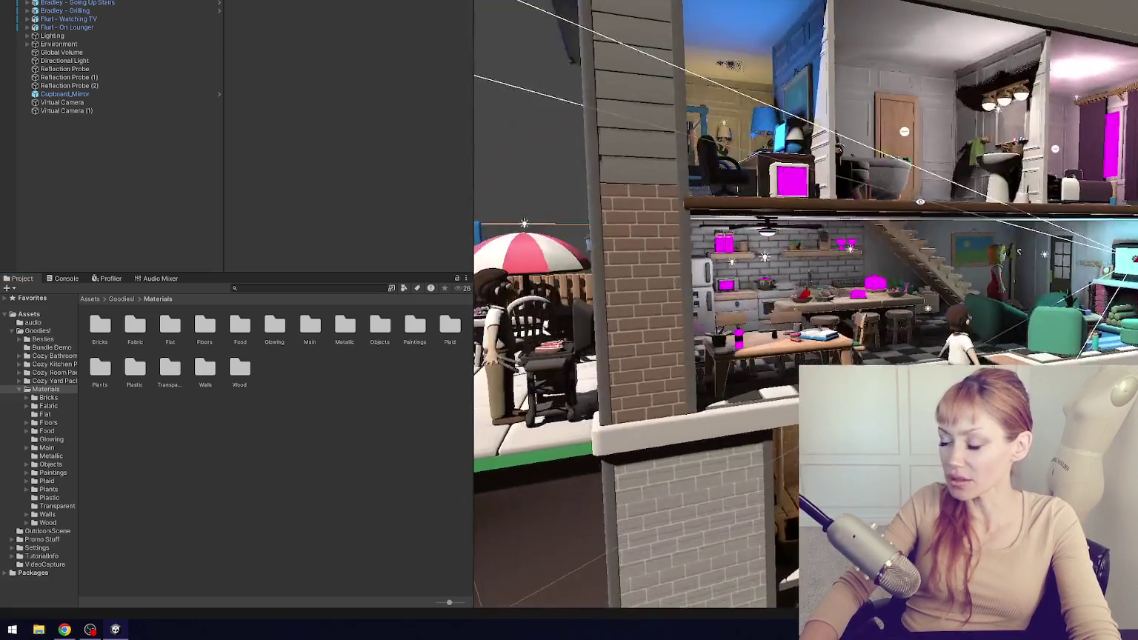
scroll(763, 248, up, 5)
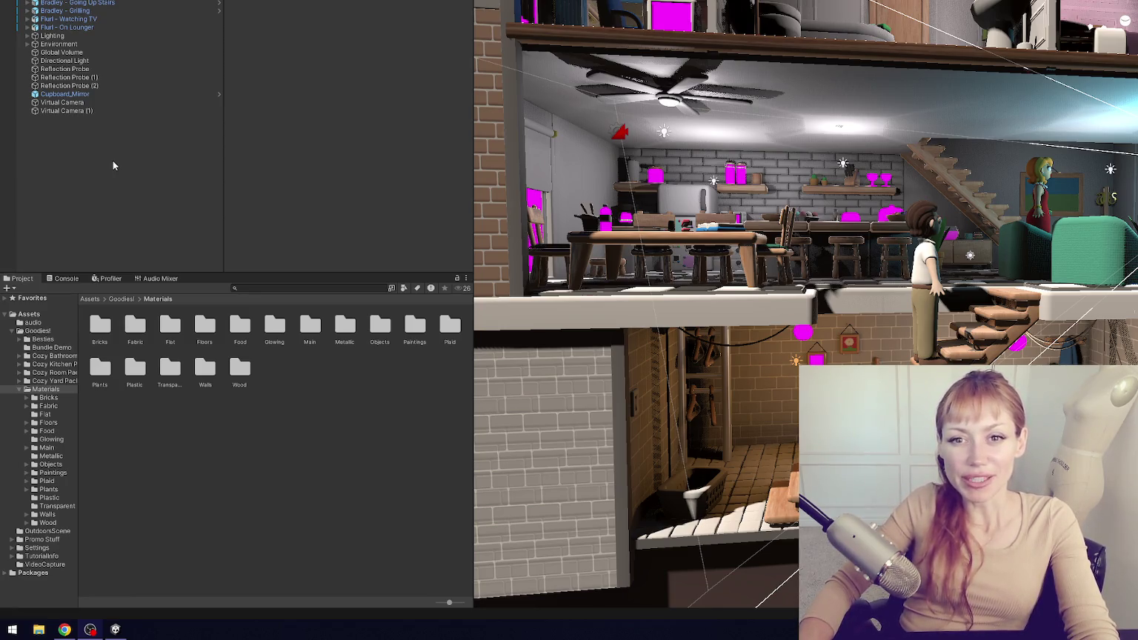
mouse_move(803, 313)
mouse_down()
mouse_move(811, 308)
mouse_move(780, 338)
mouse_up()
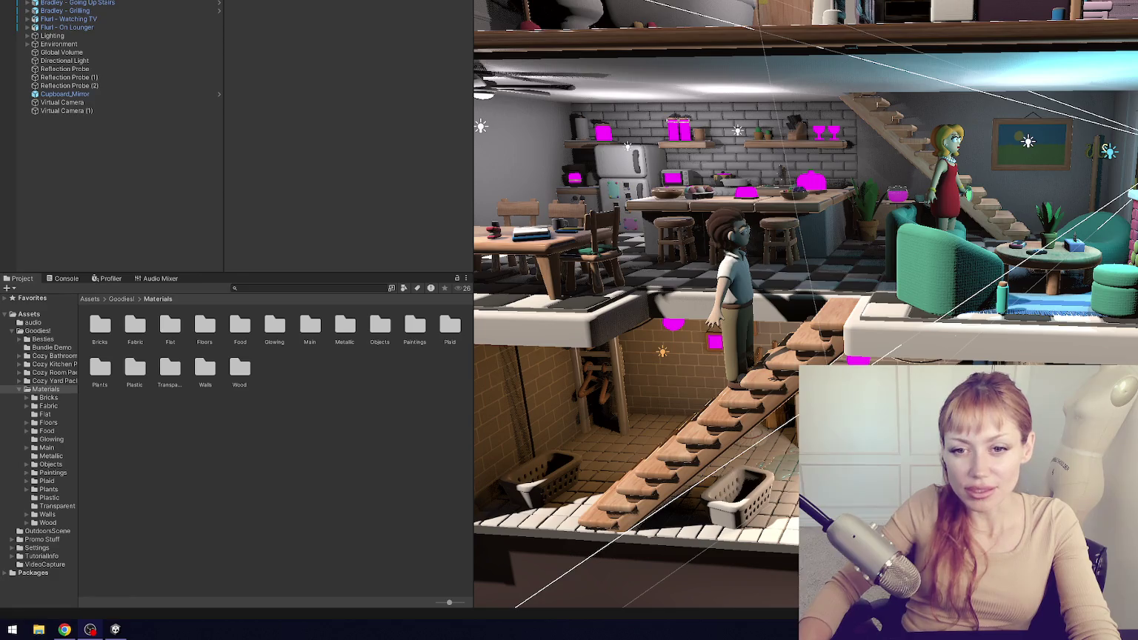
click(48, 523)
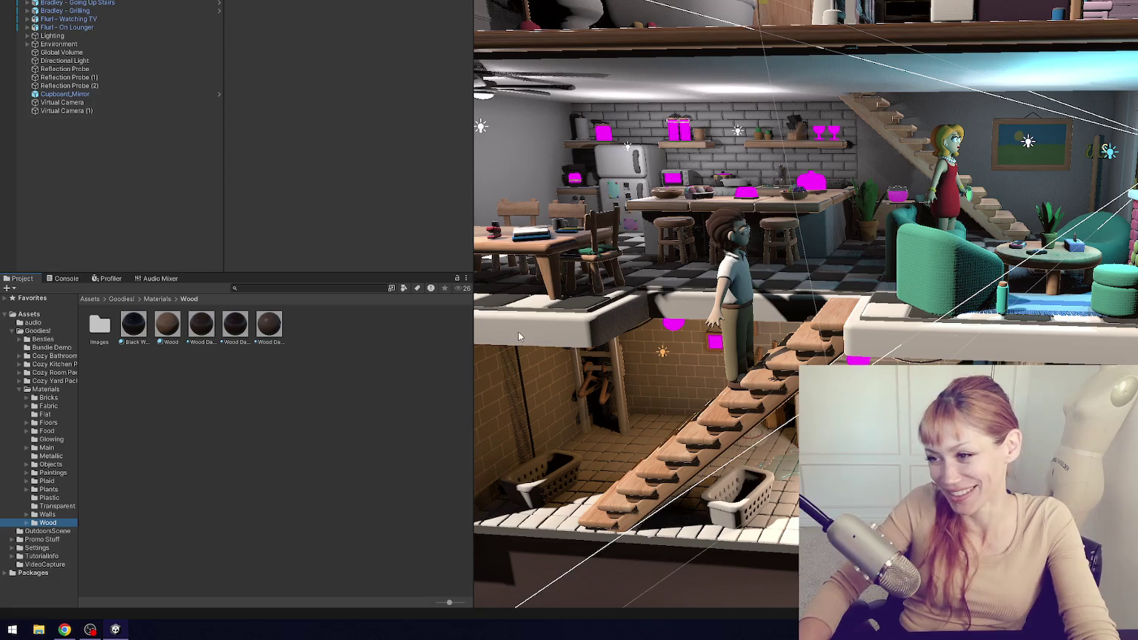
- Browse the Walls and Plastic folders, then open Transparent and inspect Glass 5
click(47, 514)
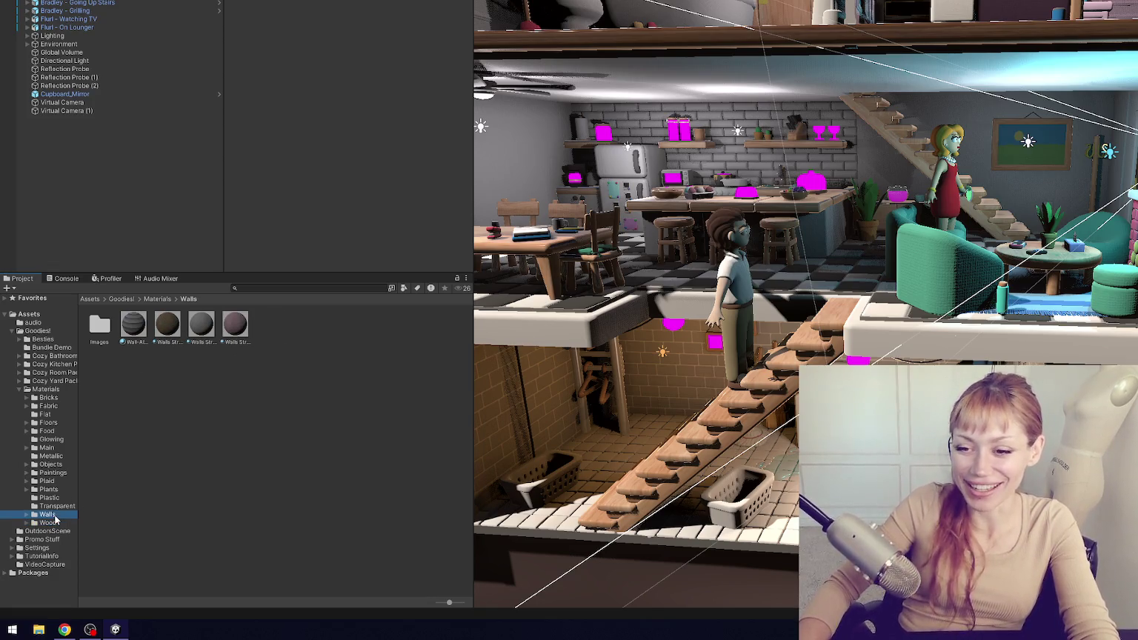
click(50, 497)
click(60, 506)
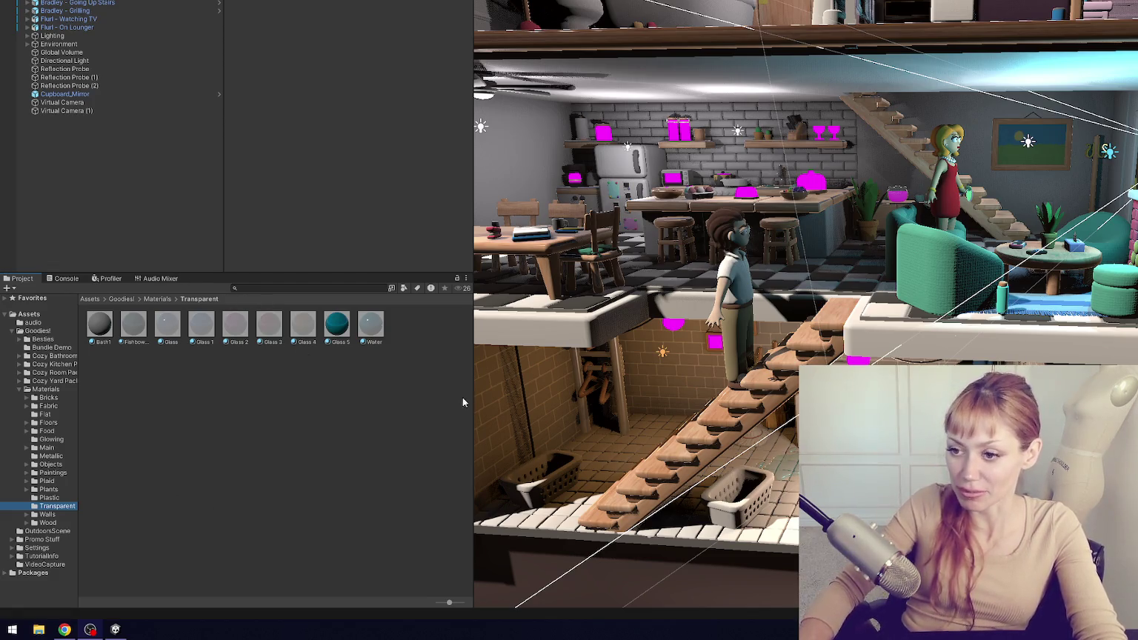
click(342, 330)
- Compare the colours of the Glass, Glass 1–4, FishbowlGlass and Water materials
click(304, 326)
click(271, 330)
click(235, 331)
click(203, 334)
click(162, 335)
click(137, 327)
click(291, 327)
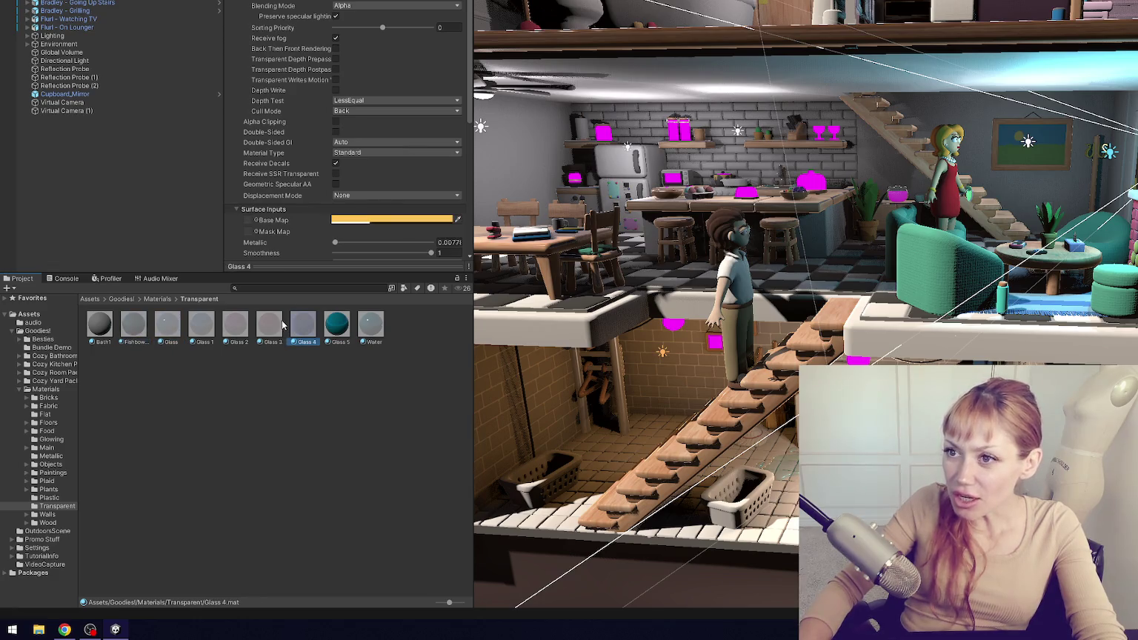
click(263, 322)
click(226, 330)
click(198, 327)
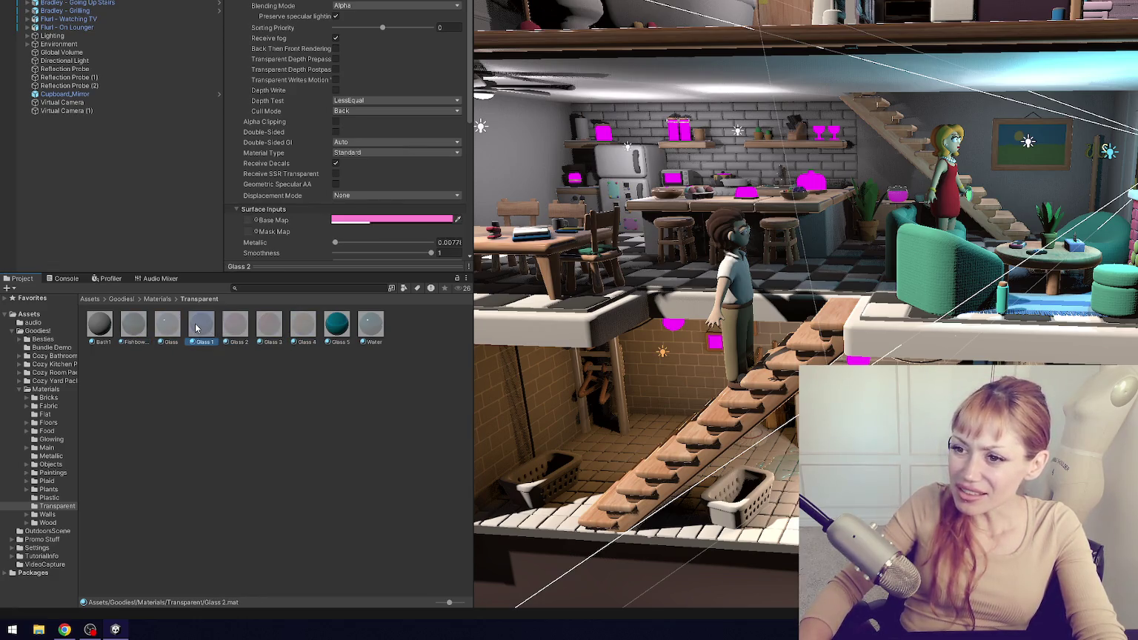
click(171, 329)
click(135, 327)
click(169, 327)
click(384, 324)
- Rename Glass 4 to Glass Yellow and Glass 3 to Glass Pink
click(309, 339)
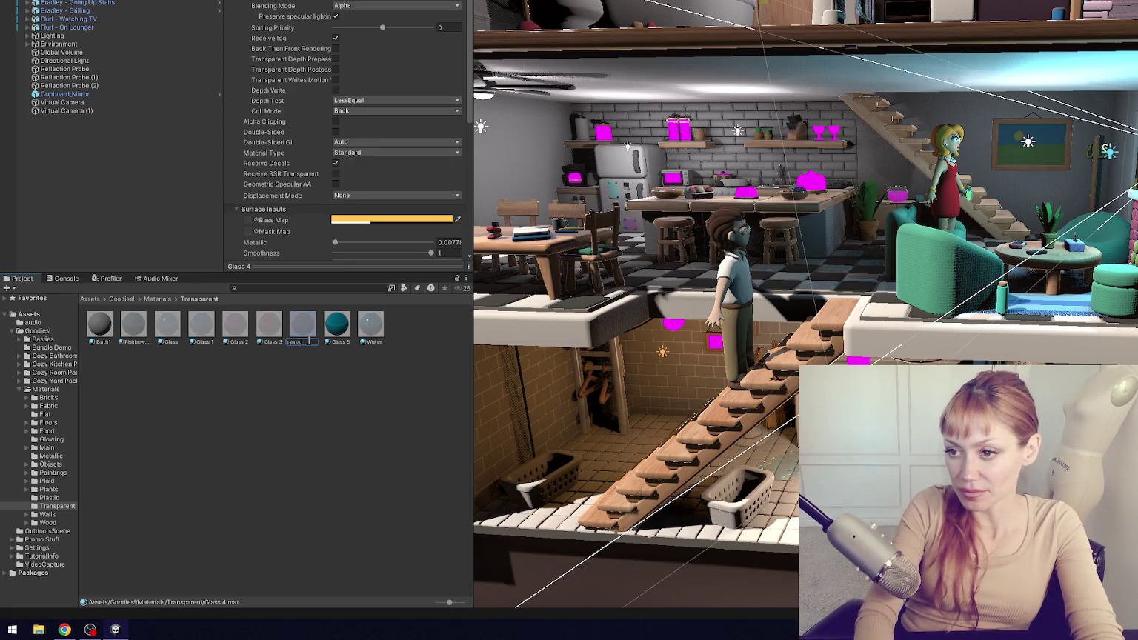
text(Glass Yellow)
key(Return)
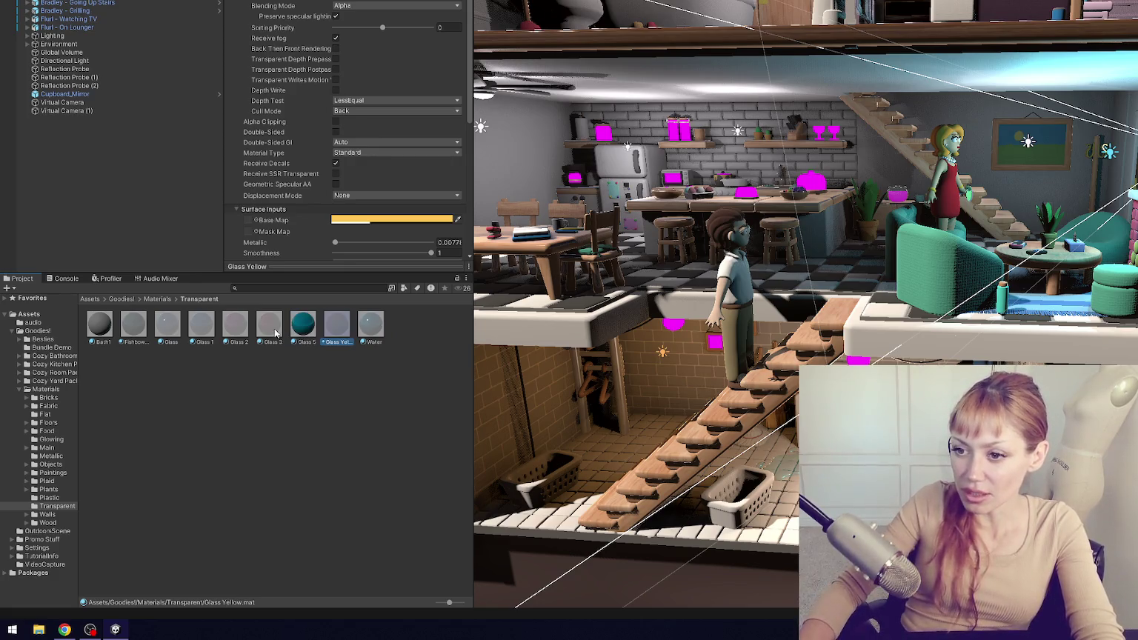
click(274, 337)
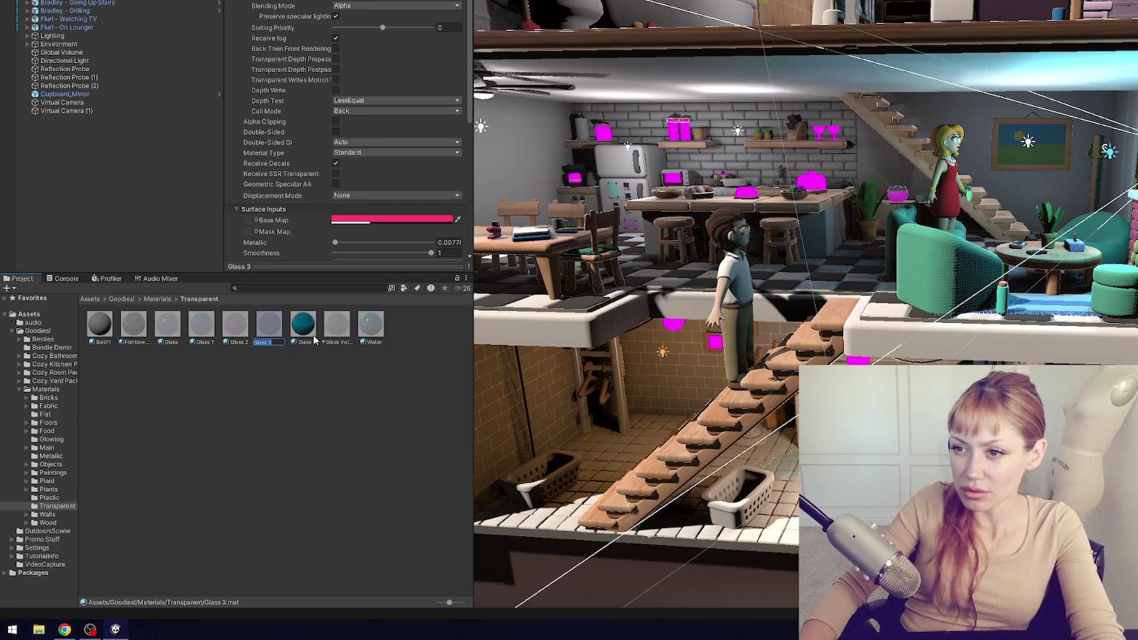
text(Glas)
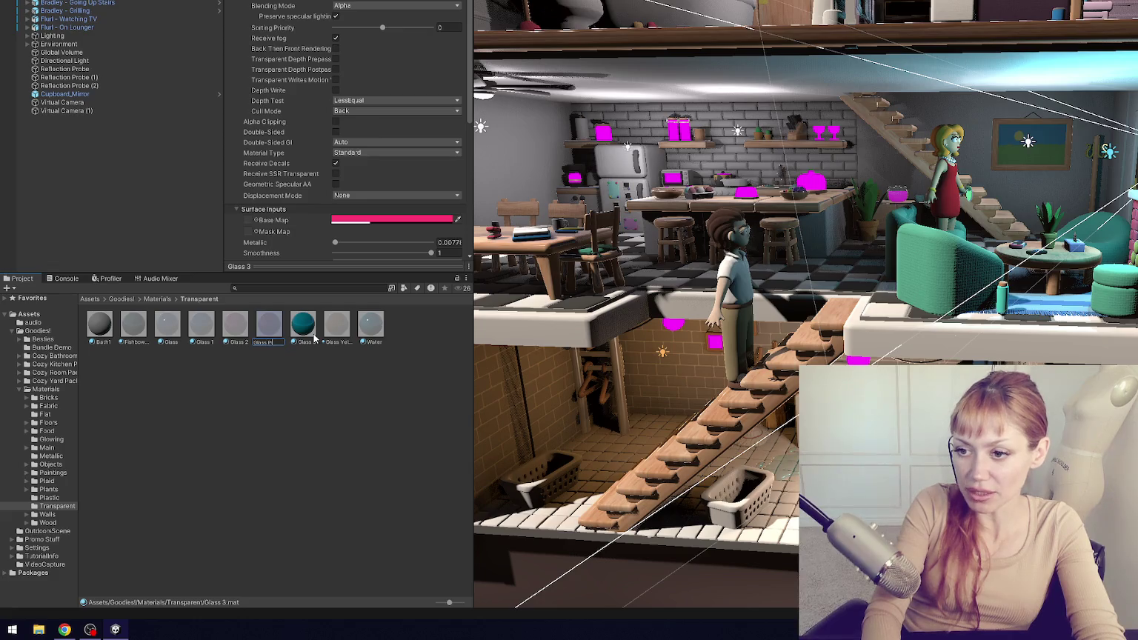
key(Return)
- Abandon renaming Glass 2 and give the blue Glass 1 material a blue name
click(242, 344)
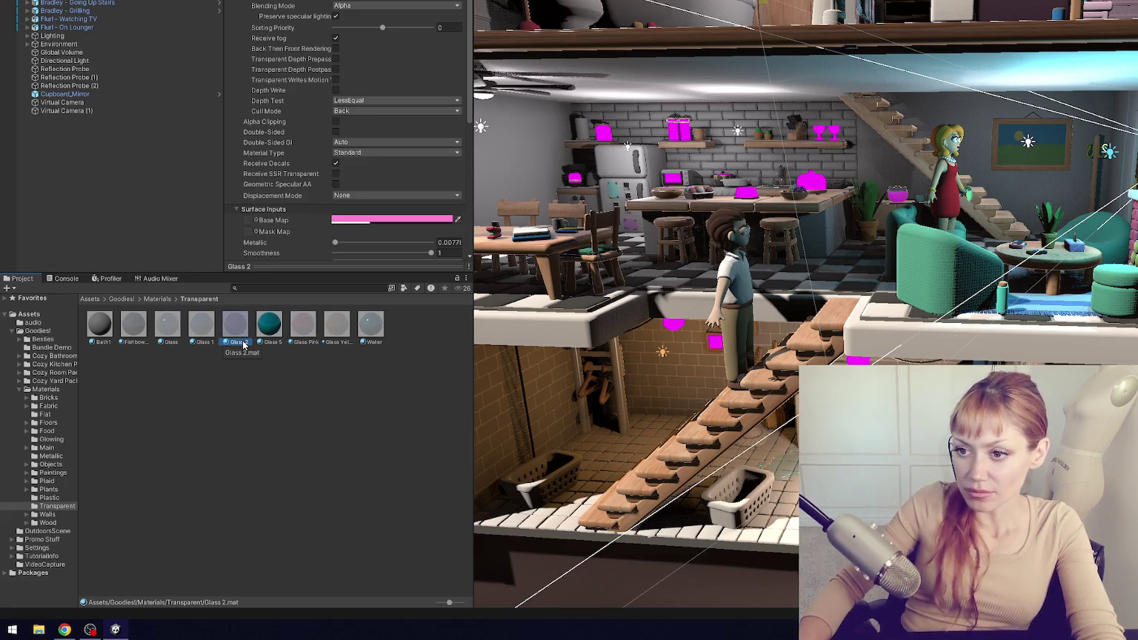
click(242, 342)
text(G)
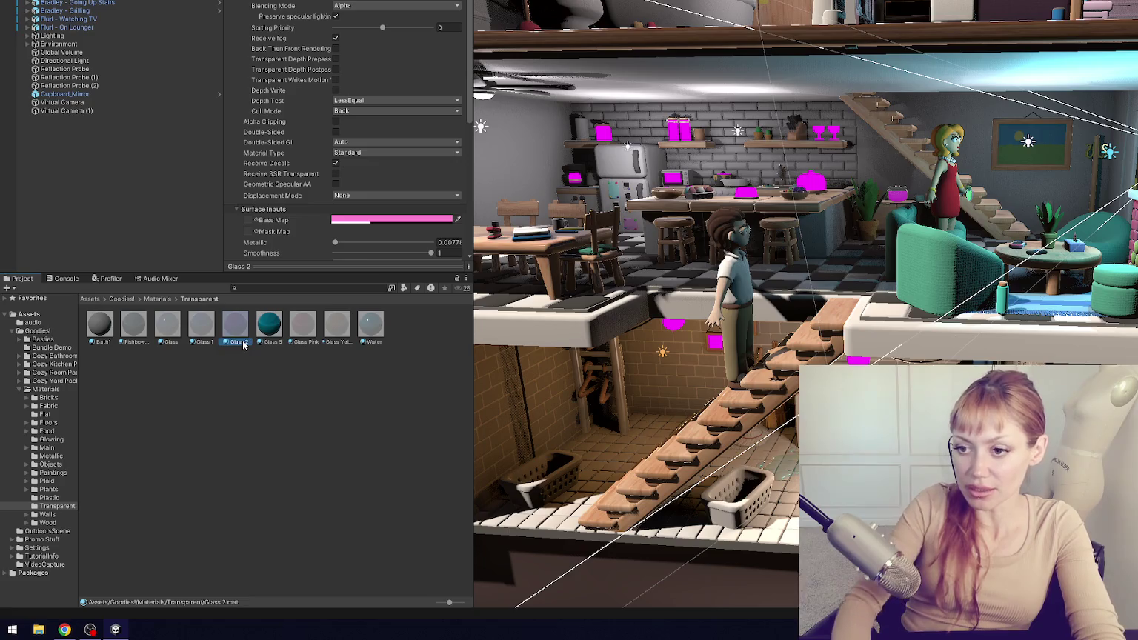
click(202, 337)
key(F2)
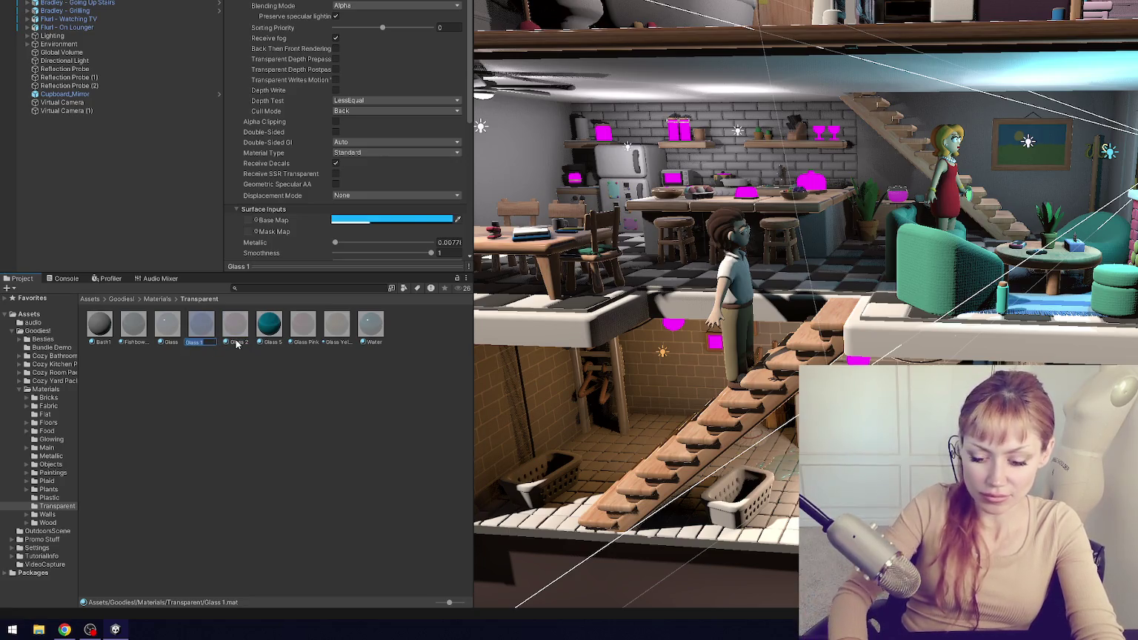
text(Blue)
key(Return)
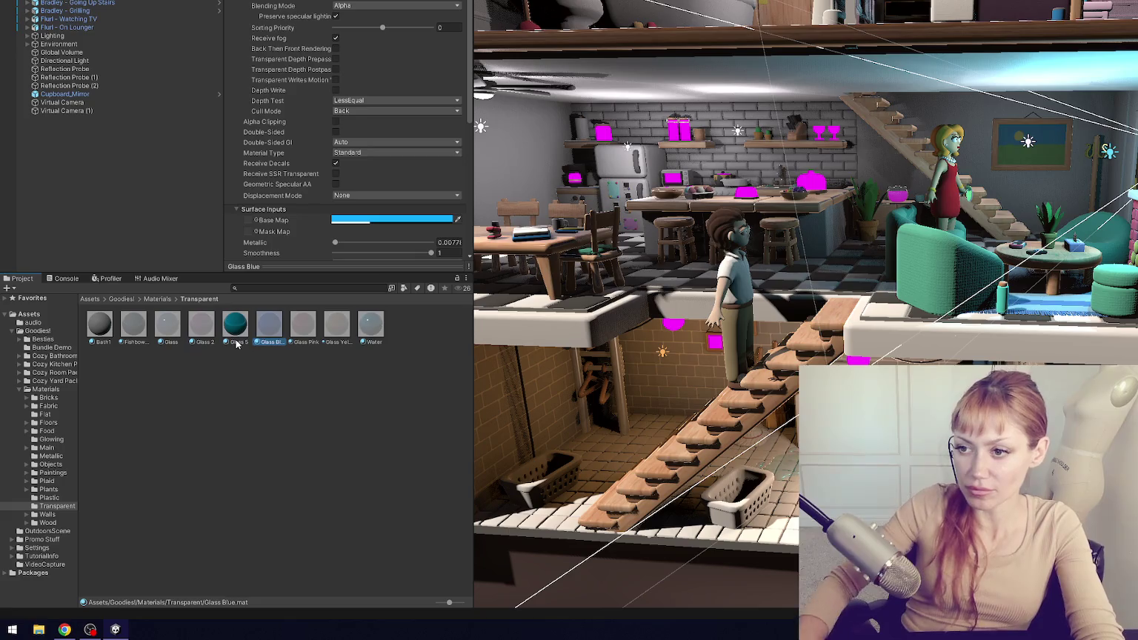
- Rename Glass to Glass Blue 2 and FishbowlGlass to Glass Light Blue
click(173, 342)
key(F2)
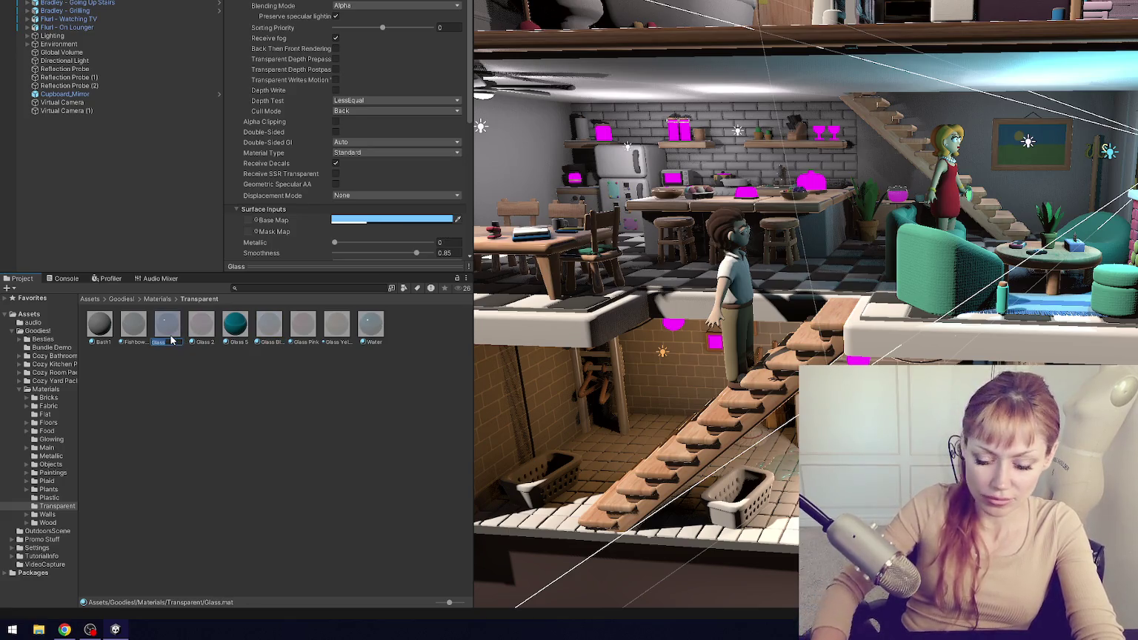
text(Glass Blue 2)
key(Return)
click(135, 336)
key(F2)
text(Glass)
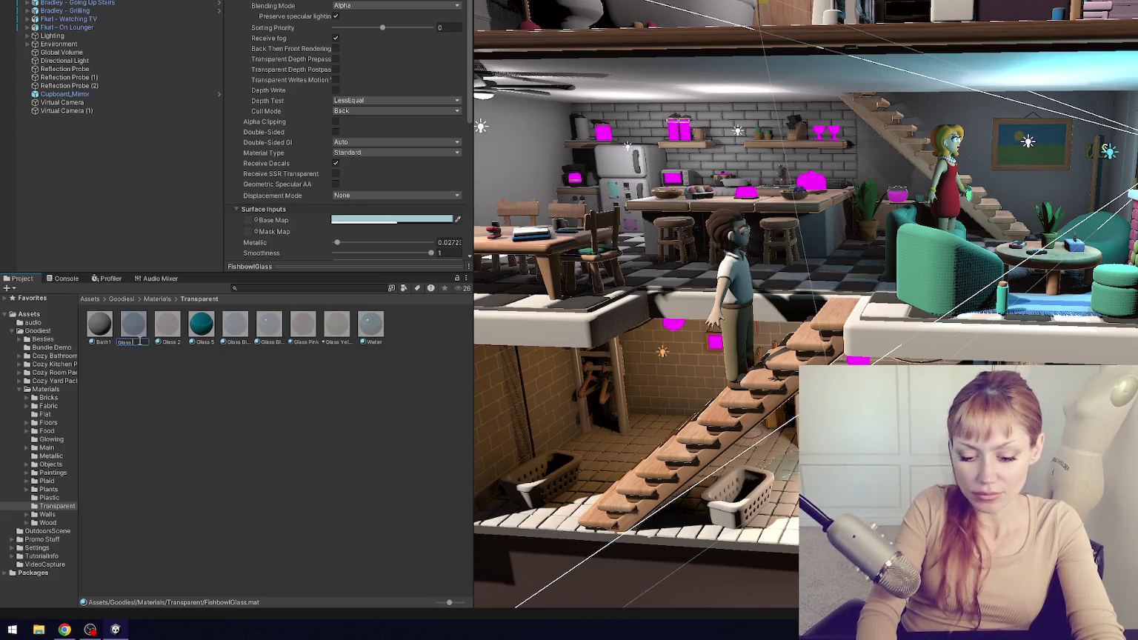
text( Light)
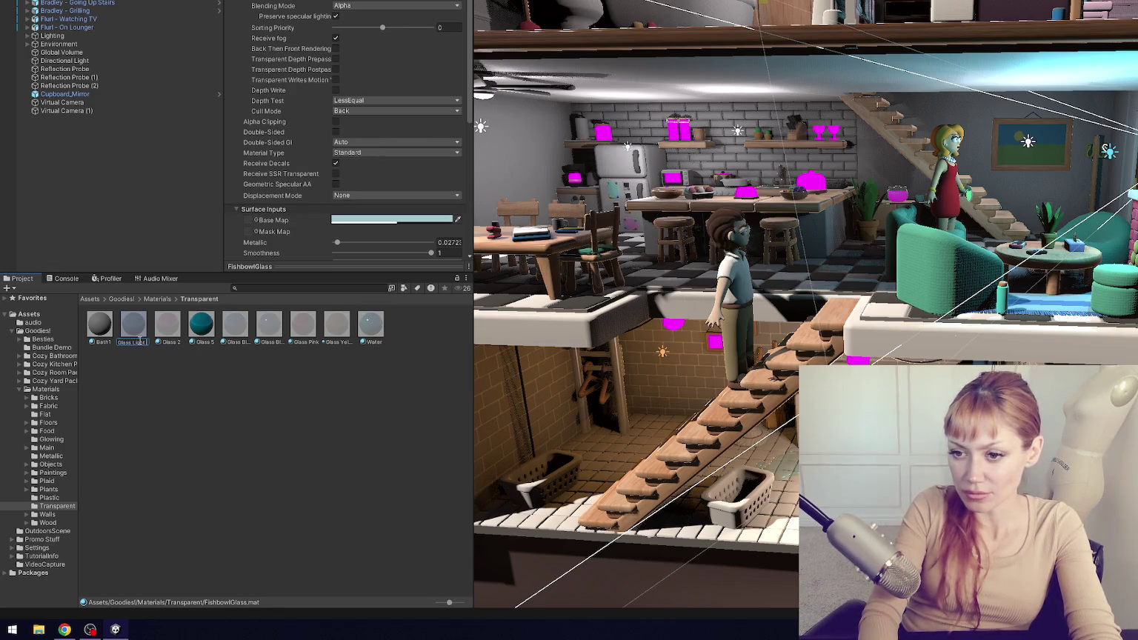
text( Blue)
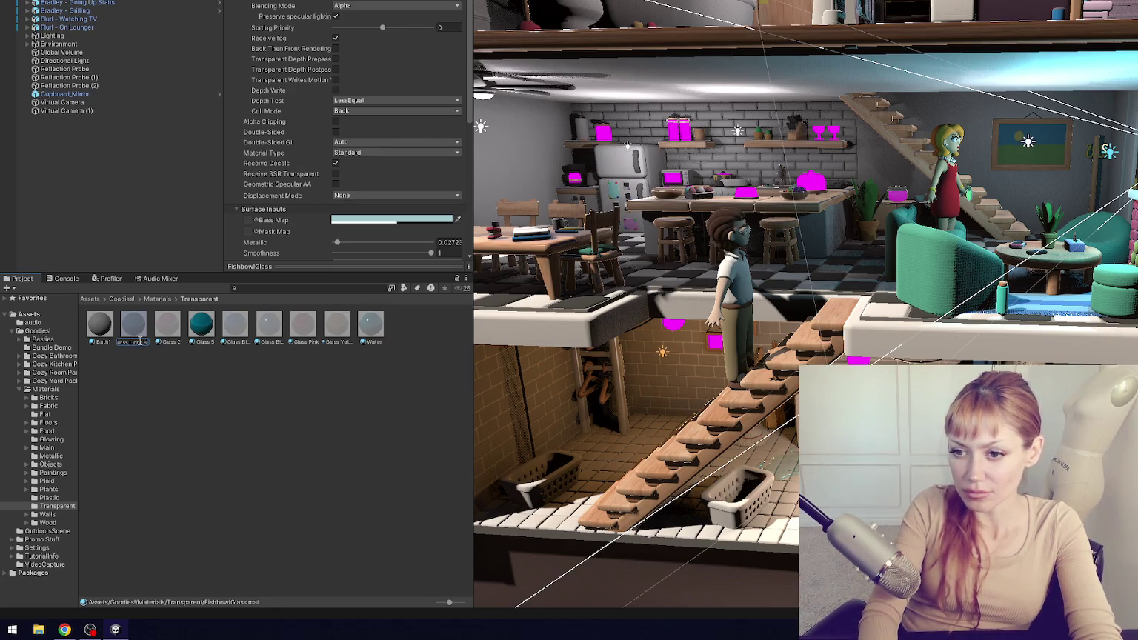
key(Return)
- Rename the Glass Pink material to Glass Red and Bath1 to Bath
click(133, 326)
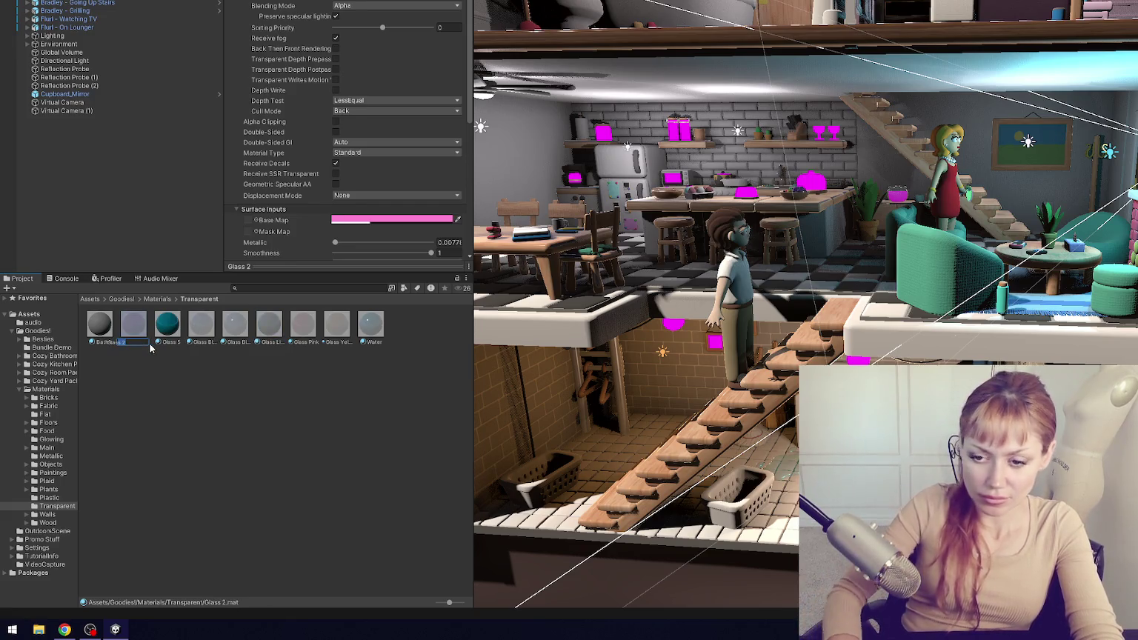
click(315, 320)
click(310, 343)
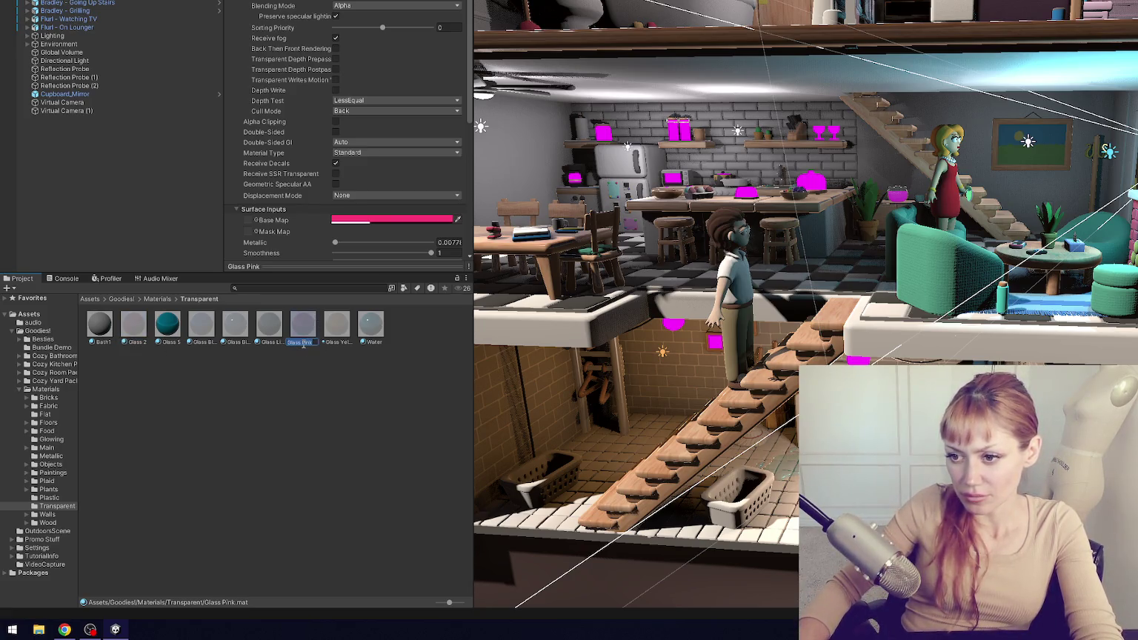
text(Glass Red)
key(Return)
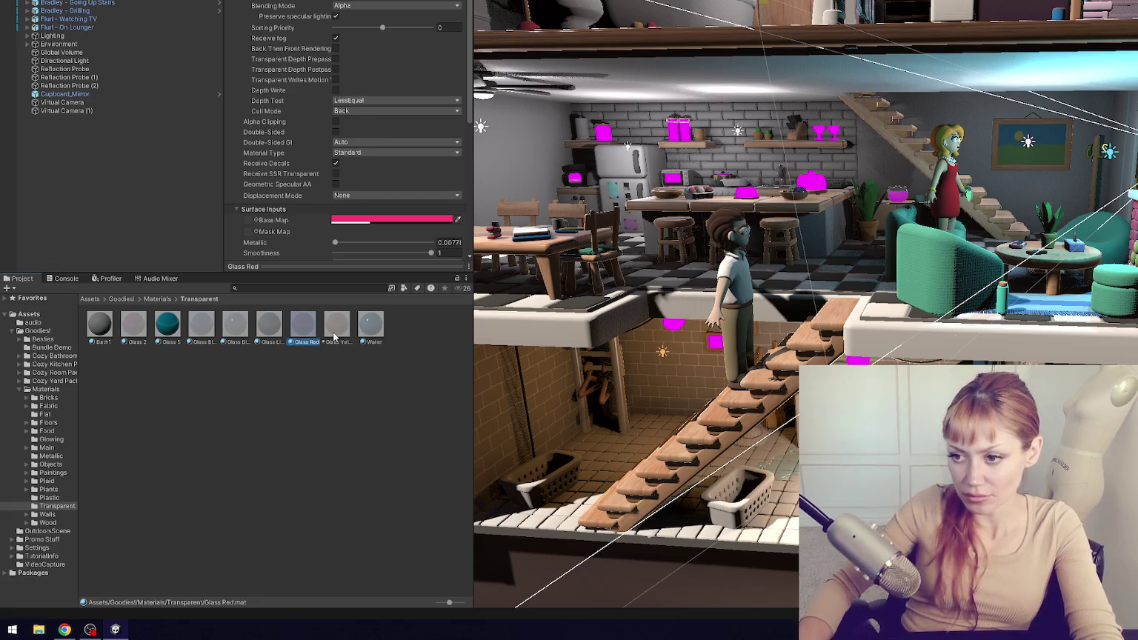
click(111, 329)
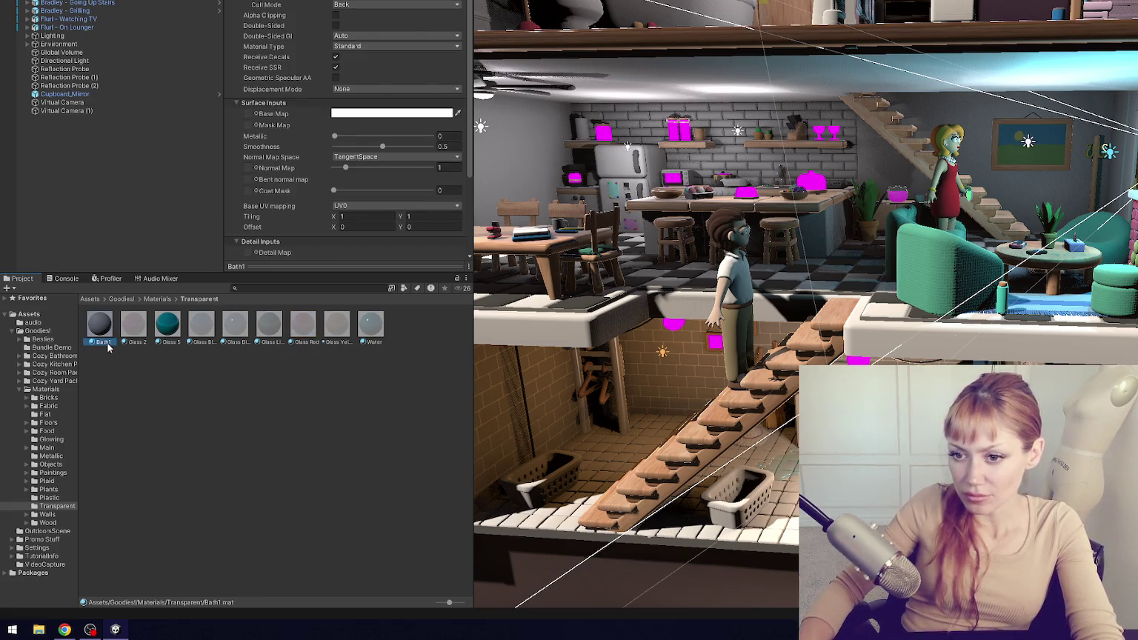
click(113, 344)
text(th)
key(Return)
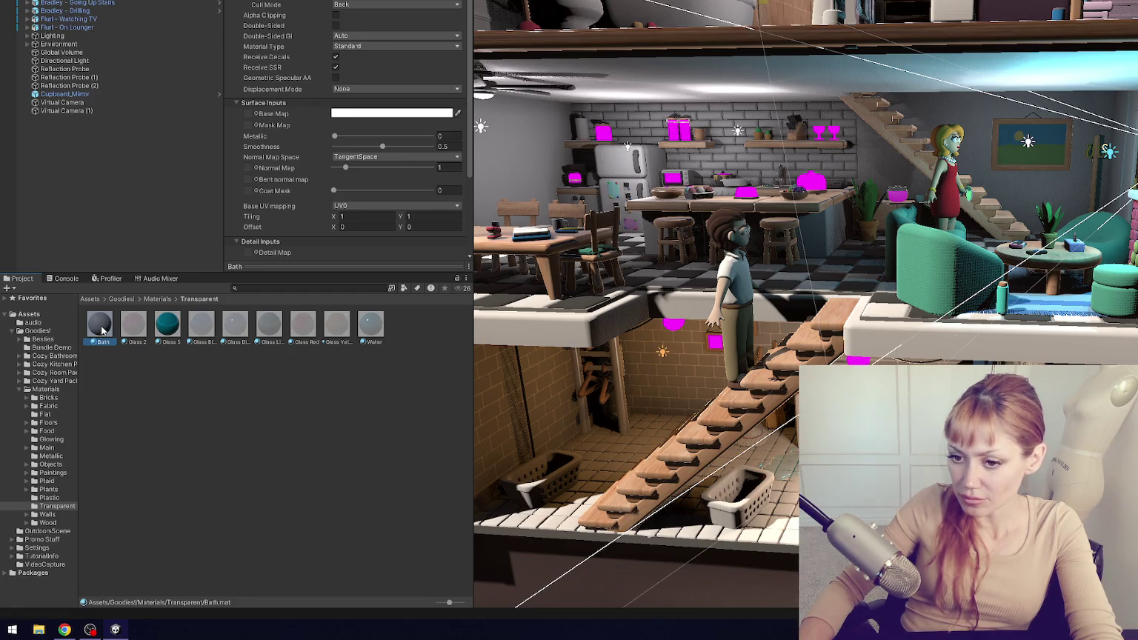
- Move the Bath material into the Objects folder, then browse back to the Goodies! folder
drag(102, 331, 63, 462)
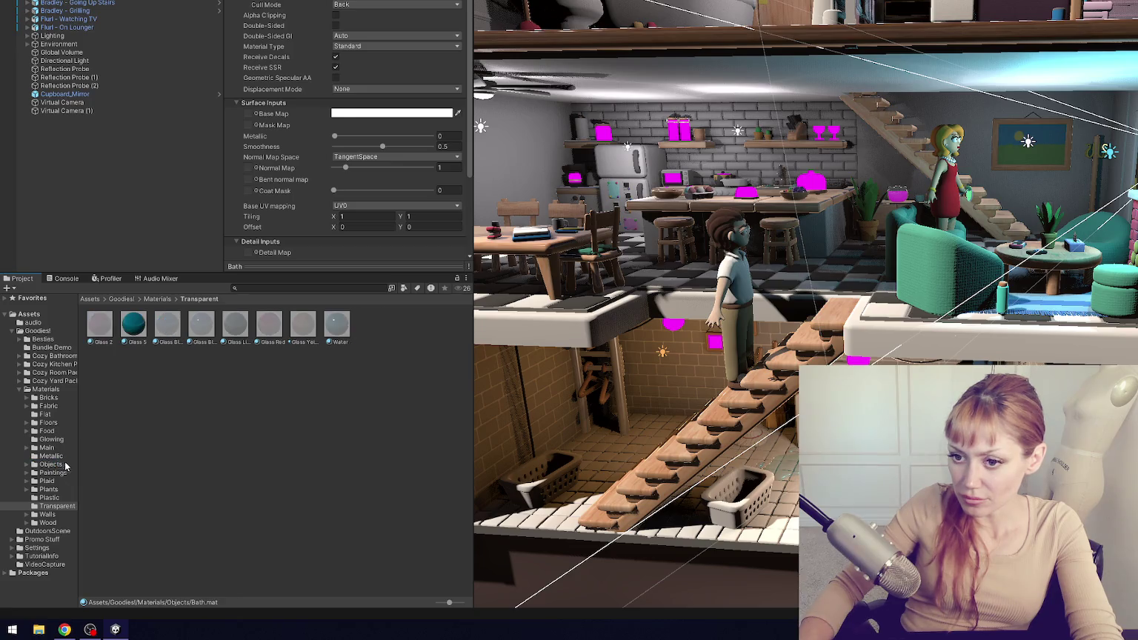
click(134, 337)
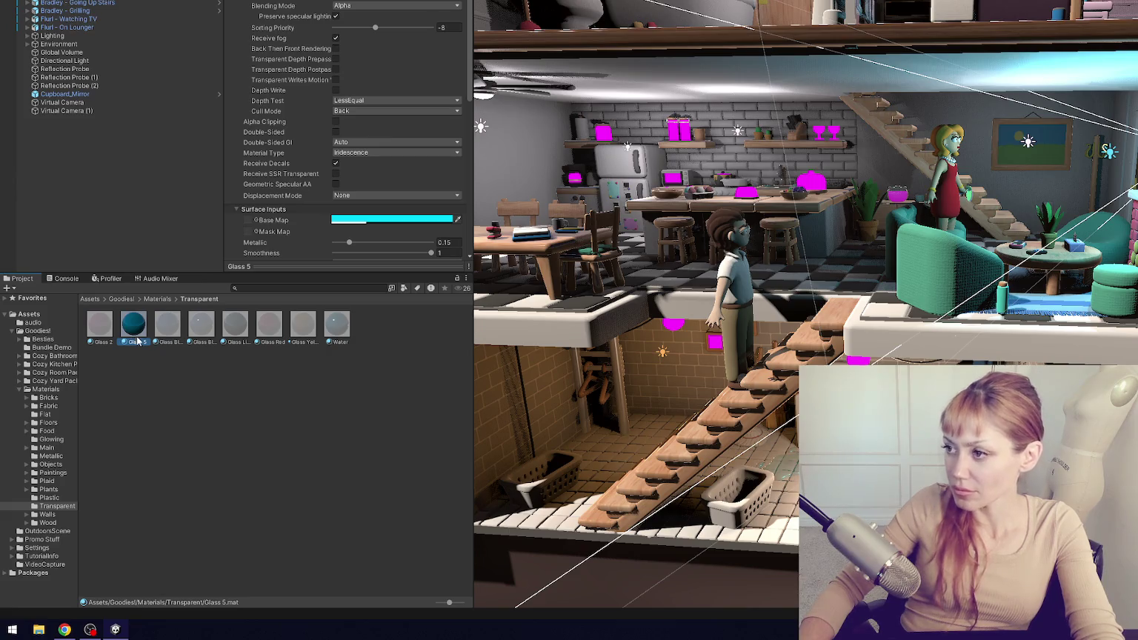
click(194, 400)
click(25, 390)
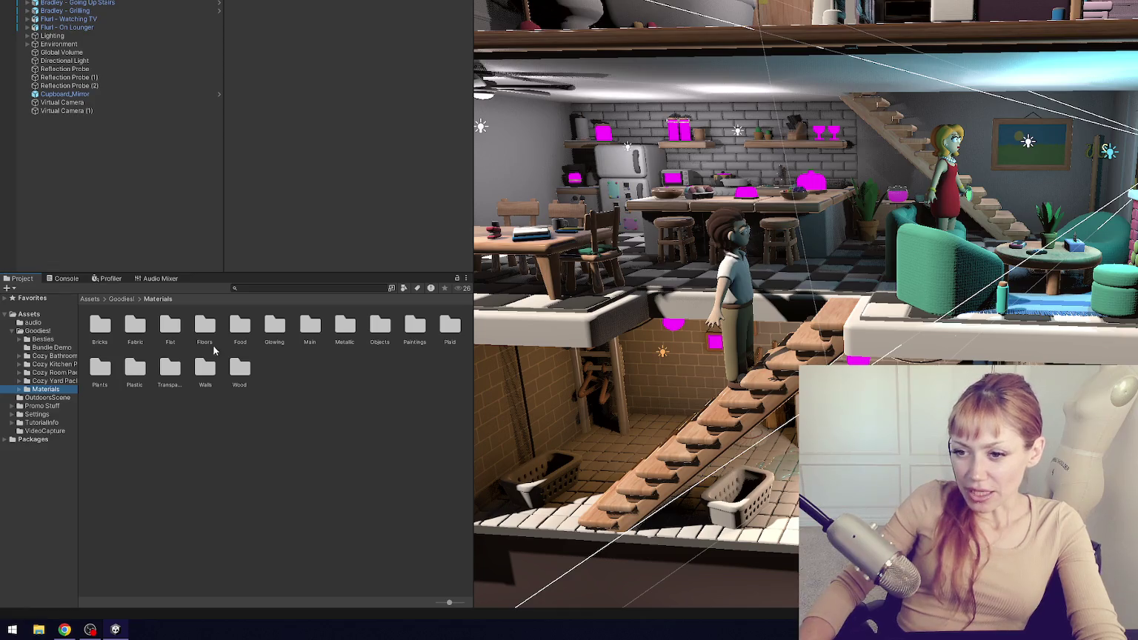
click(39, 330)
- Start an Export Package of the Goodies! folder with the VideoCapture assets unticked
right_click(59, 342)
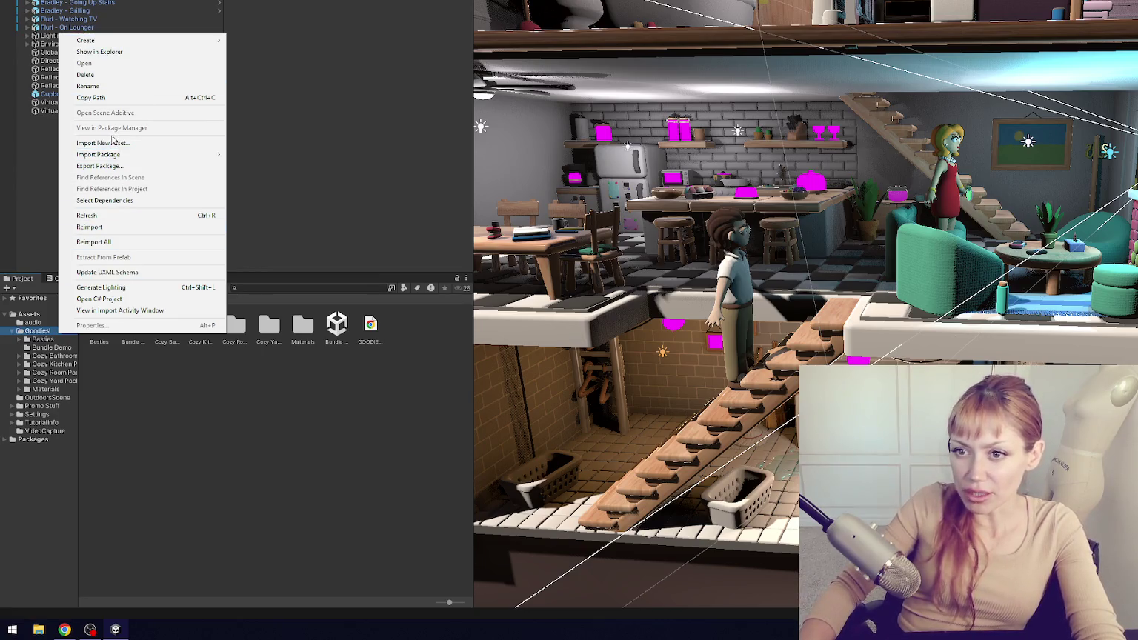
click(110, 167)
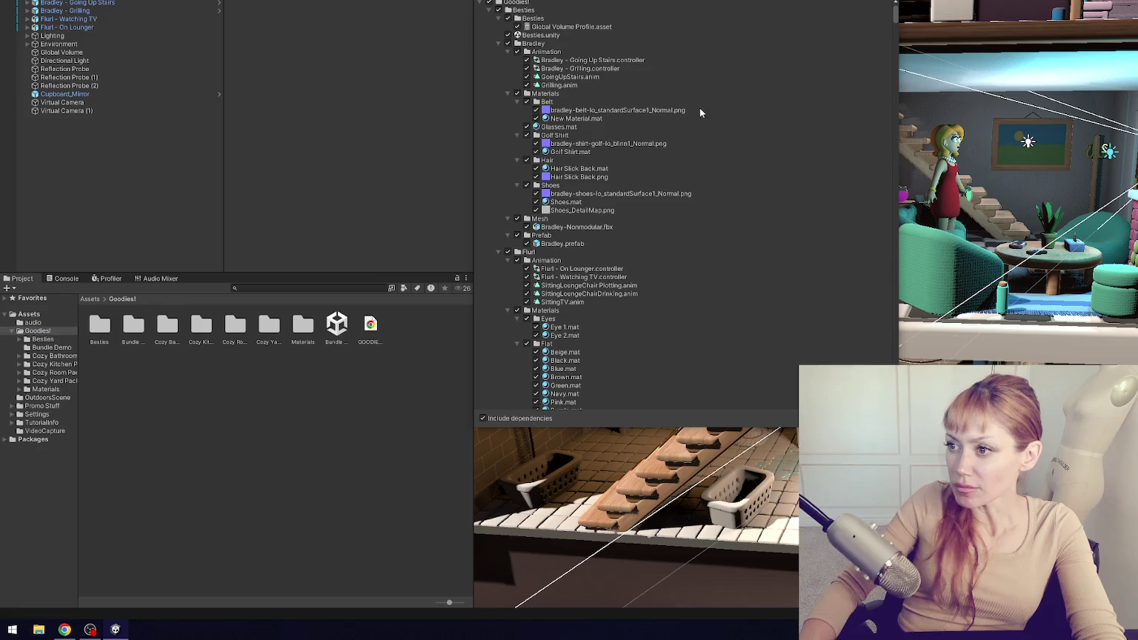
click(485, 2)
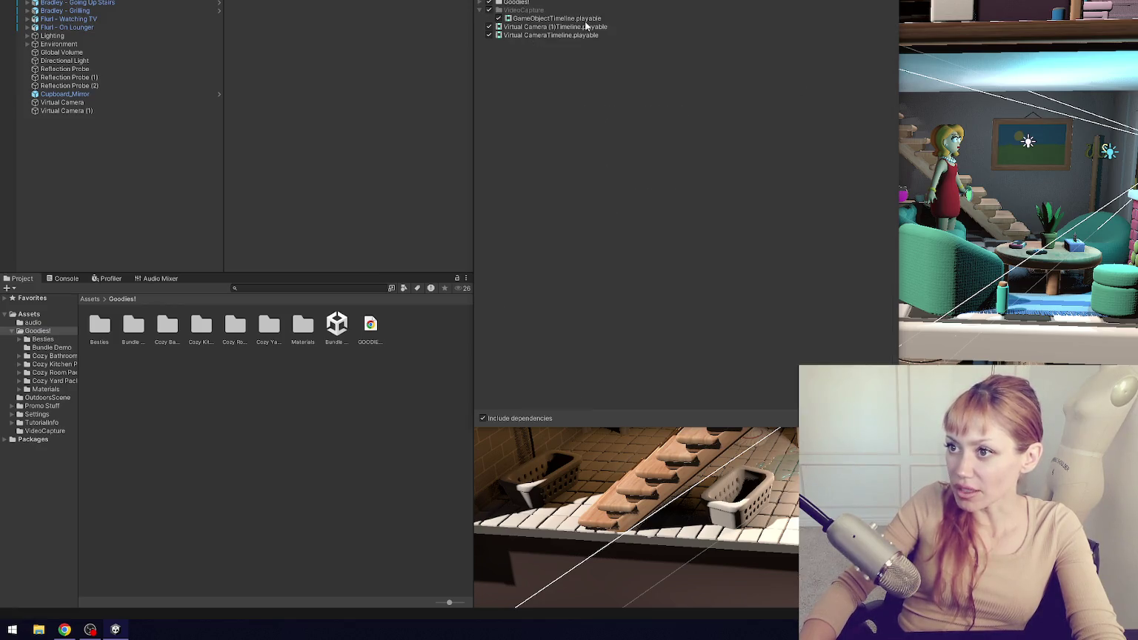
click(489, 11)
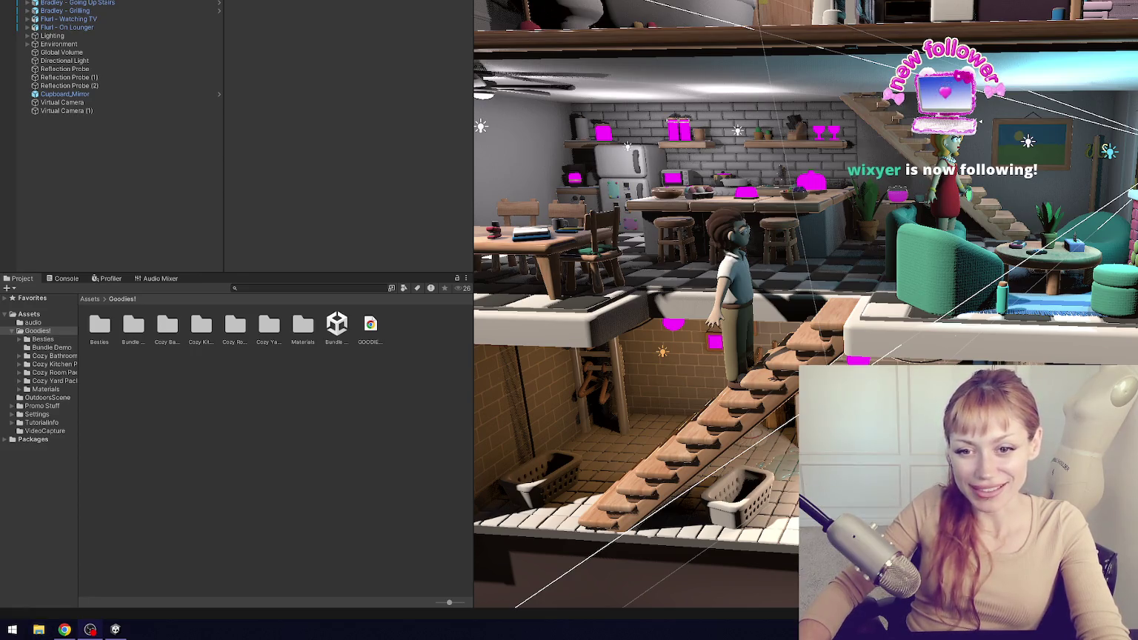
- Widen the Scene view and browse from Cozy Yard Pack prefabs to Cozy Room Pack prefabs
mouse_move(473, 232)
mouse_down()
mouse_move(375, 232)
mouse_move(434, 233)
mouse_up()
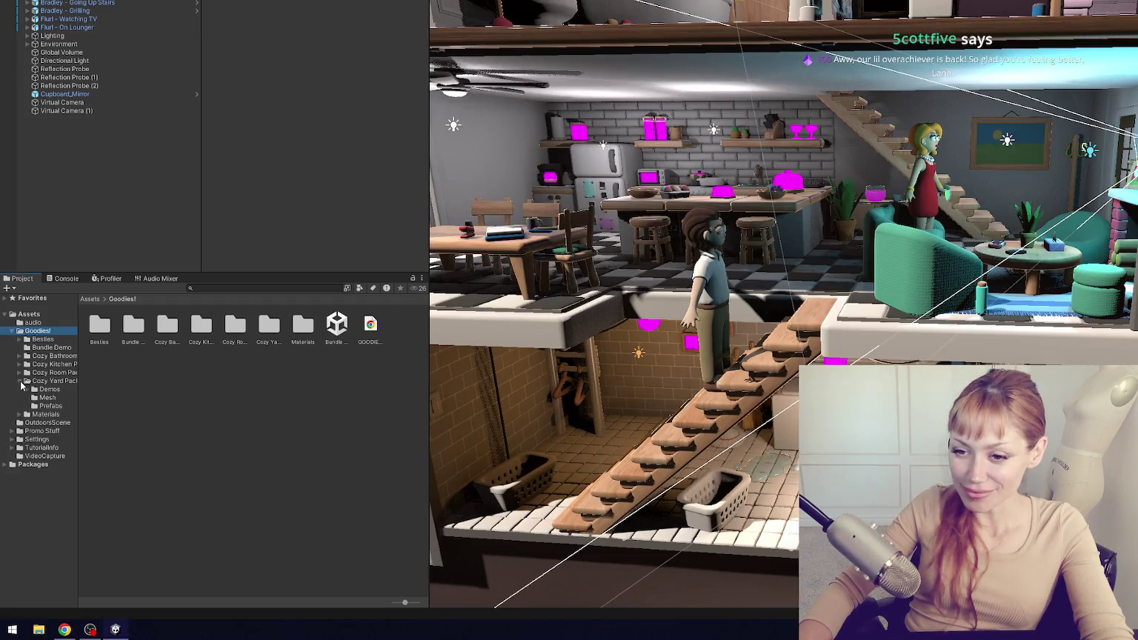
click(18, 381)
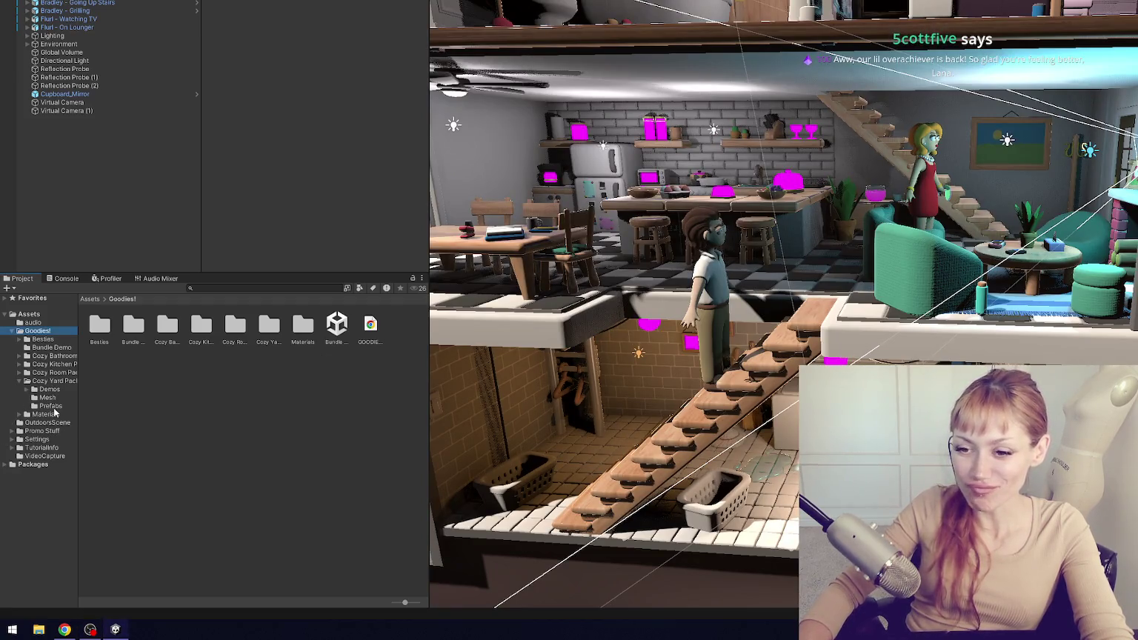
click(51, 407)
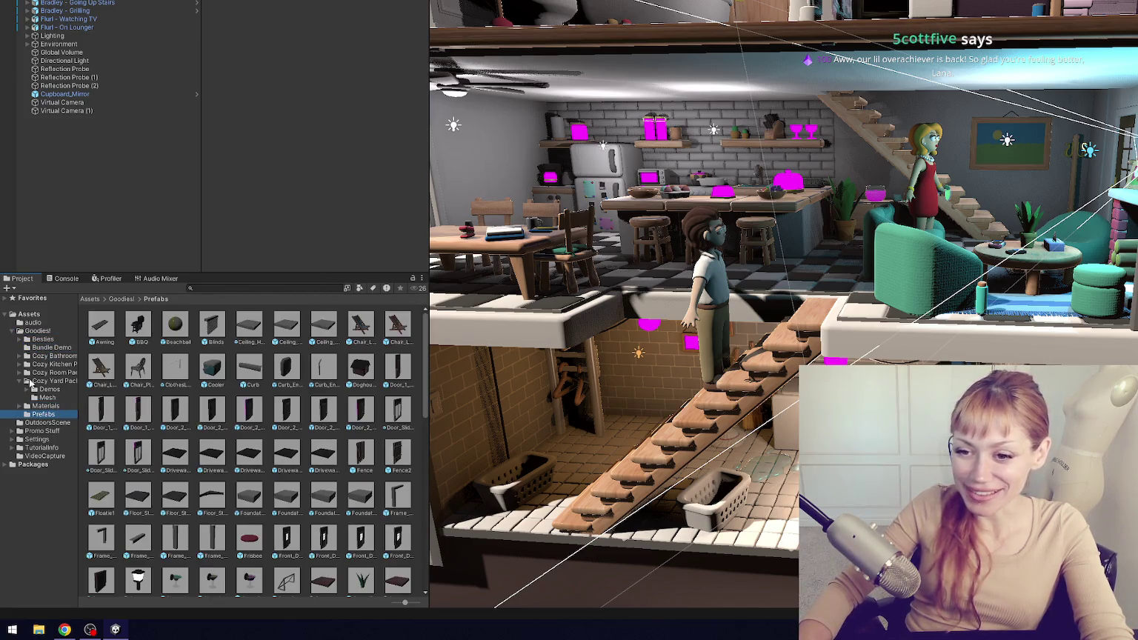
click(20, 380)
click(20, 371)
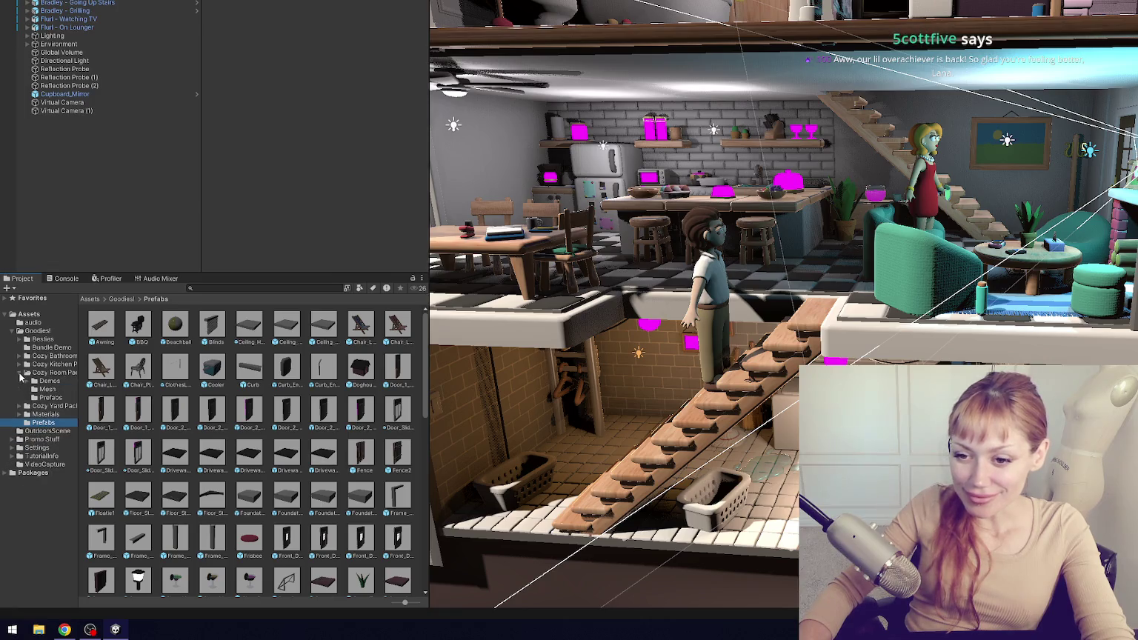
click(51, 398)
- Scroll through the room prefabs, then select the brick wall to show Wall_Flat with Bricks Grey
scroll(268, 393, down, 2)
scroll(268, 393, down, 2)
scroll(269, 394, up, 5)
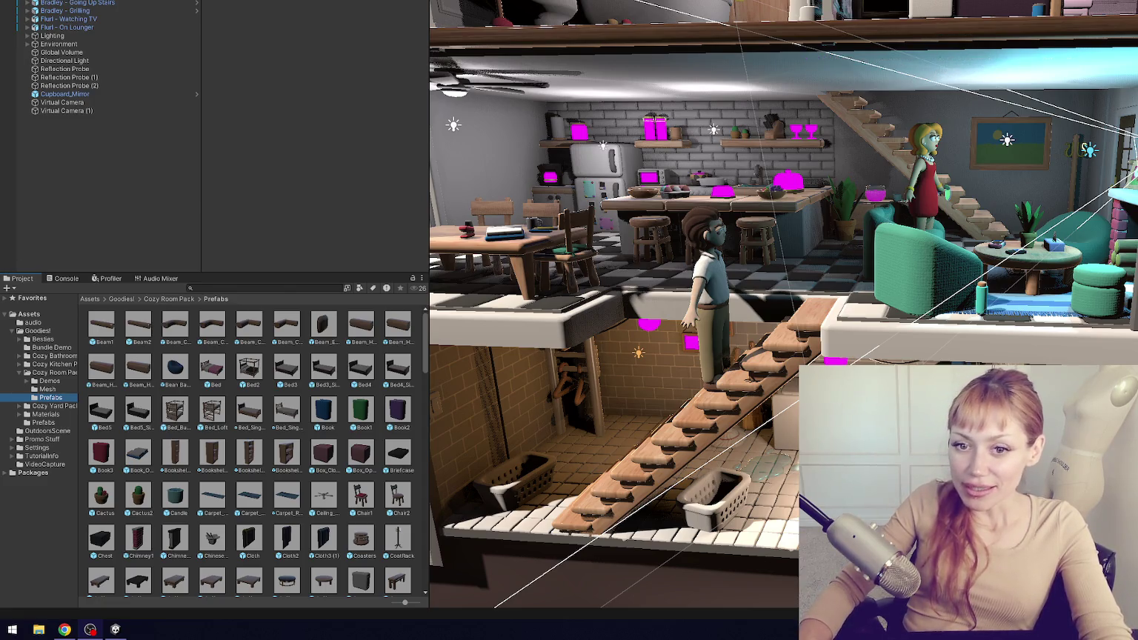
scroll(263, 358, down, 5)
scroll(159, 359, up, 5)
click(91, 354)
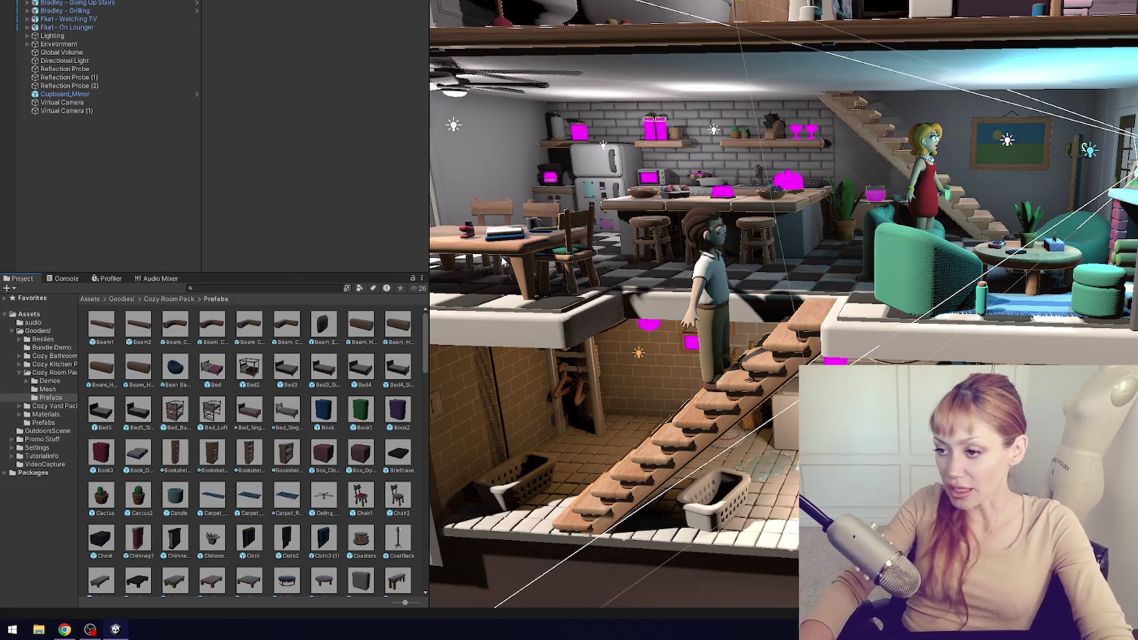
scroll(695, 212, up, 5)
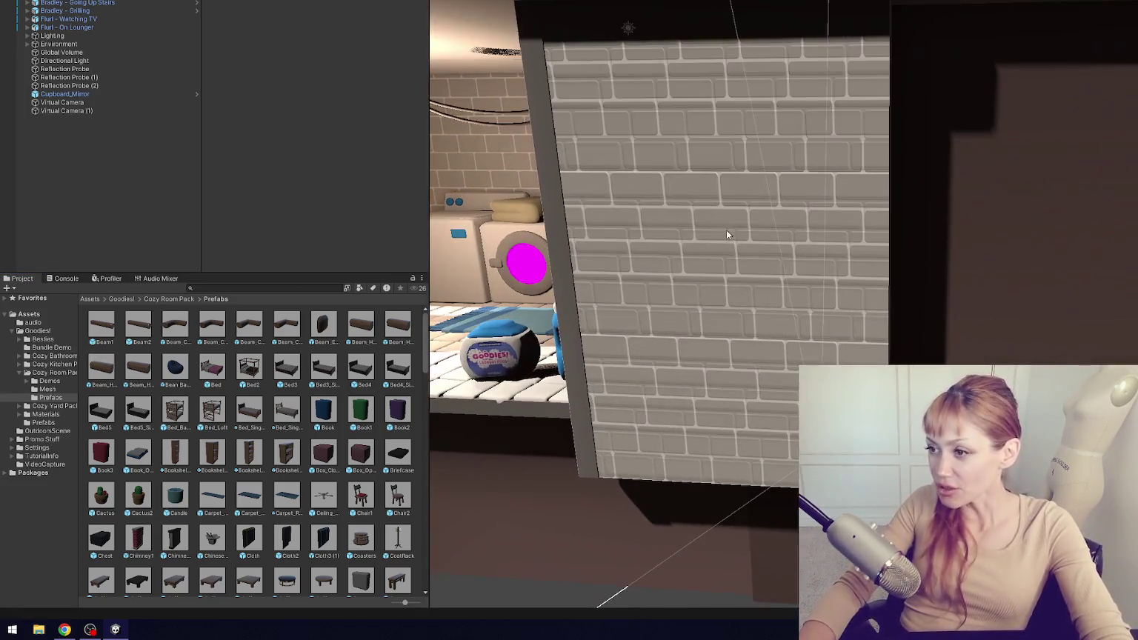
click(725, 229)
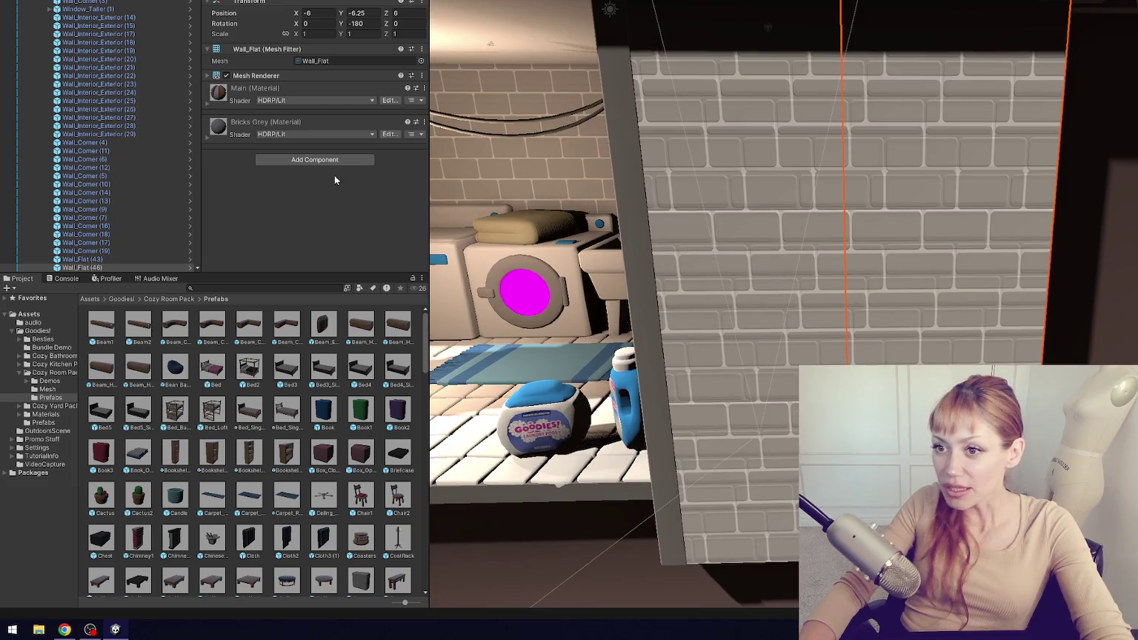
- Expand Bricks Grey and try zero tiling, then restore the original 1.5 by 3 tiling
click(264, 140)
scroll(326, 146, down, 5)
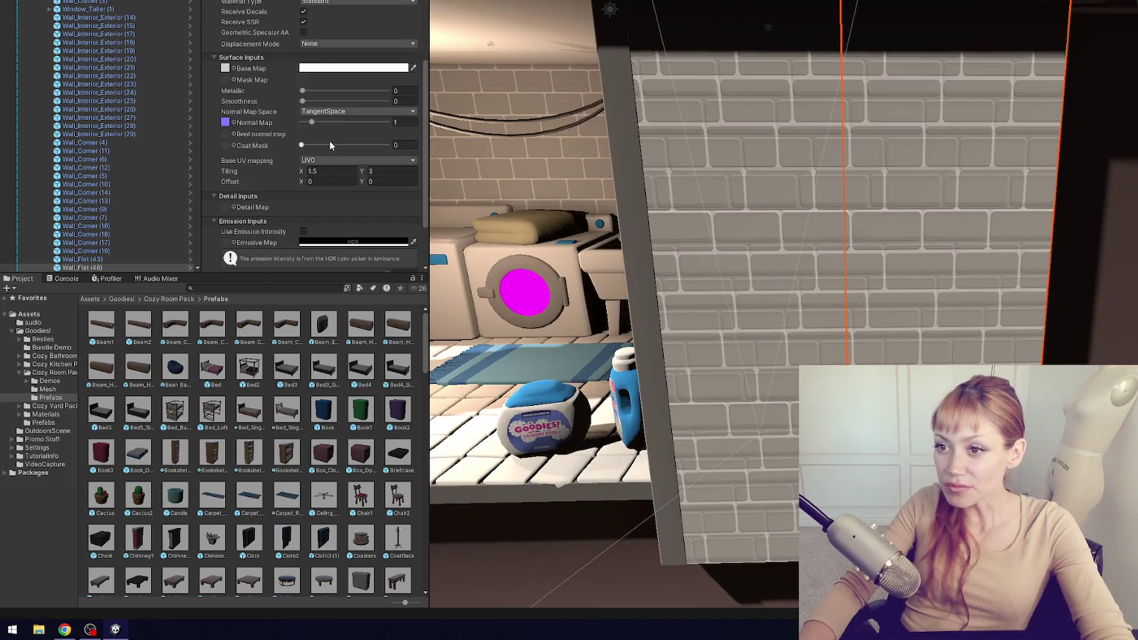
click(225, 68)
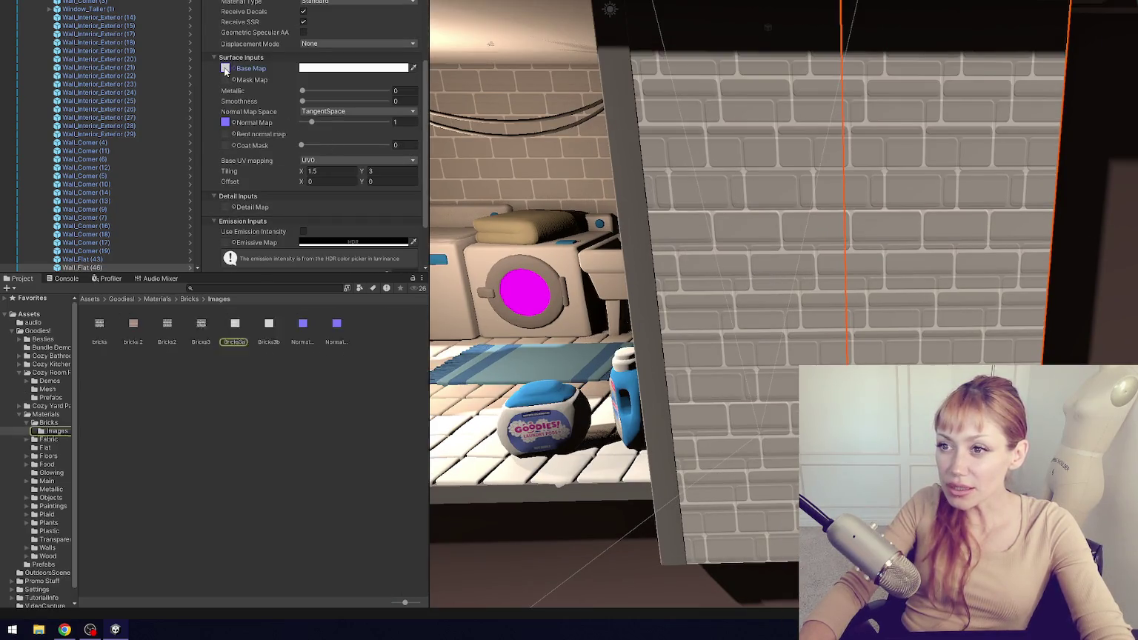
click(318, 171)
text(0)
key(Tab)
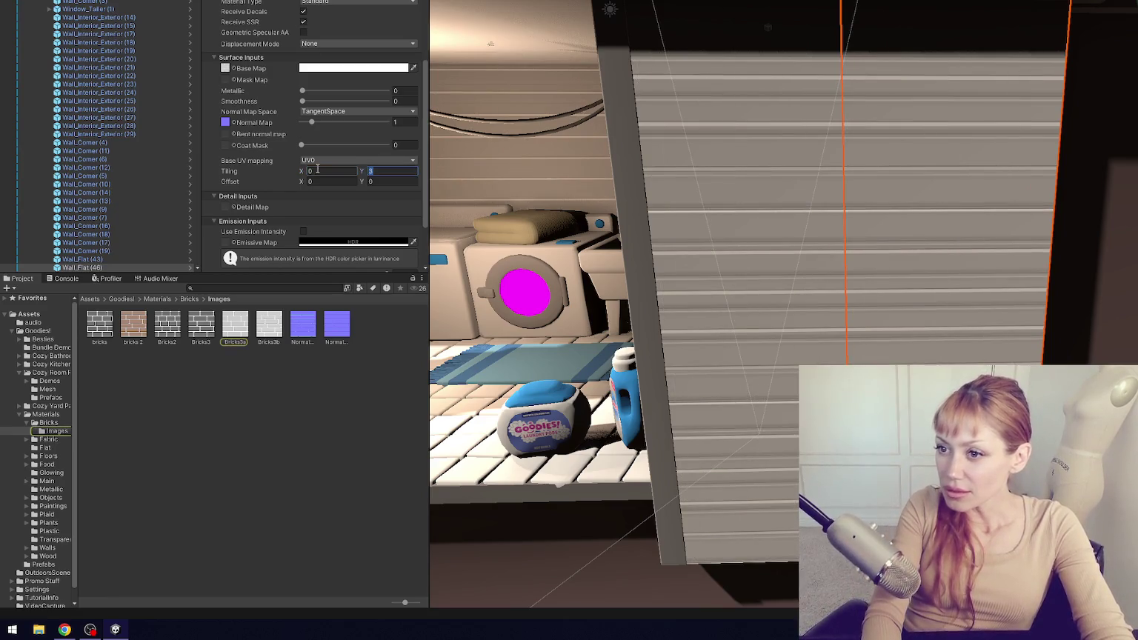
text(0)
click(317, 171)
key(ctrl+z)
key(ctrl+z)
key(ctrl+y)
key(ctrl+y)
key(ctrl+z)
key(ctrl+z)
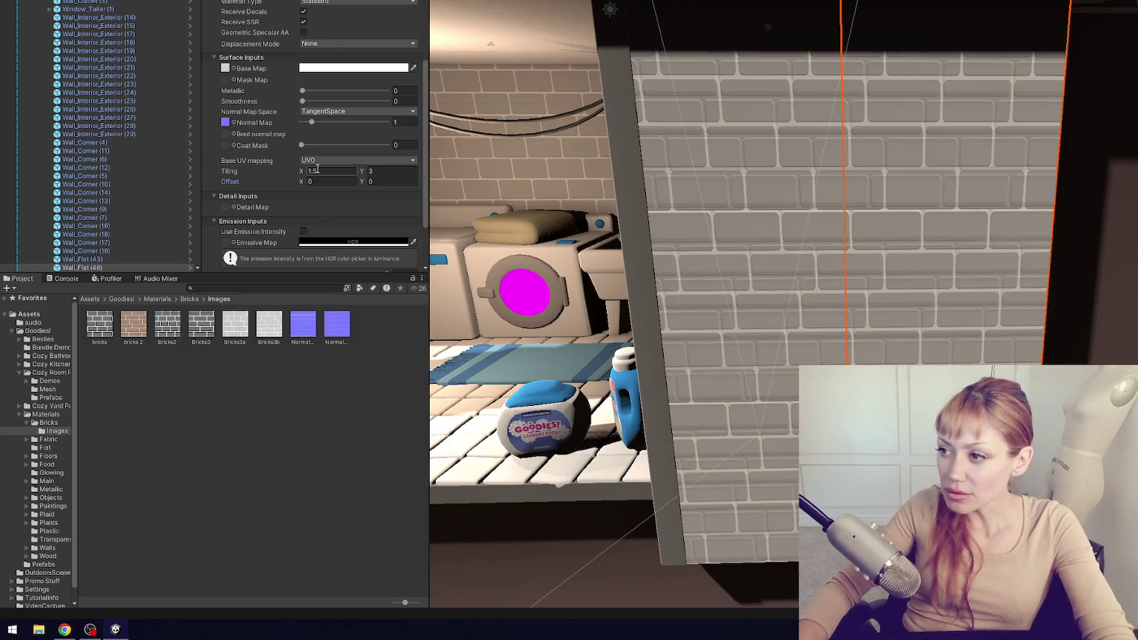
click(318, 181)
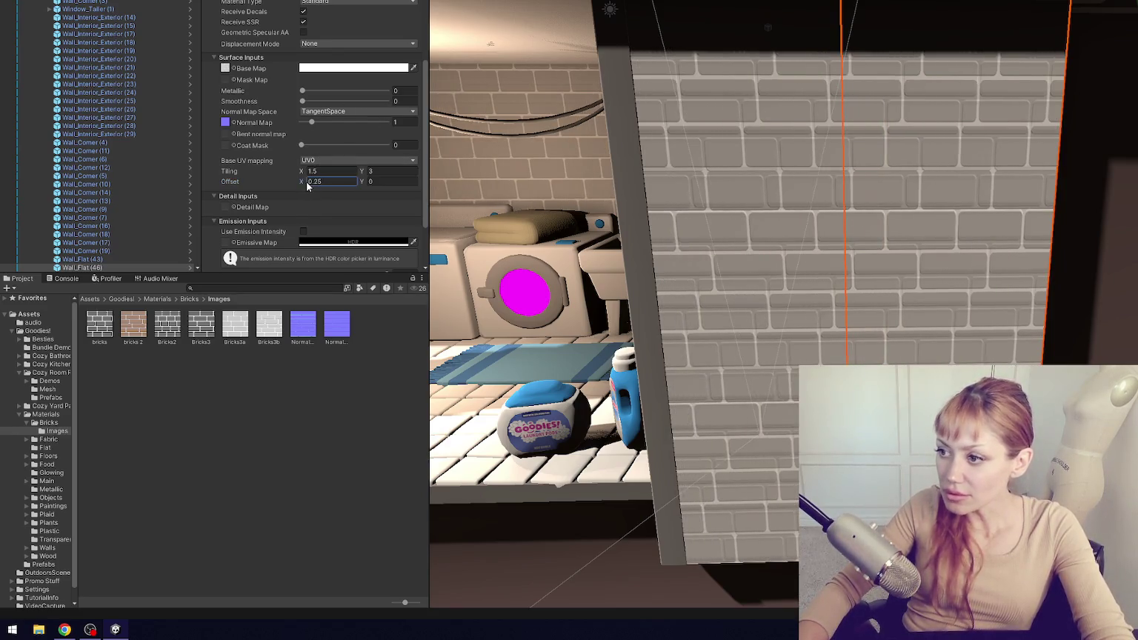
- Assign the Normal texture to Bricks Grey's Normal Map slot
click(227, 124)
drag(304, 327, 225, 63)
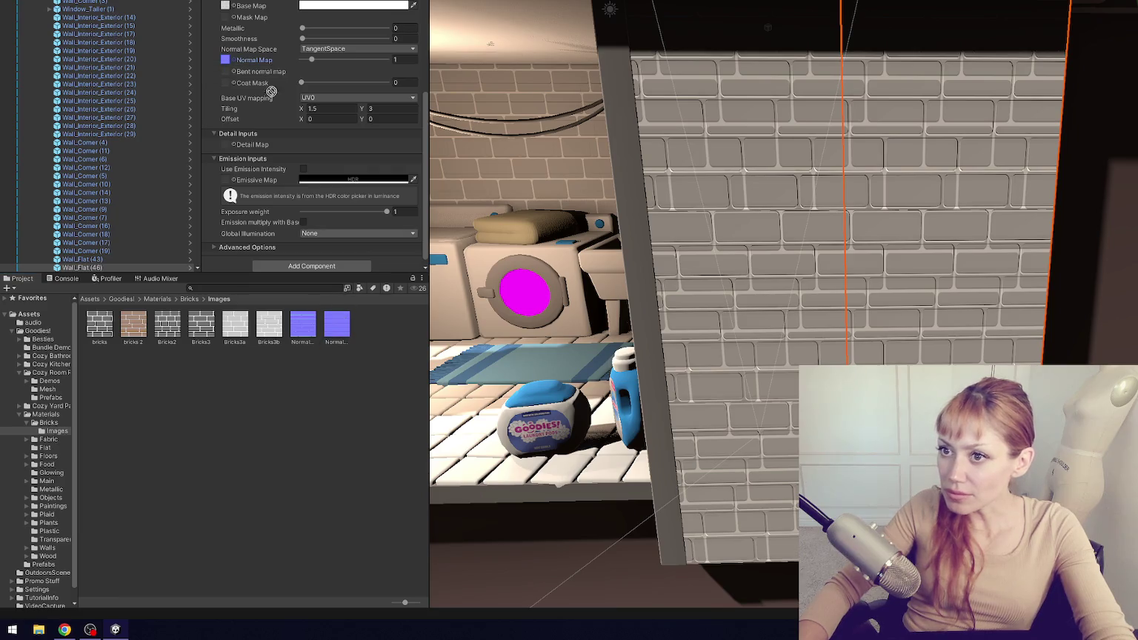
scroll(282, 153, up, 3)
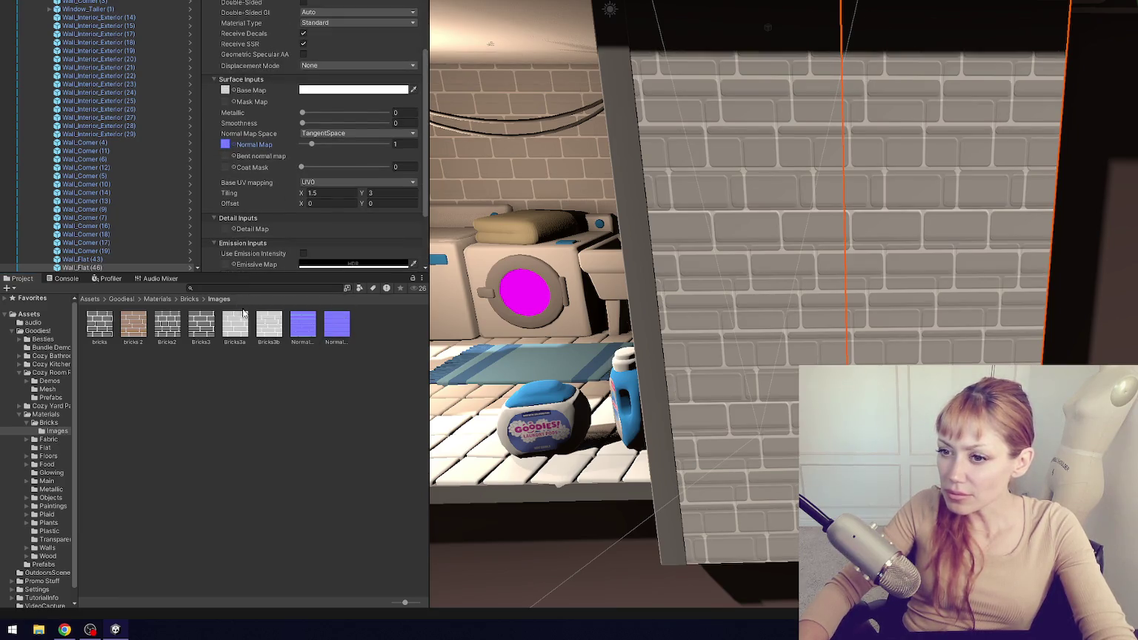
scroll(230, 96, down, 2)
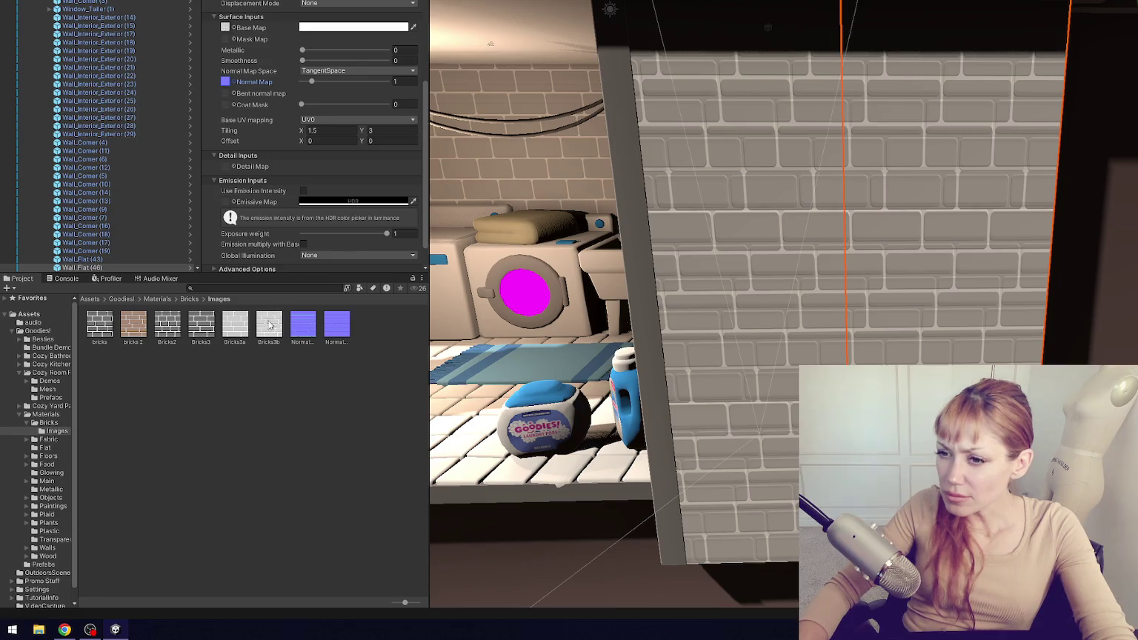
scroll(226, 28, down, 1)
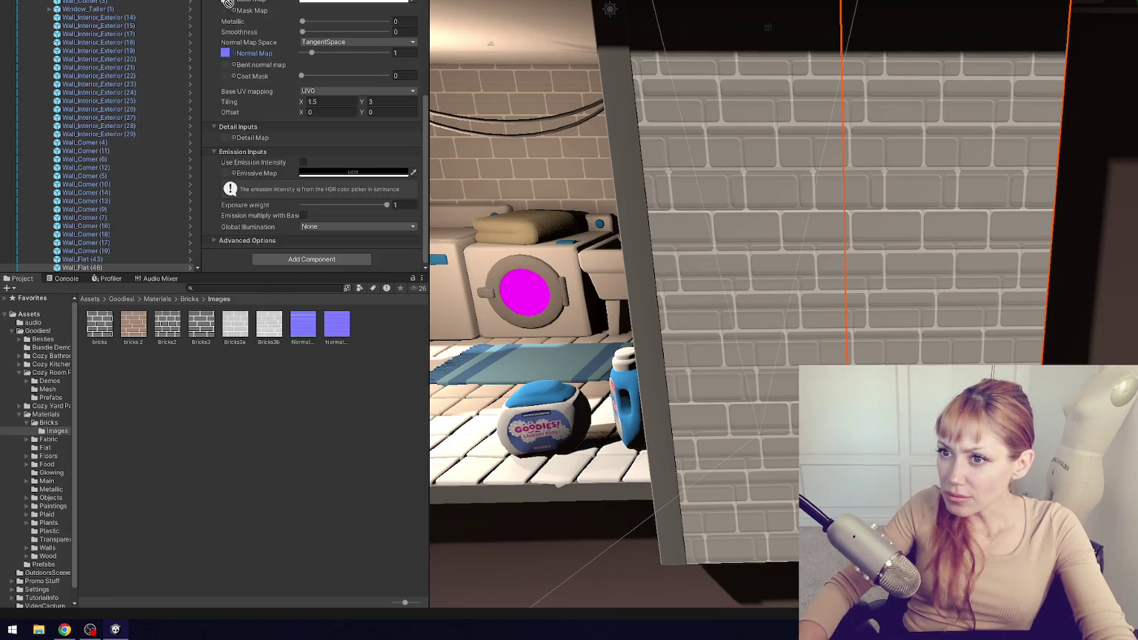
- Delete the unused Bricks3a texture from the Bricks Images folder
click(234, 323)
key(Delete)
key(Return)
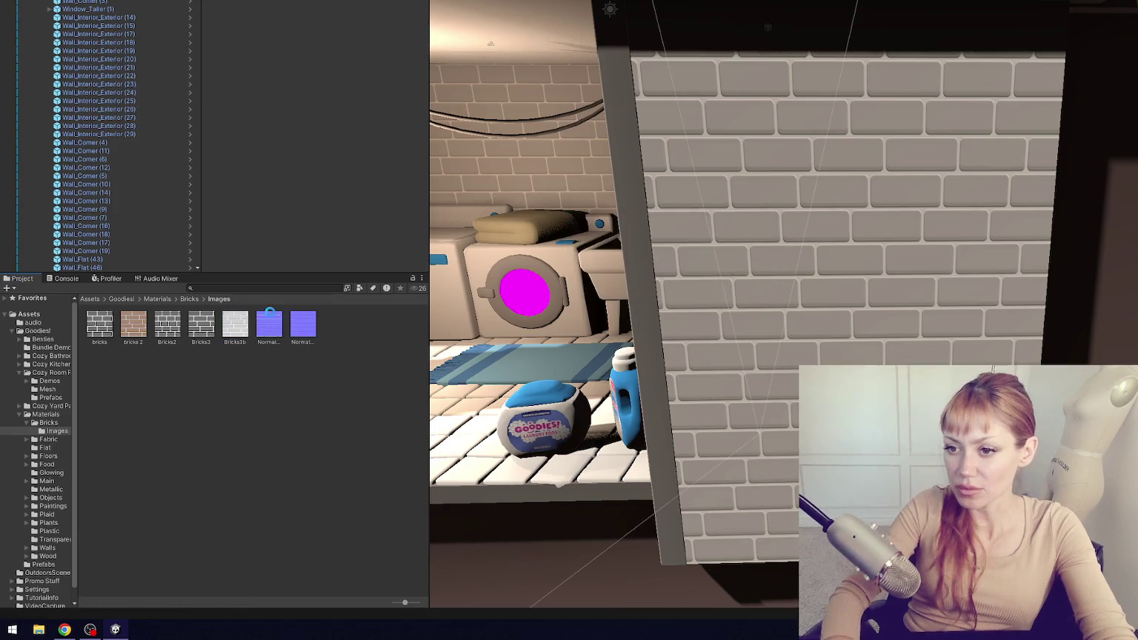
scroll(753, 365, down, 5)
scroll(754, 365, up, 3)
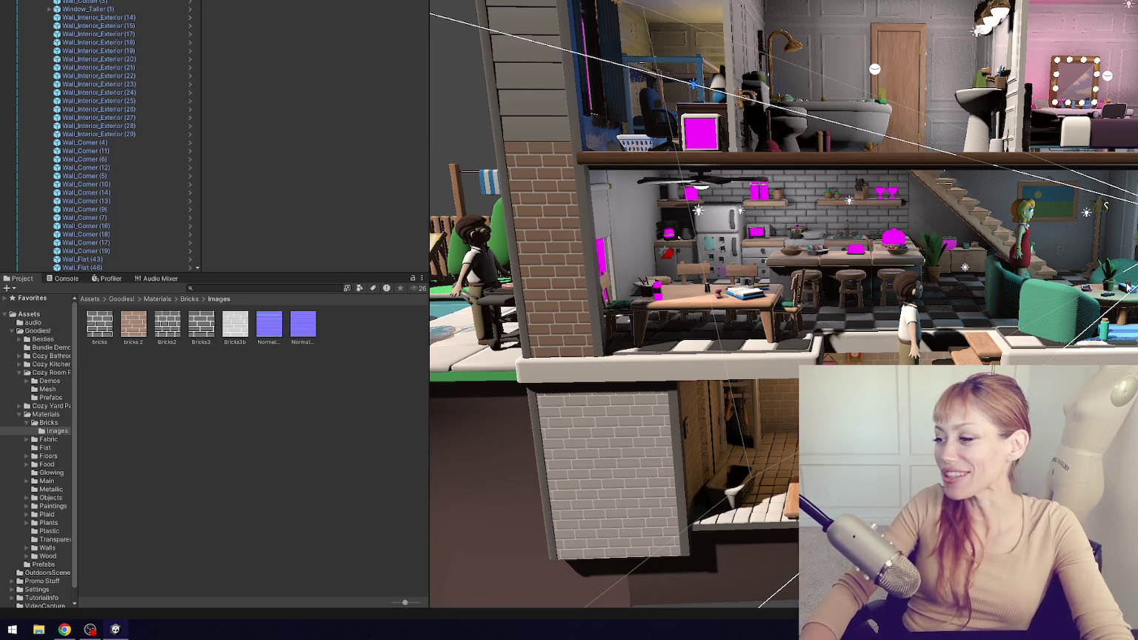
scroll(971, 232, up, 2)
drag(970, 232, 987, 222)
mouse_move(814, 223)
mouse_down()
mouse_move(800, 223)
mouse_move(944, 229)
mouse_move(999, 260)
mouse_up()
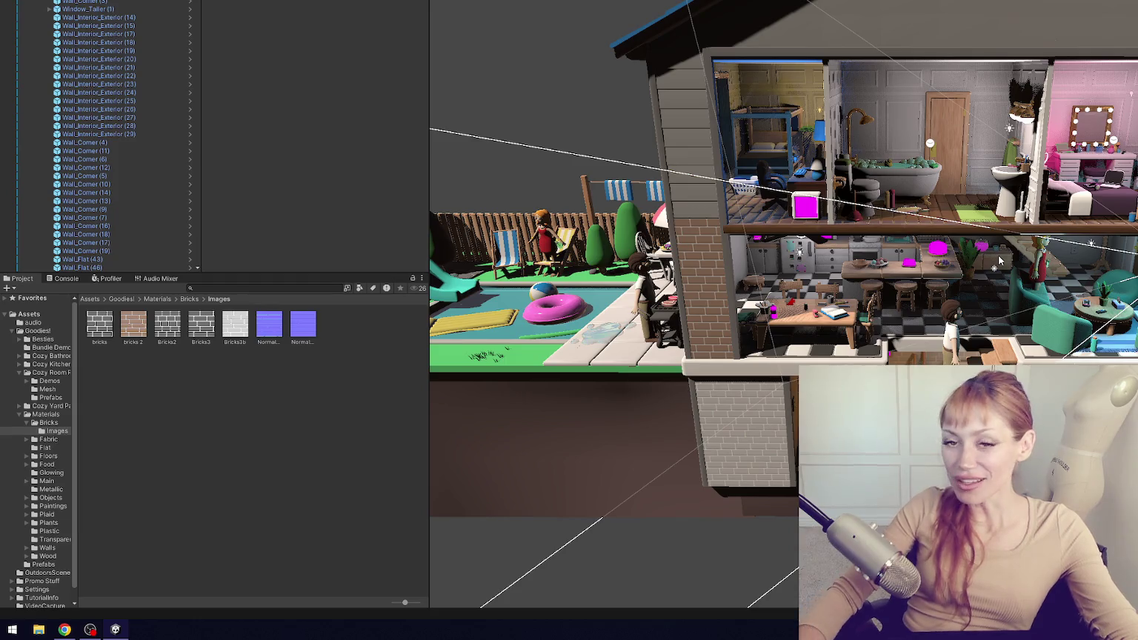
click(89, 630)
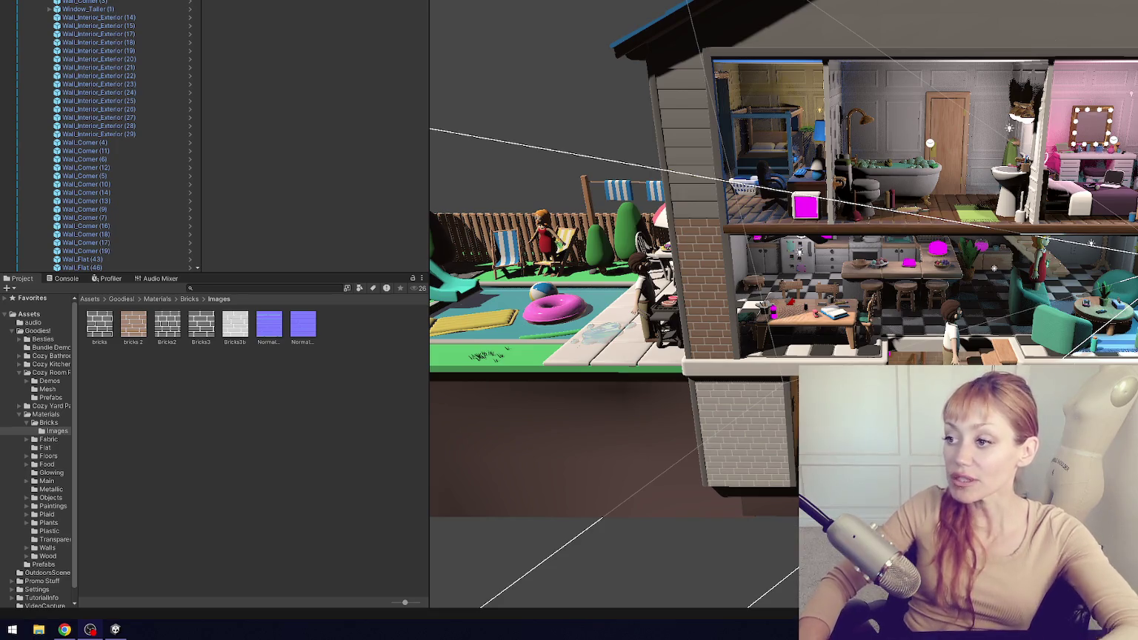
scroll(721, 457, up, 5)
scroll(797, 428, down, 4)
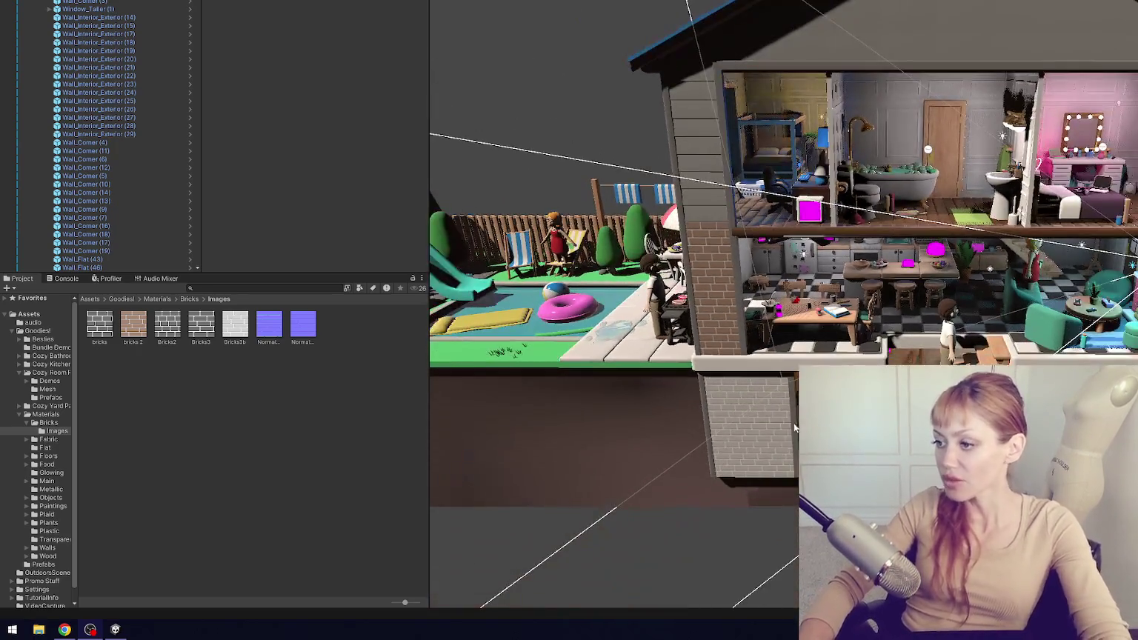
mouse_move(691, 390)
mouse_down()
mouse_move(667, 385)
mouse_move(739, 385)
mouse_move(695, 390)
mouse_up()
mouse_move(629, 289)
mouse_down()
mouse_move(882, 283)
mouse_move(679, 255)
mouse_move(856, 200)
mouse_move(884, 250)
mouse_up()
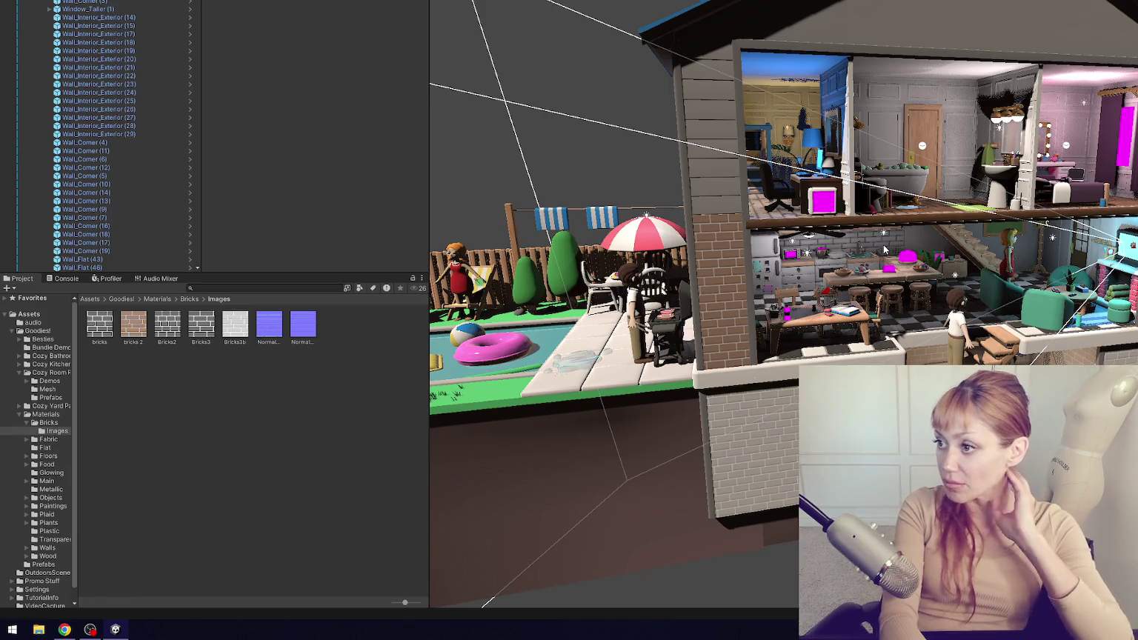
scroll(917, 252, up, 5)
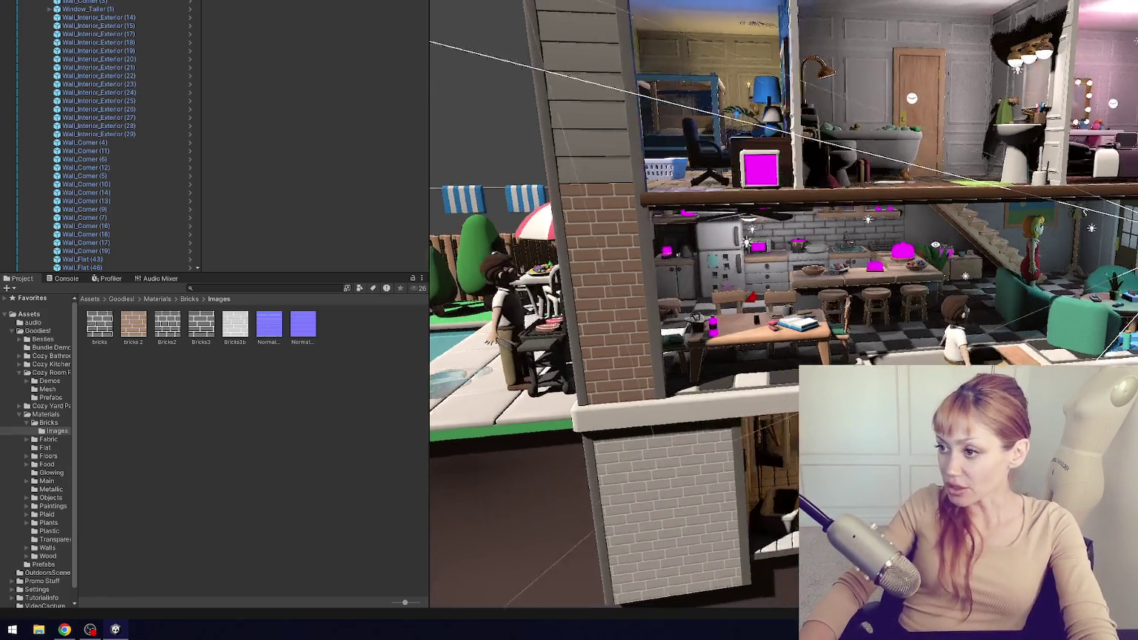
scroll(784, 303, down, 3)
scroll(784, 304, up, 4)
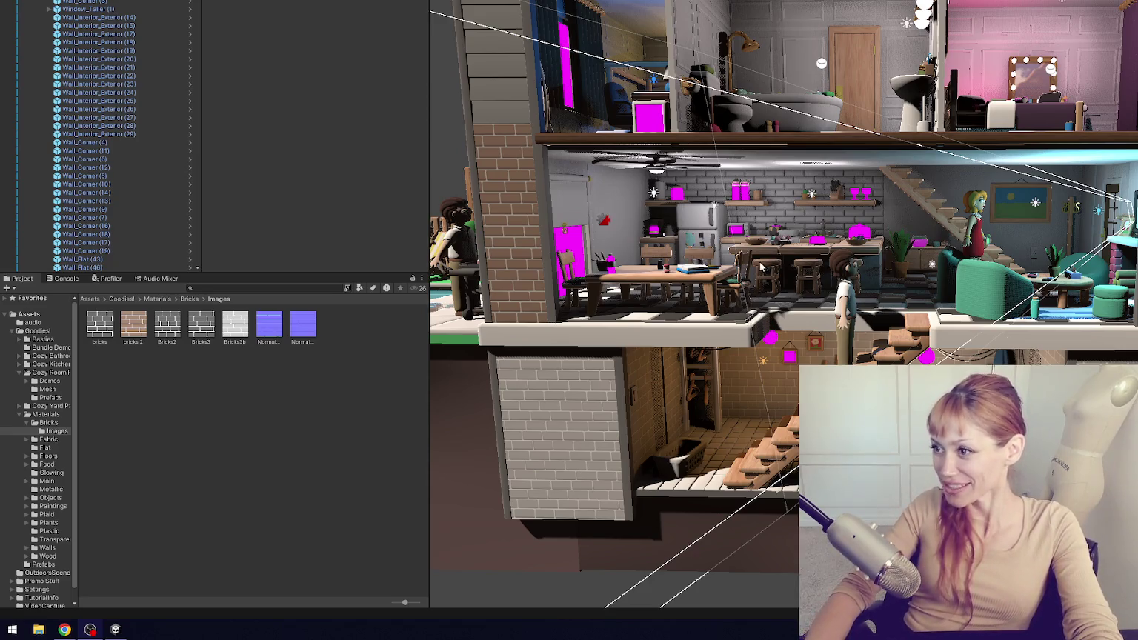
scroll(761, 269, down, 2)
mouse_move(759, 247)
mouse_down()
mouse_move(822, 252)
mouse_move(811, 252)
mouse_up()
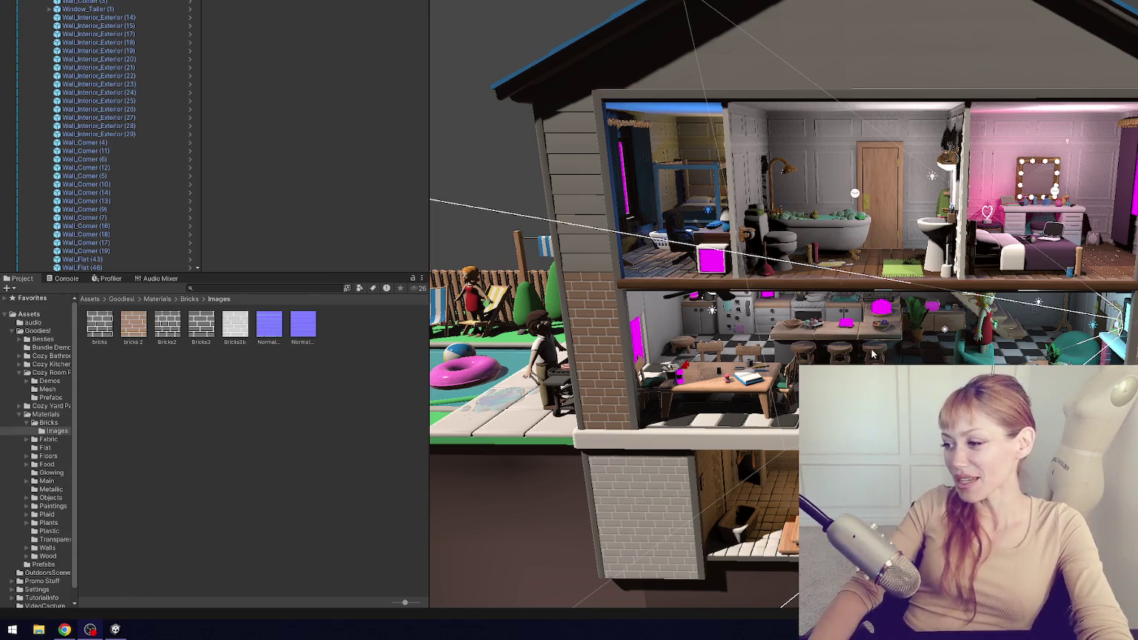
scroll(741, 259, down, 5)
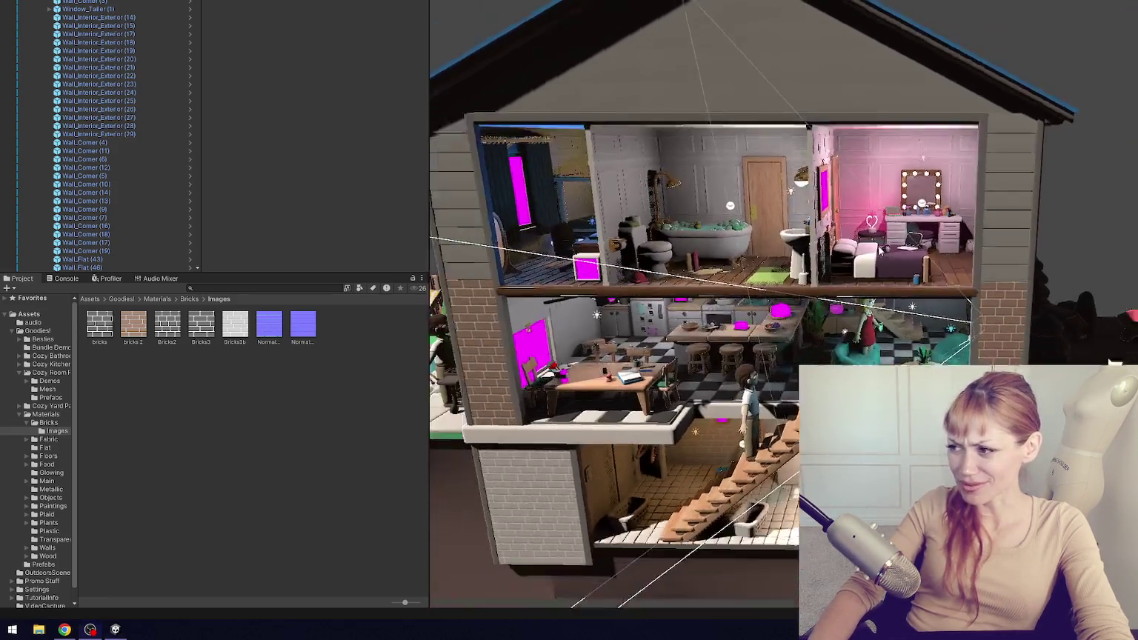
mouse_move(740, 238)
mouse_down()
mouse_move(821, 239)
mouse_move(629, 237)
mouse_move(822, 215)
mouse_move(911, 222)
mouse_move(755, 222)
mouse_up()
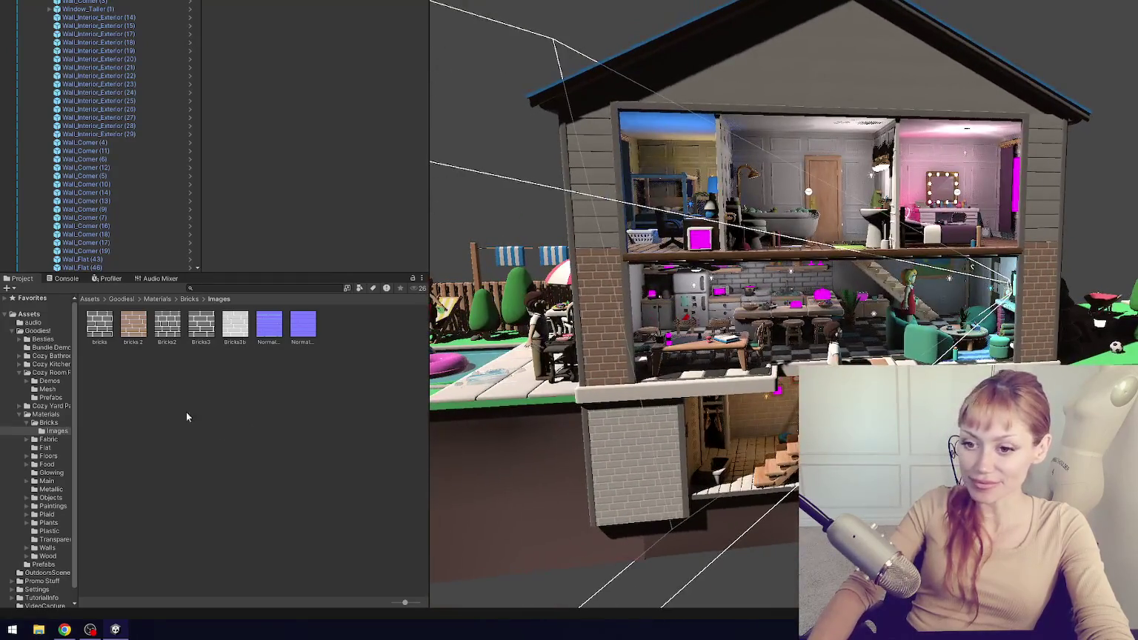
click(27, 422)
- Browse the Materials, Main and Bundle Demo folders, then collapse Materials
click(40, 414)
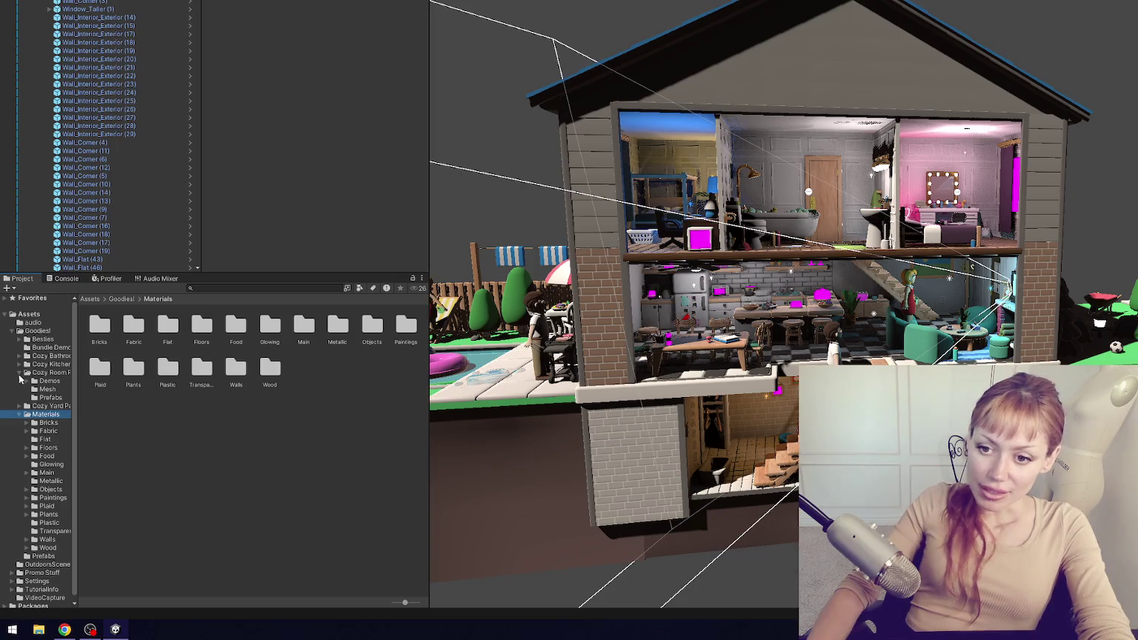
drag(623, 482, 681, 492)
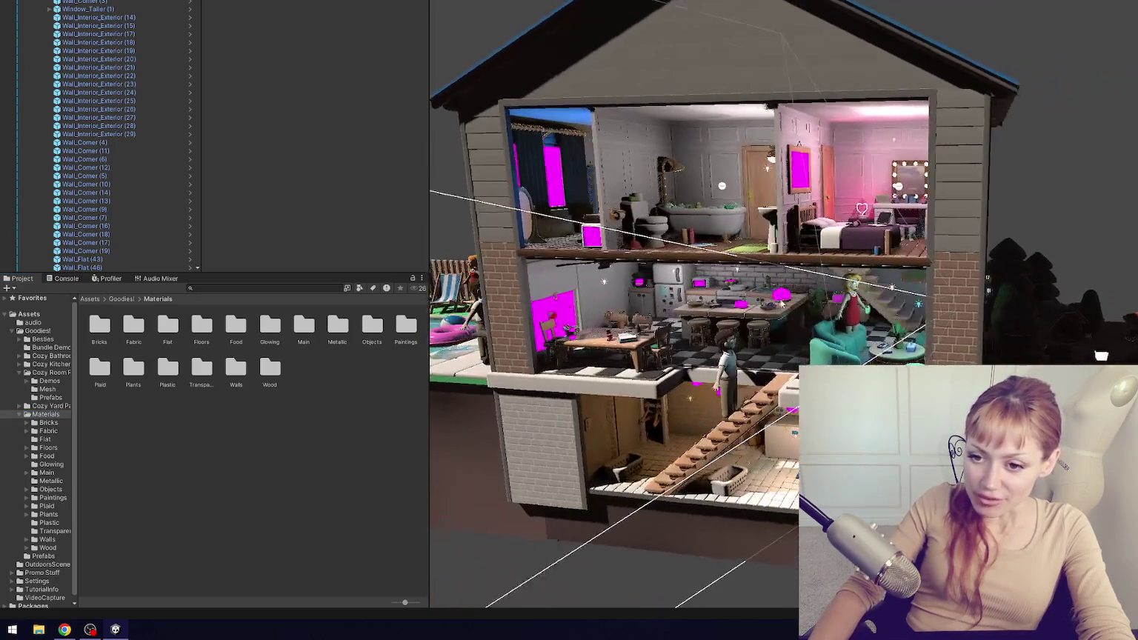
click(20, 372)
click(42, 389)
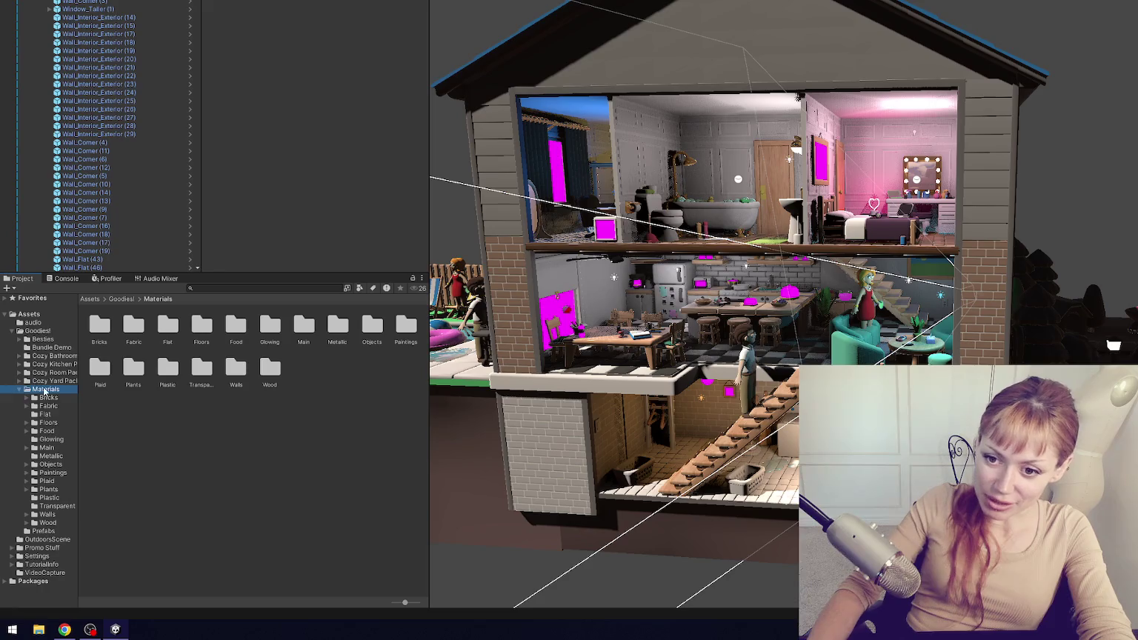
click(60, 472)
click(69, 526)
click(46, 448)
click(64, 349)
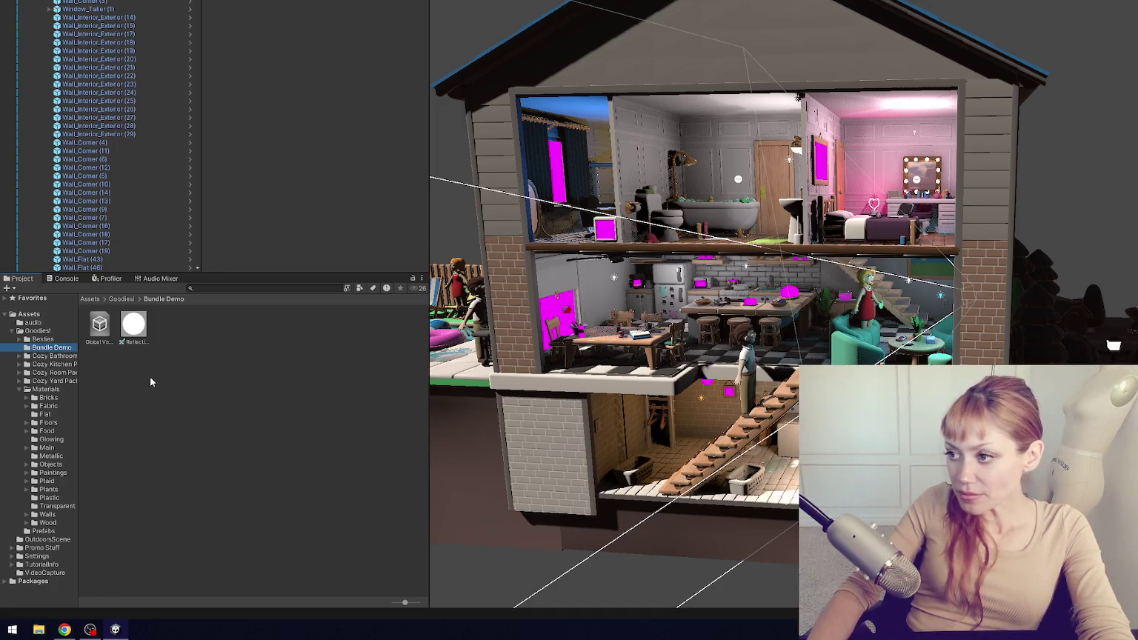
click(20, 389)
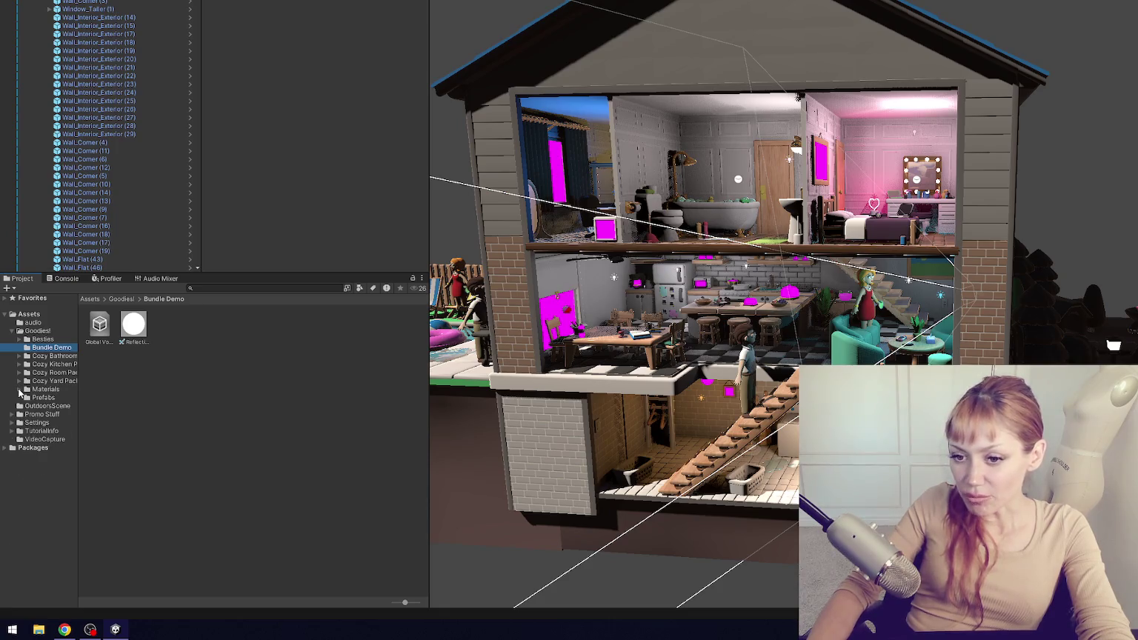
- Show the Cozy Room Pack prefabs and drag them into the shared Prefabs folder
click(20, 380)
click(19, 372)
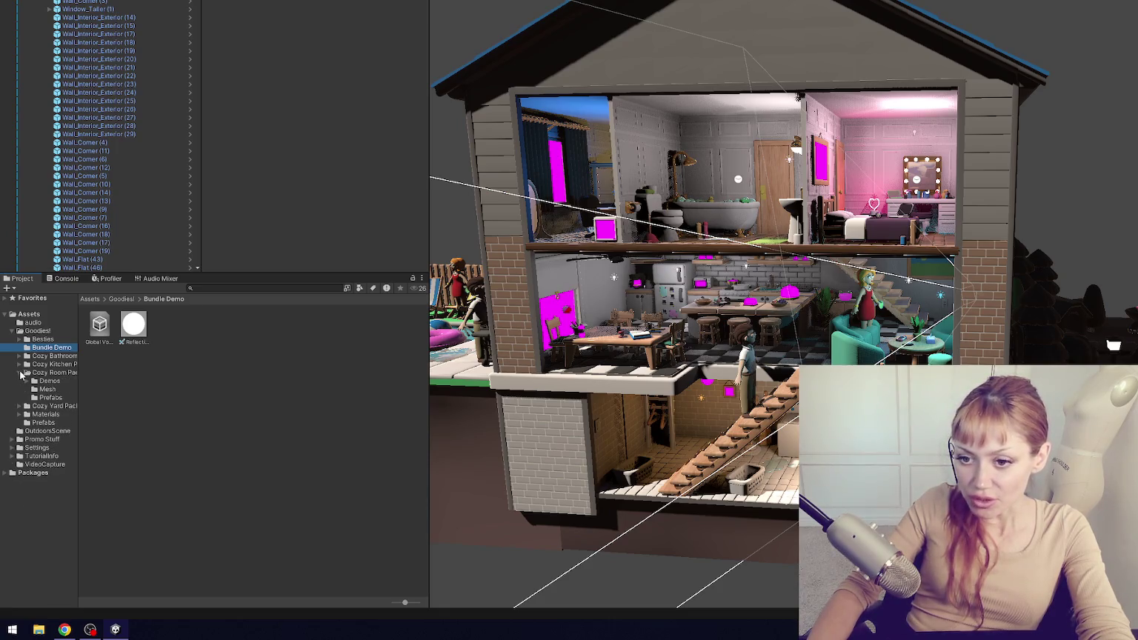
click(51, 399)
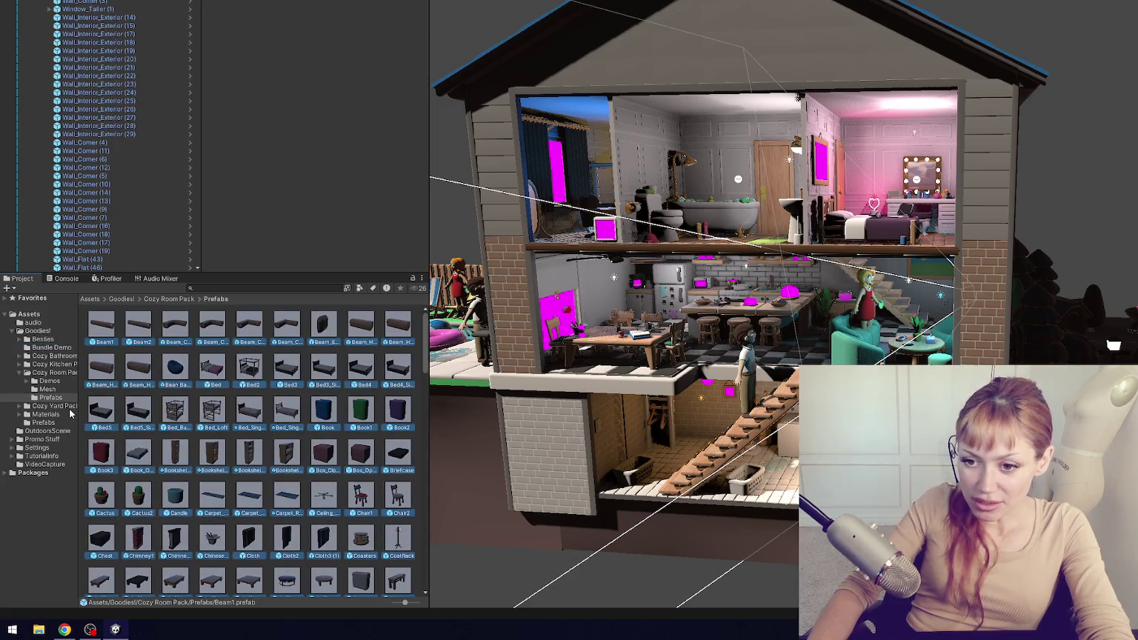
drag(100, 413, 47, 422)
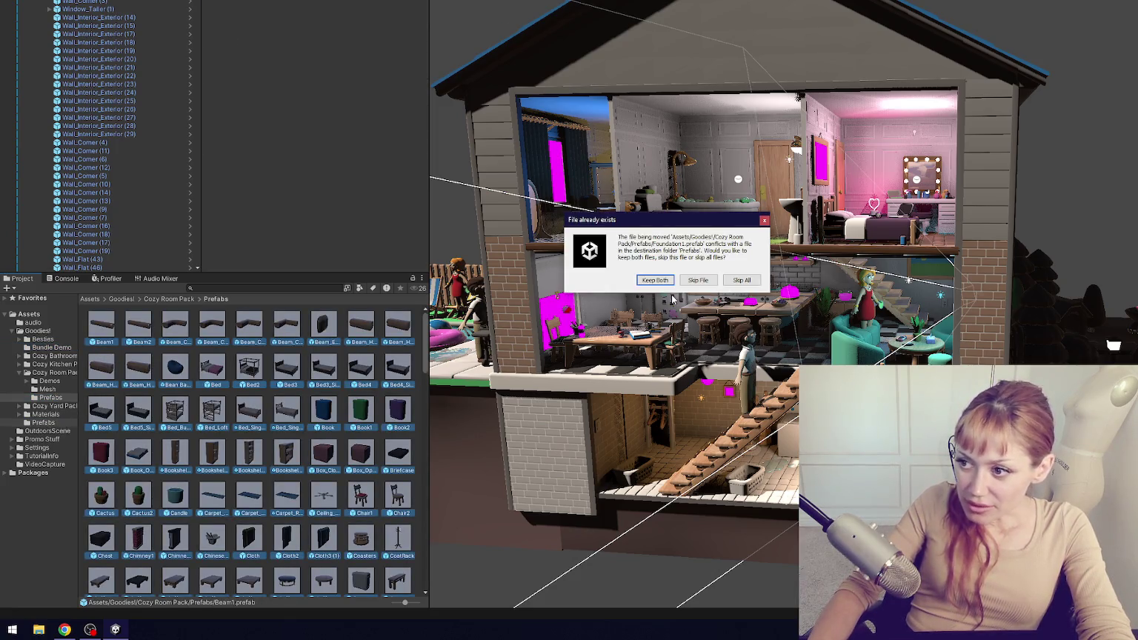
- Skip the last conflicting Cozy Room Pack prefabs to finish that move
click(698, 280)
click(698, 281)
click(698, 281)
click(697, 280)
click(704, 280)
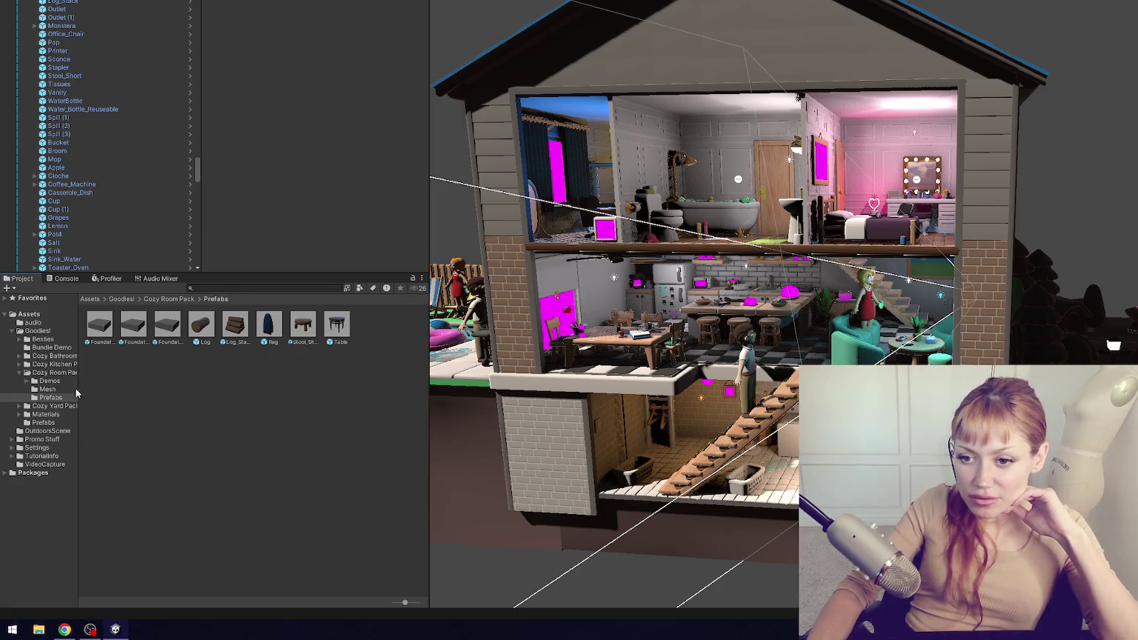
- Move the Cozy Kitchen Pack prefabs into the Goodies! Prefabs folder, skipping every existing file
click(20, 364)
click(51, 389)
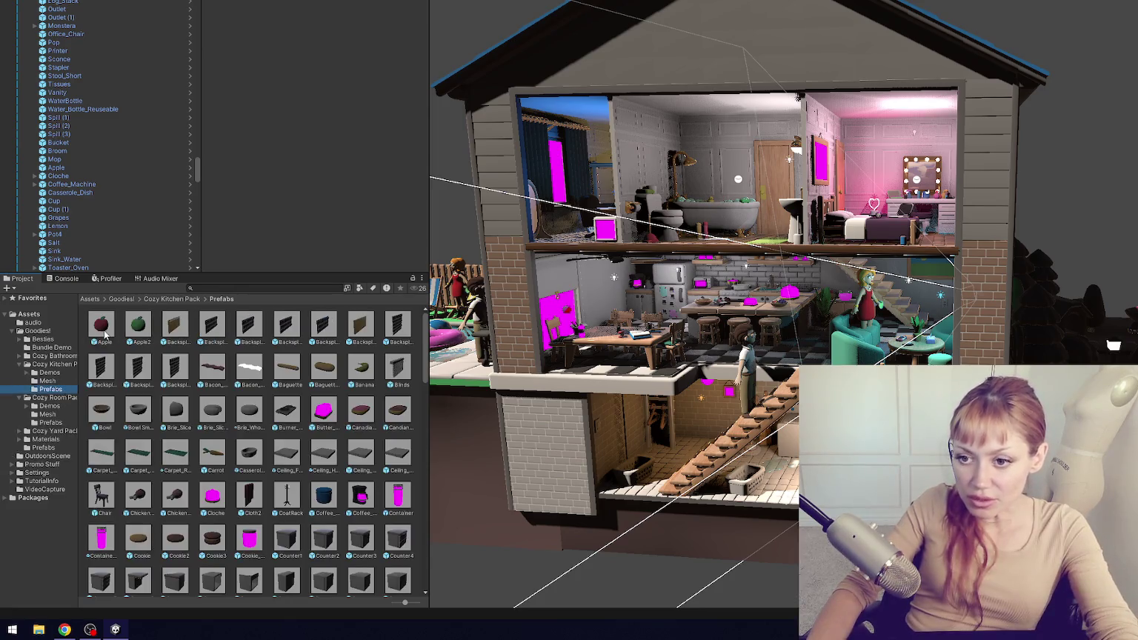
drag(104, 332, 61, 450)
click(688, 279)
click(689, 278)
click(691, 280)
click(691, 281)
click(691, 282)
click(692, 282)
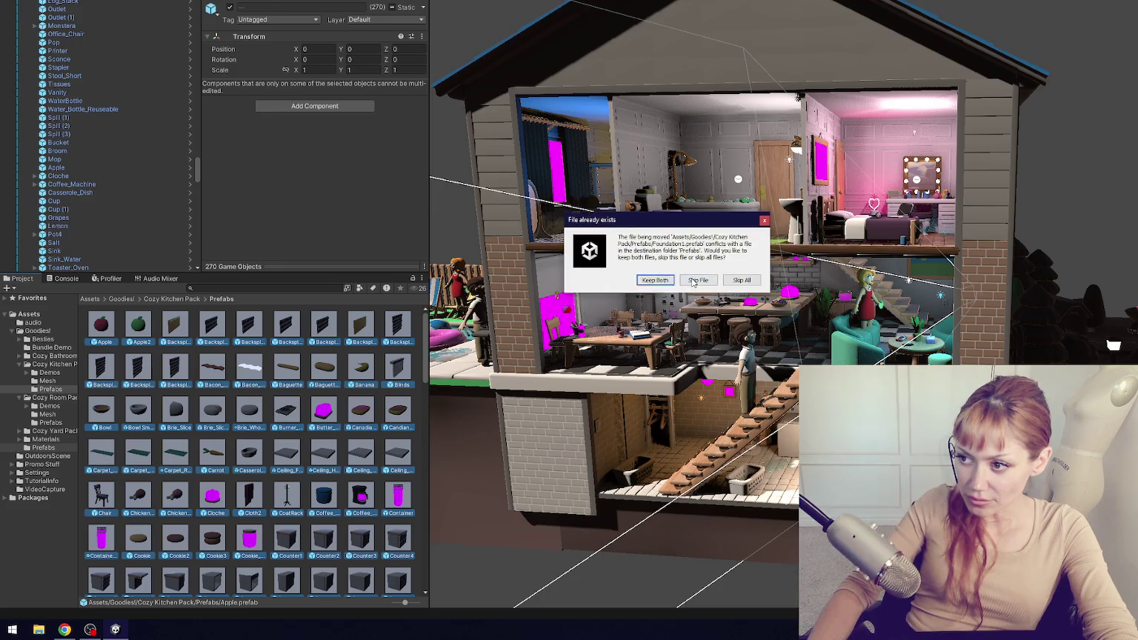
click(692, 282)
click(693, 281)
click(693, 282)
click(693, 282)
click(692, 283)
click(693, 281)
click(692, 281)
click(692, 281)
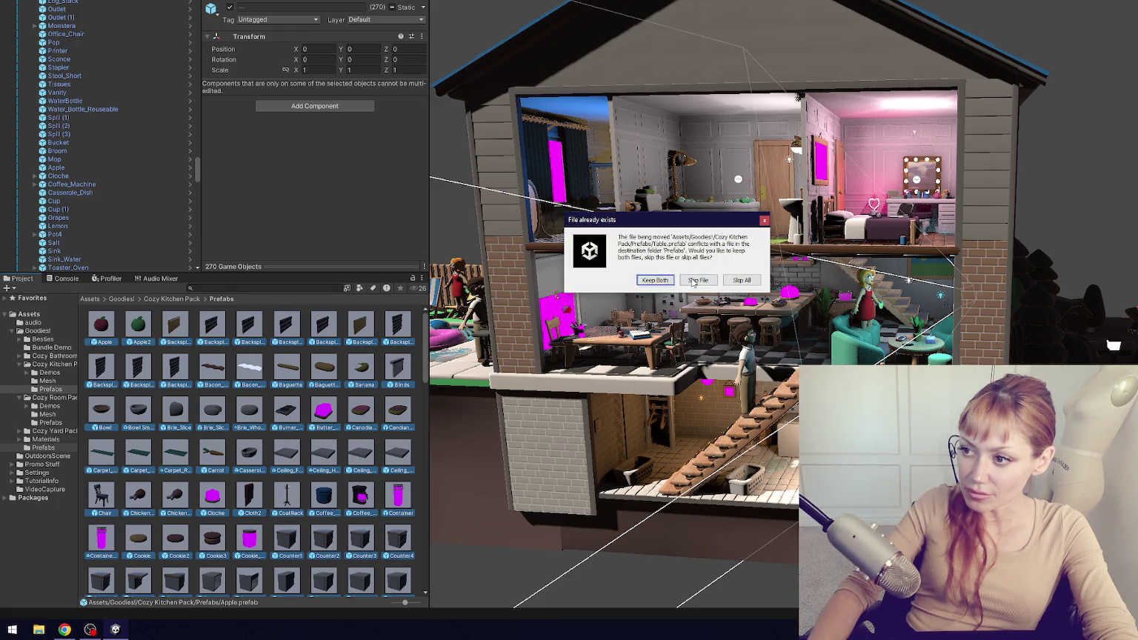
click(692, 282)
click(692, 282)
click(693, 281)
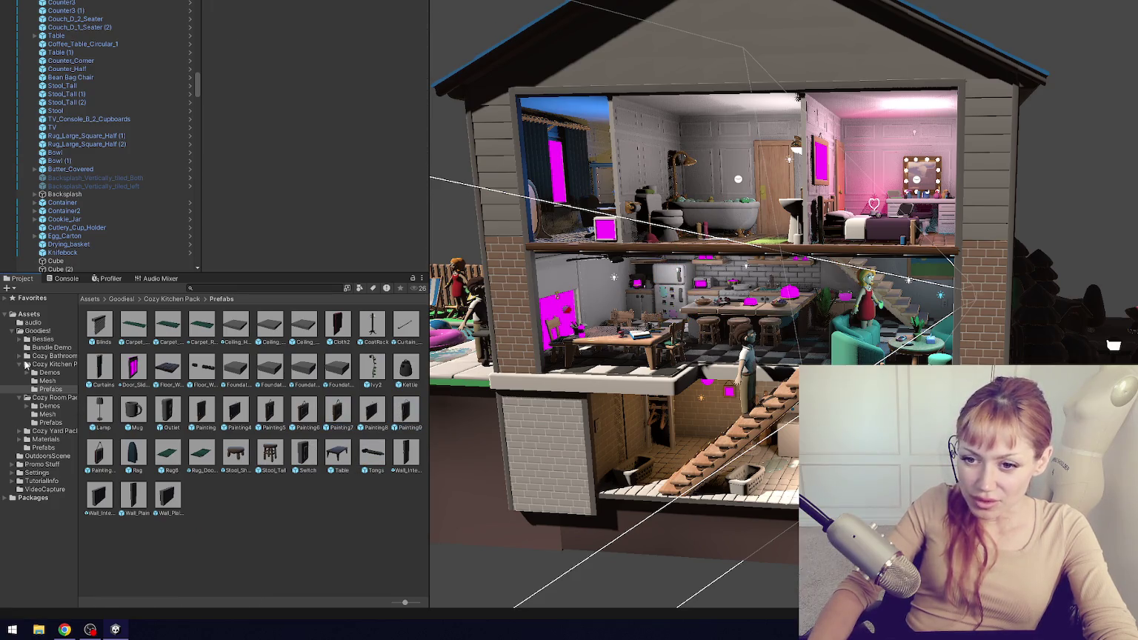
- Move all Cozy Bathroom Pack prefabs into Goodies! Prefabs, skipping the first conflicting files
click(20, 357)
click(52, 381)
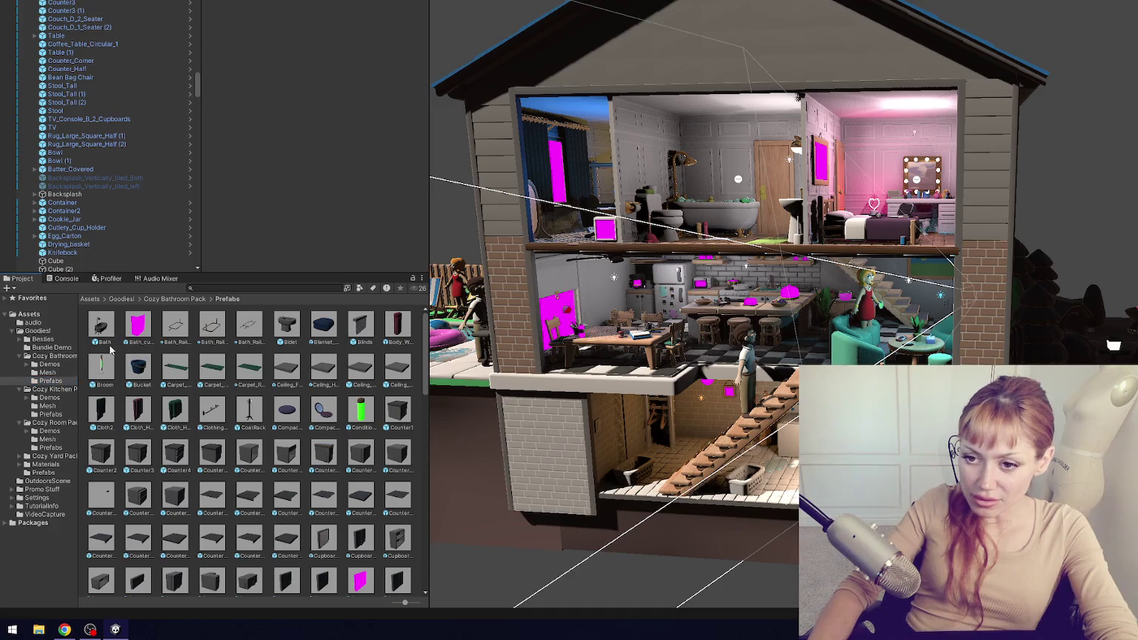
click(109, 354)
key(ctrl+a)
drag(57, 477, 57, 472)
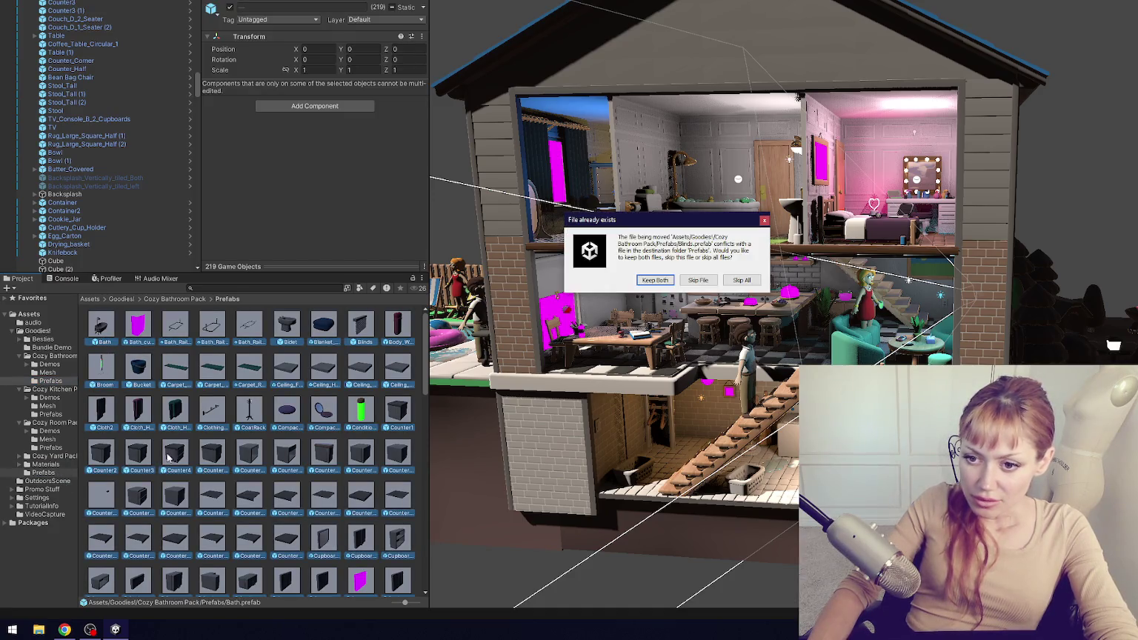
click(696, 282)
click(696, 282)
click(696, 282)
click(695, 282)
click(696, 281)
click(696, 283)
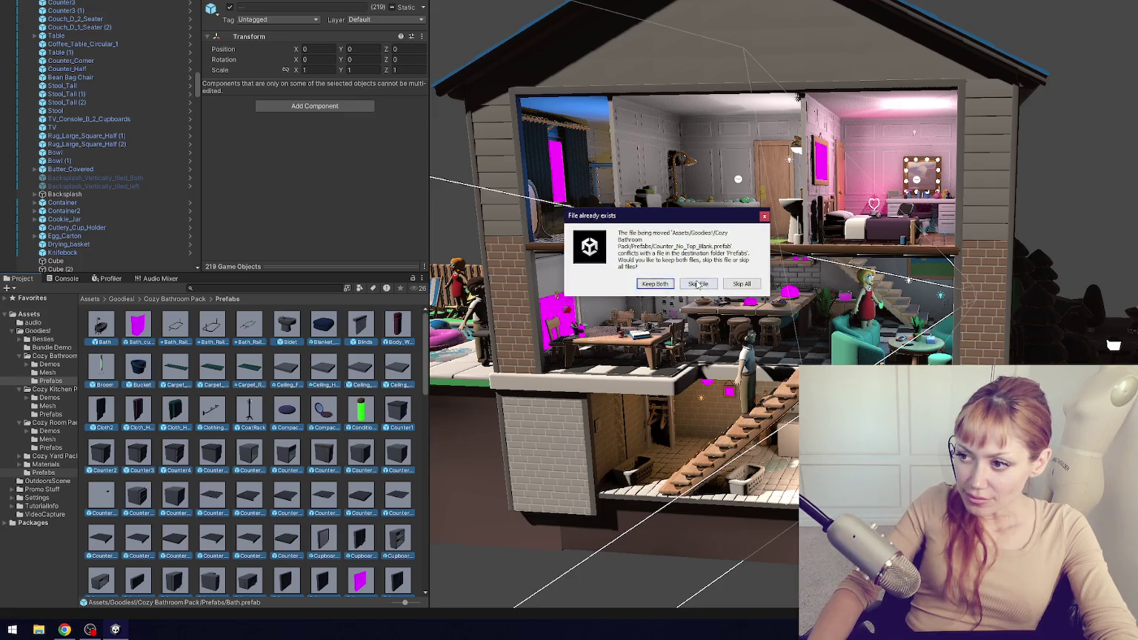
click(696, 283)
click(698, 283)
click(699, 285)
click(701, 284)
click(700, 285)
click(700, 285)
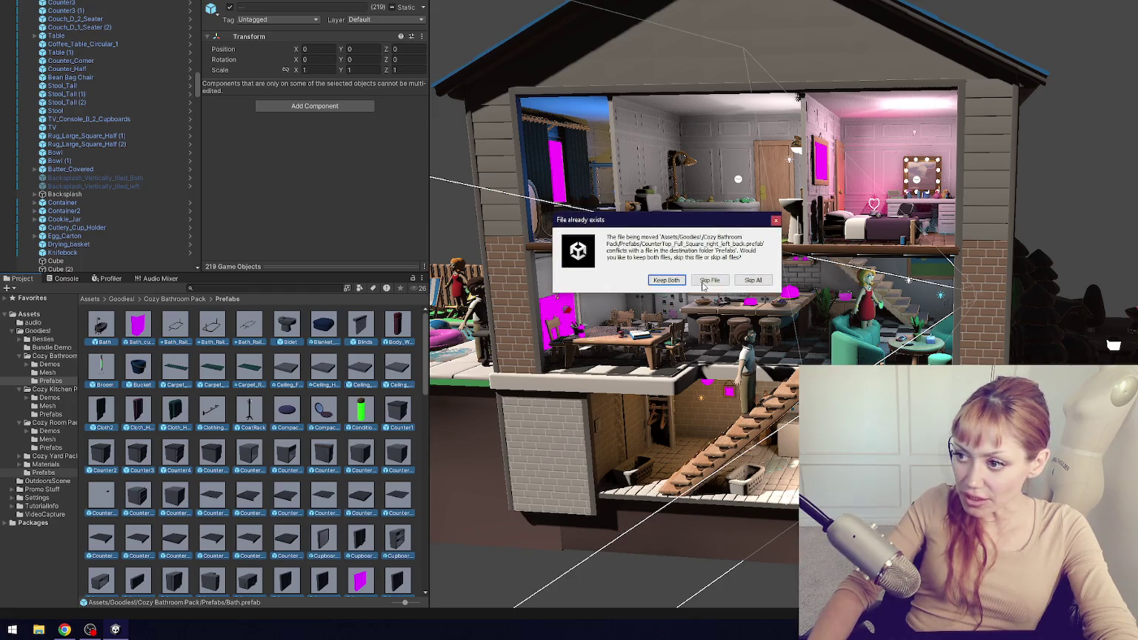
click(700, 286)
- Skip the remaining bathroom conflicts, including Cupboards2, Door_1Unit, Foundation3, Rug6 and Switch
click(705, 284)
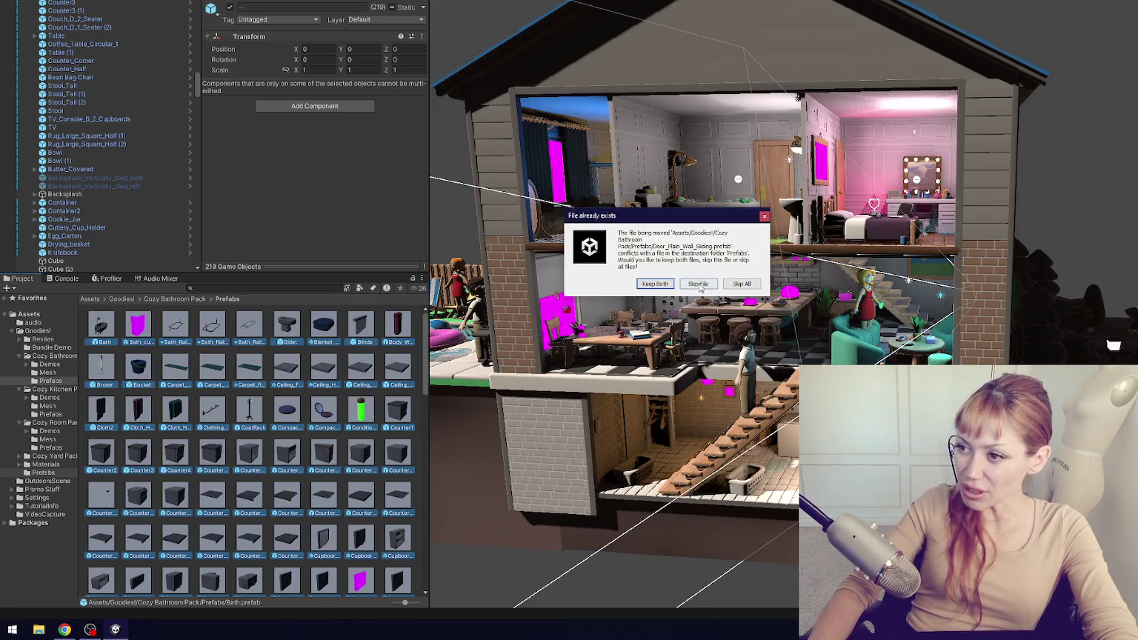
click(701, 285)
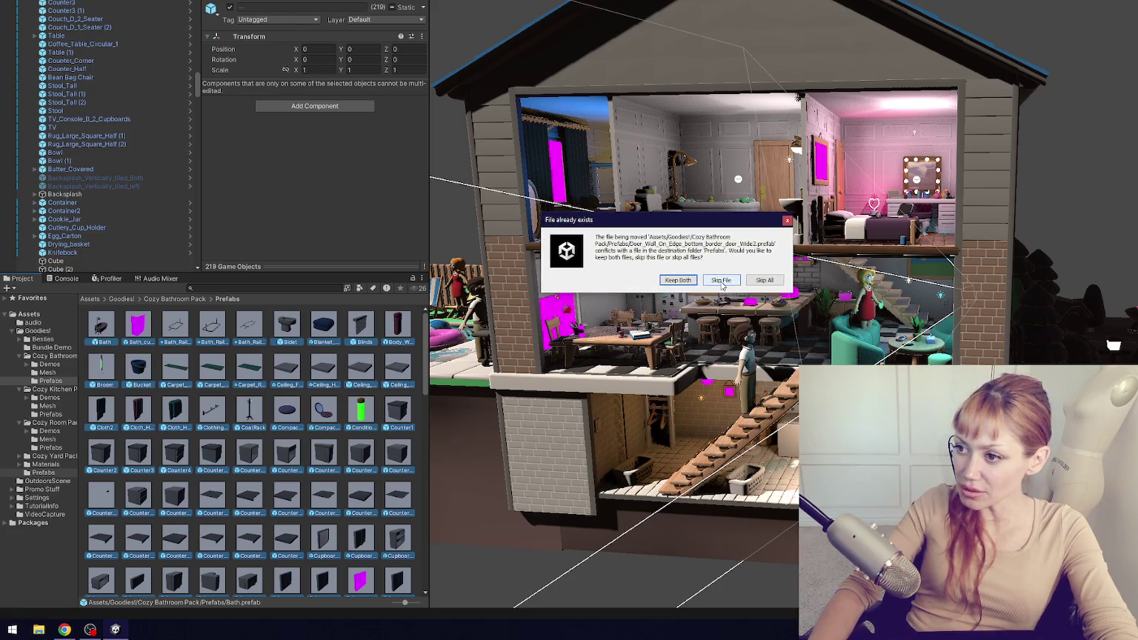
click(710, 285)
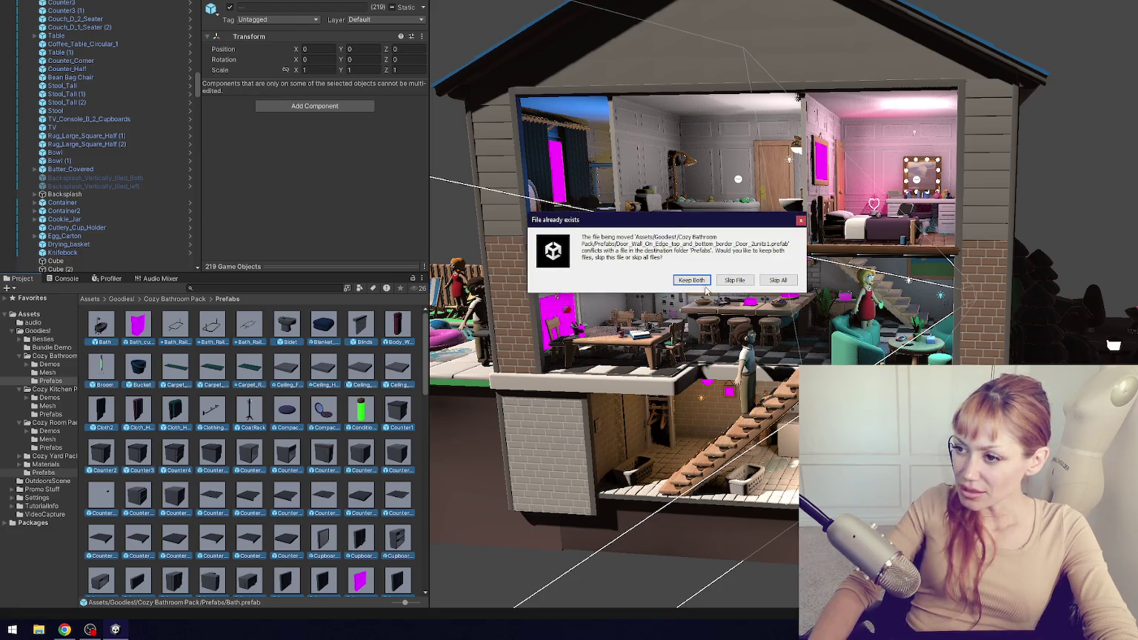
click(724, 283)
click(721, 283)
click(698, 281)
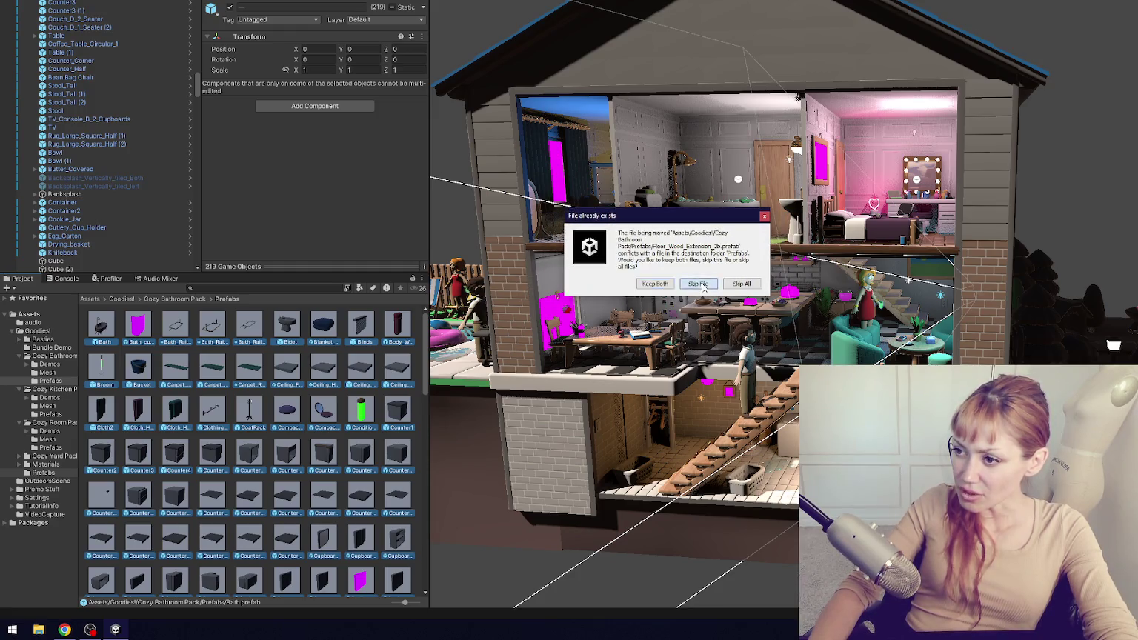
click(699, 281)
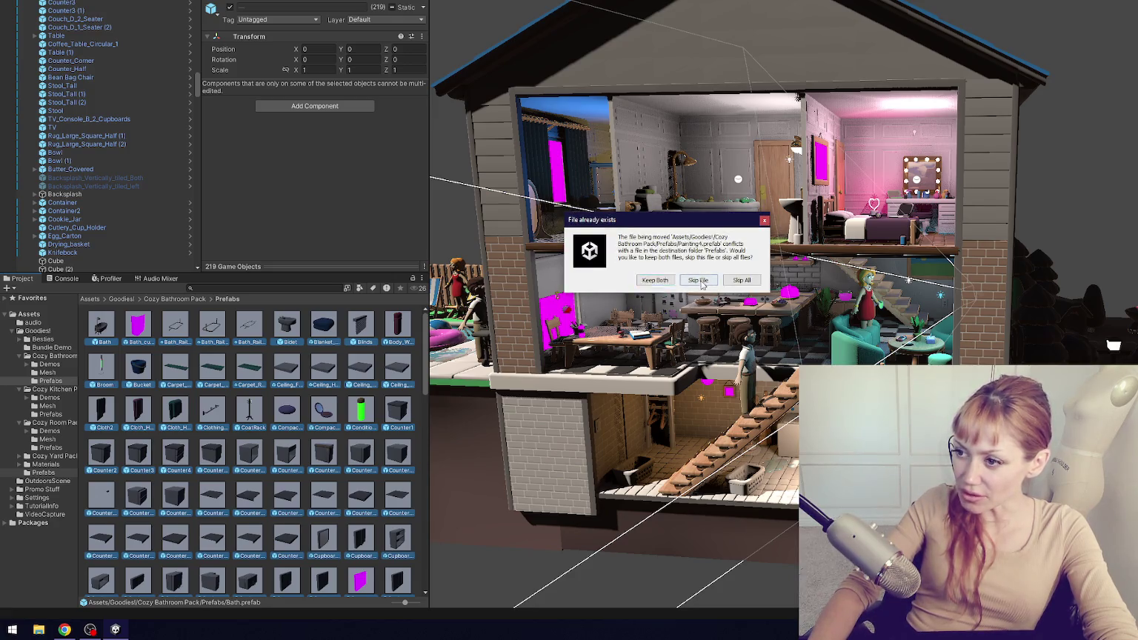
click(703, 283)
click(704, 283)
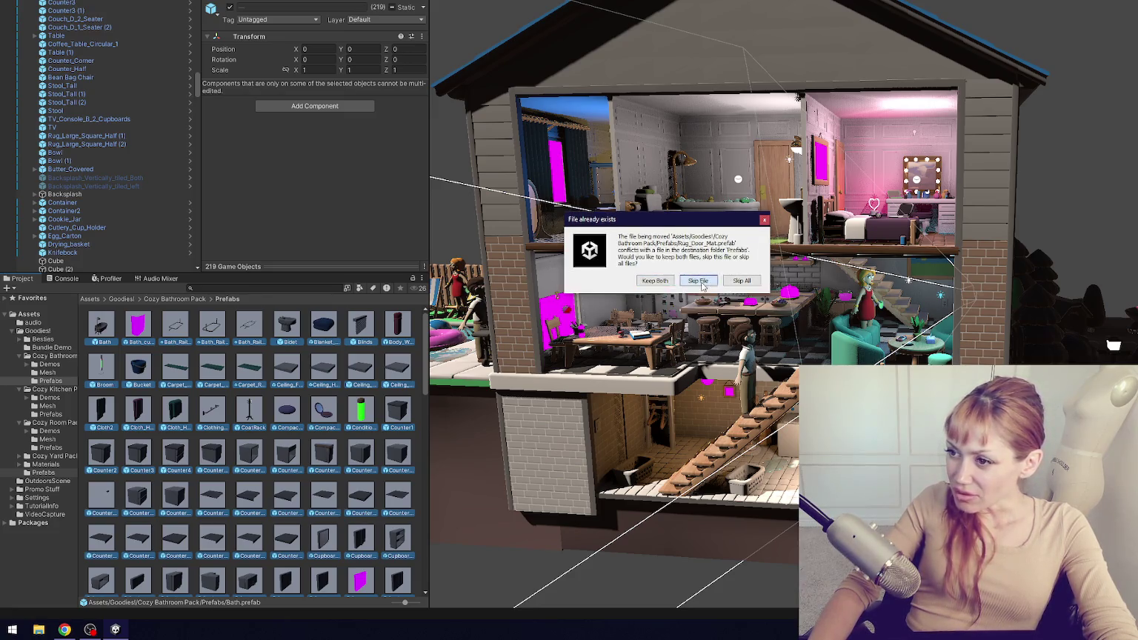
click(705, 285)
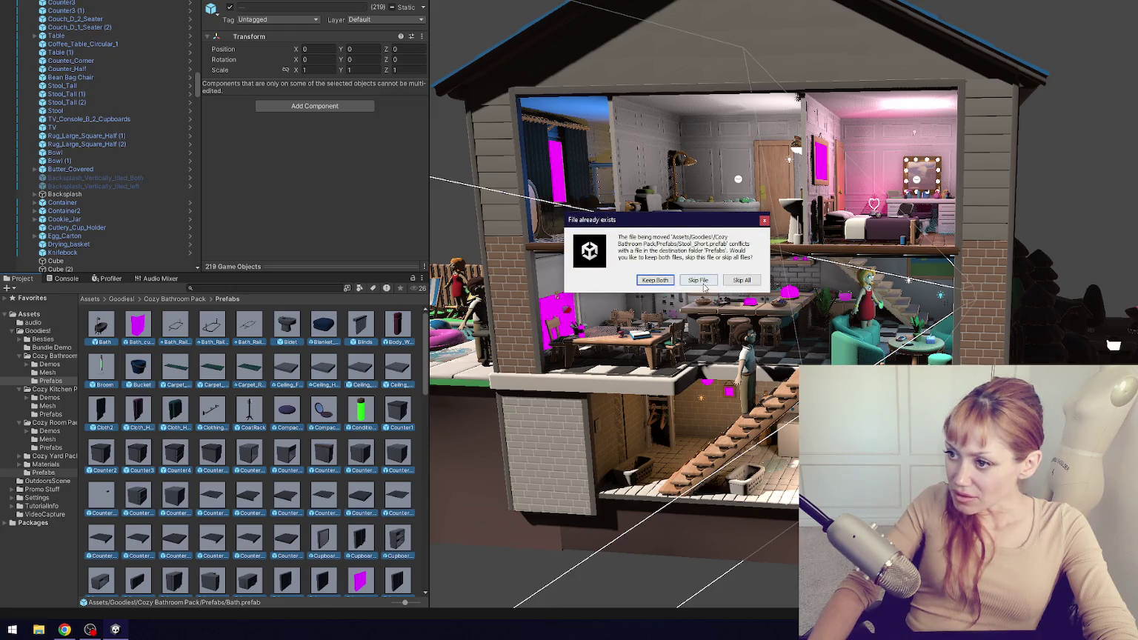
click(704, 285)
click(704, 286)
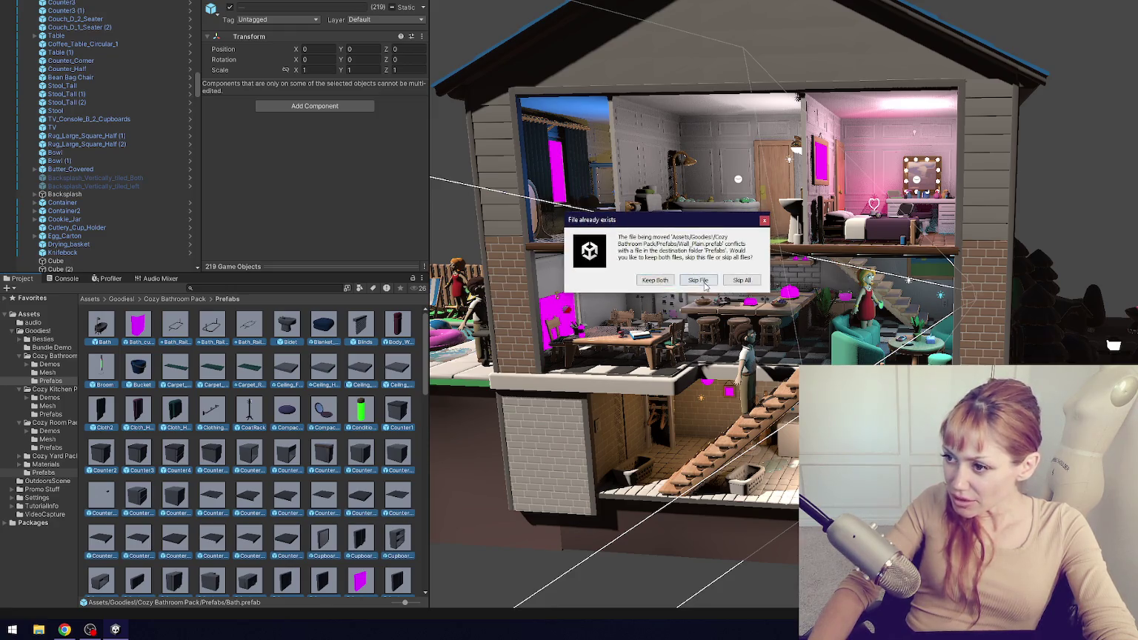
click(705, 285)
click(708, 285)
click(707, 285)
click(708, 285)
click(707, 285)
click(709, 284)
click(709, 286)
click(711, 285)
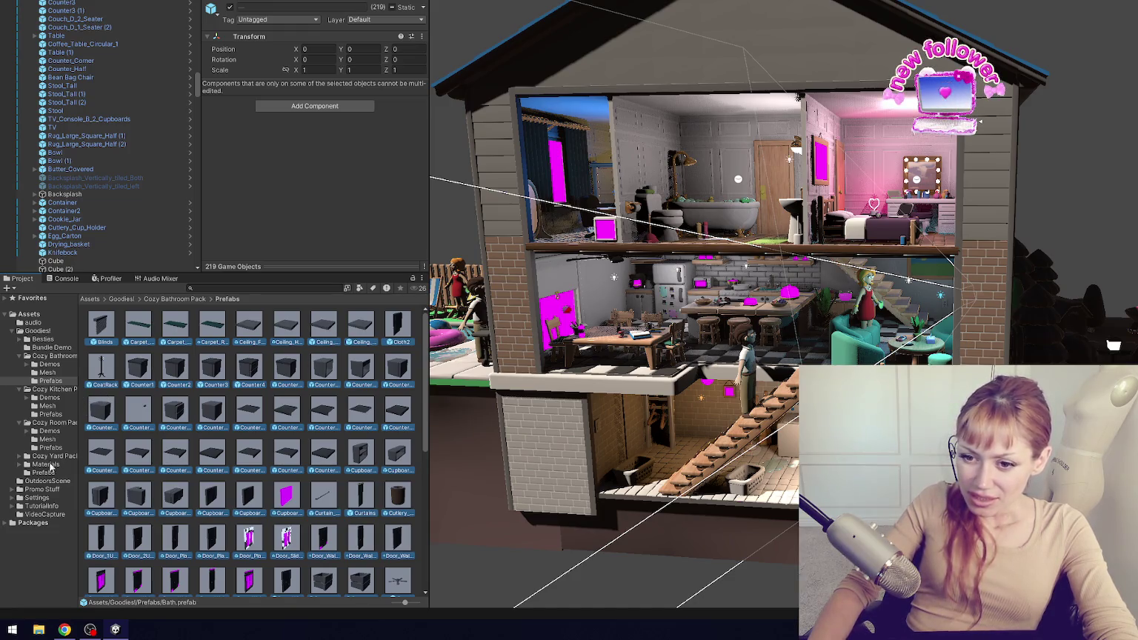
- Select the Cozy Bathroom, Kitchen and Room Pack Prefabs folders together and delete them
click(33, 475)
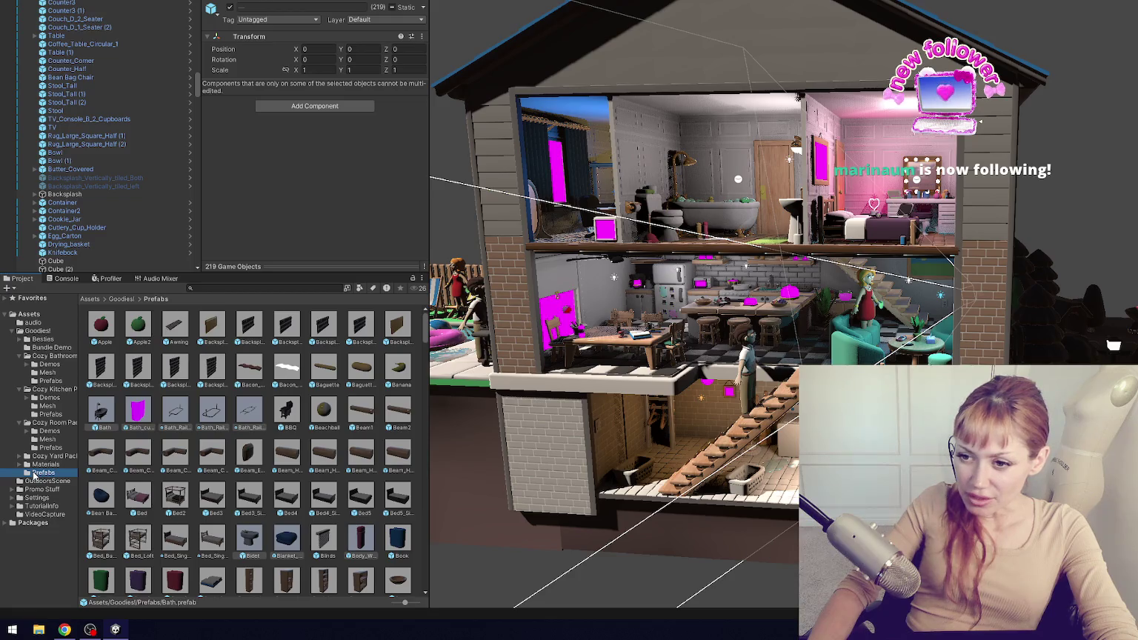
click(52, 381)
scroll(207, 445, down, 10)
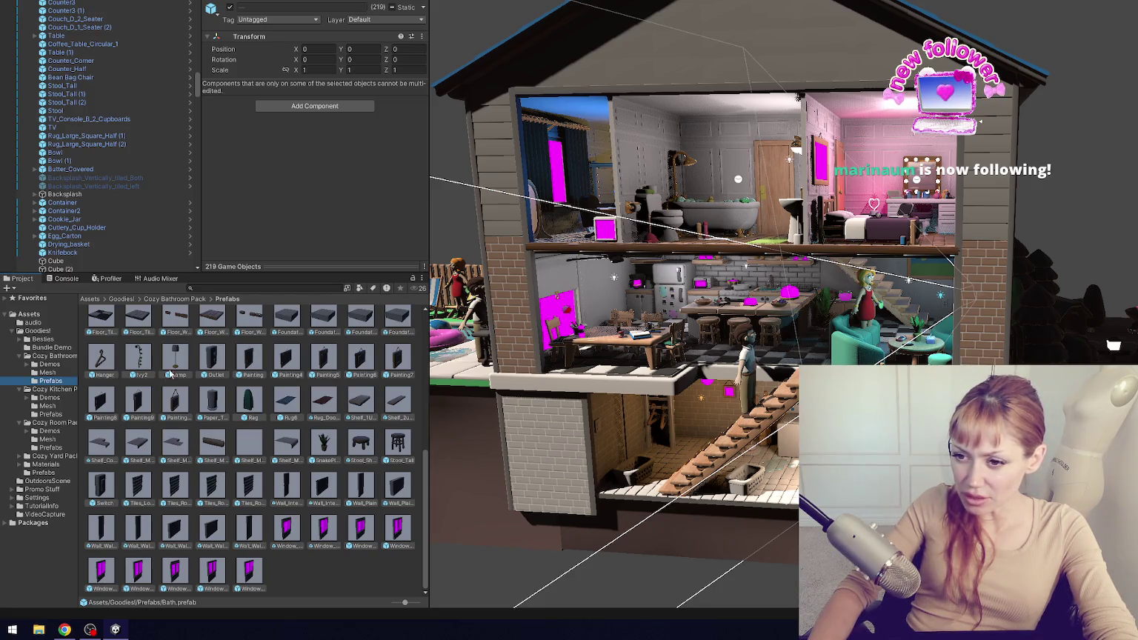
scroll(344, 381, up, 4)
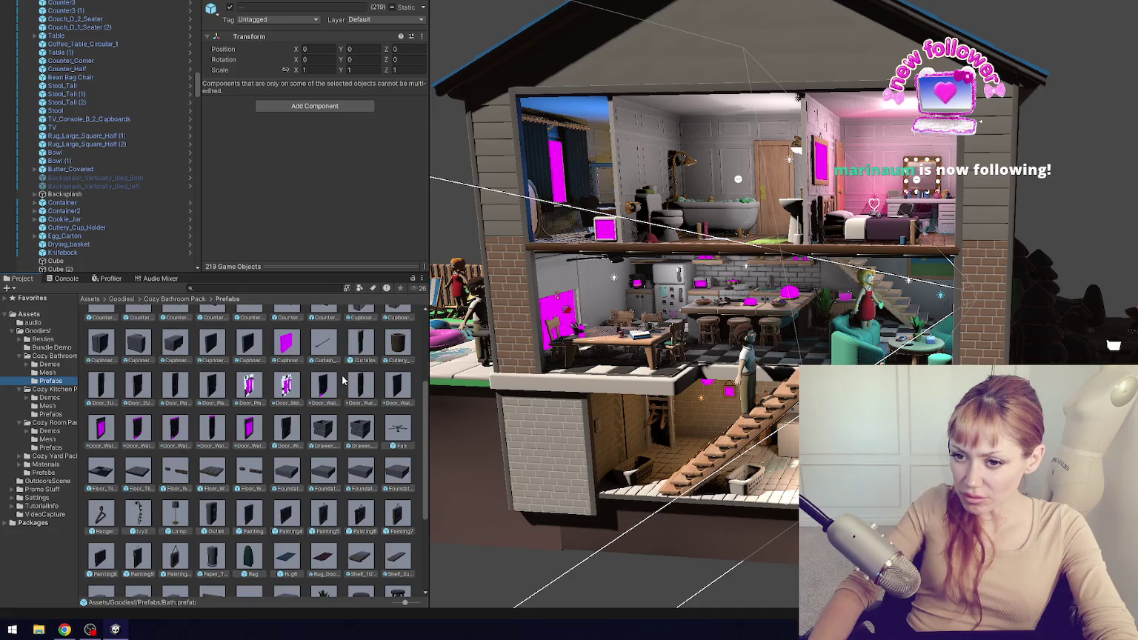
scroll(343, 381, up, 4)
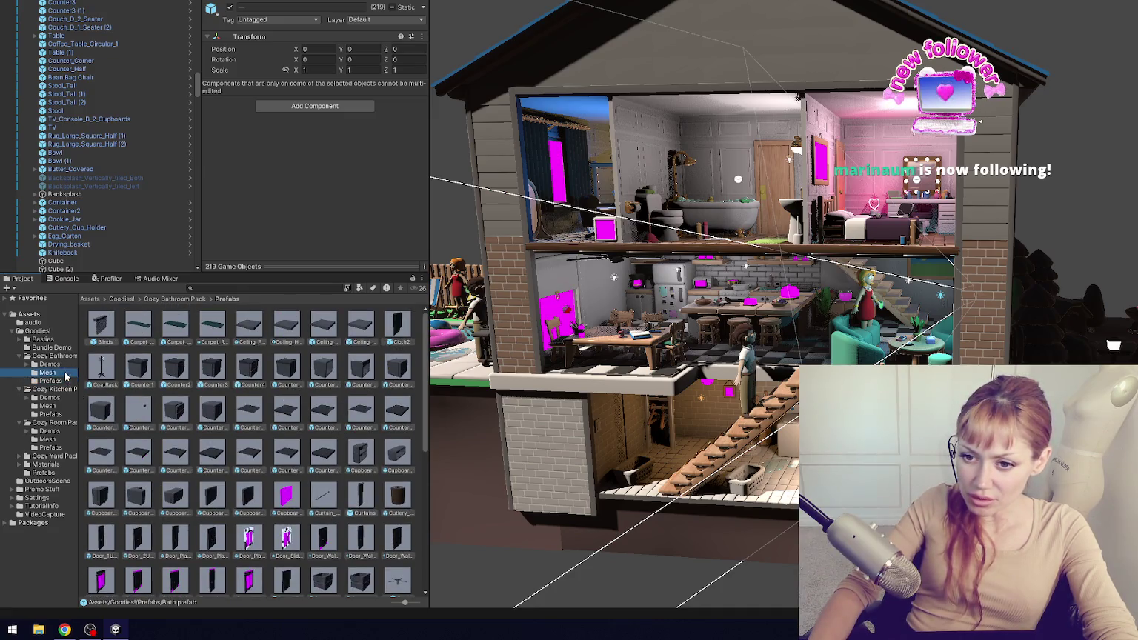
ctrl+click(66, 415)
ctrl+click(61, 448)
key(Delete)
key(Return)
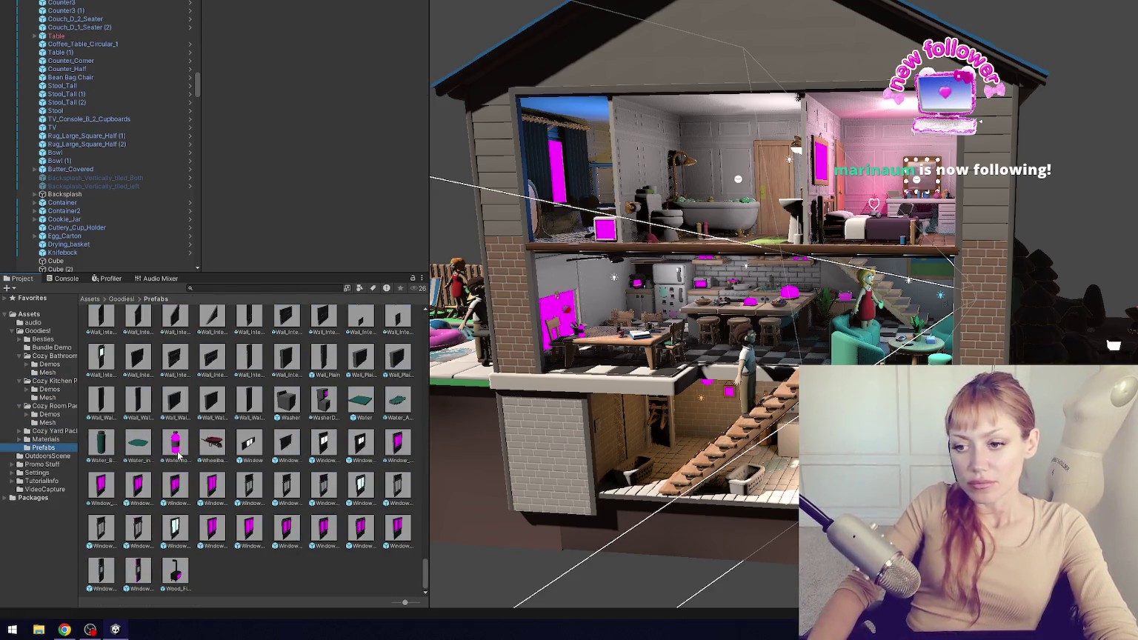
scroll(356, 533, up, 5)
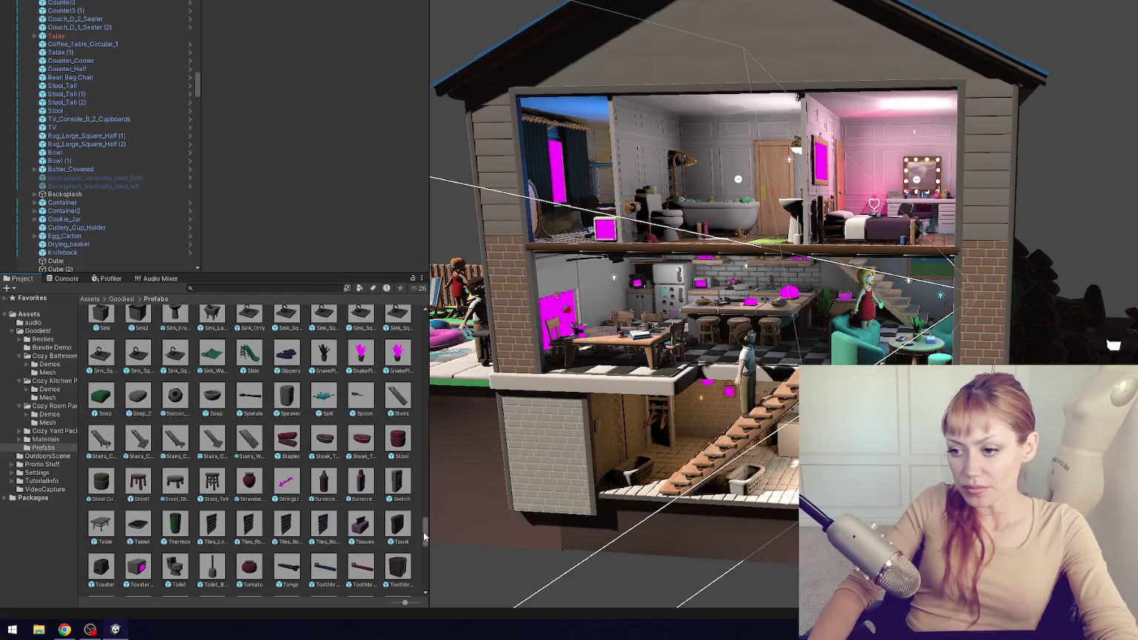
- Browse the merged Goodies! prefabs, select them all, then show Cupboard_Mirror in the Inspector
drag(425, 536, 439, 331)
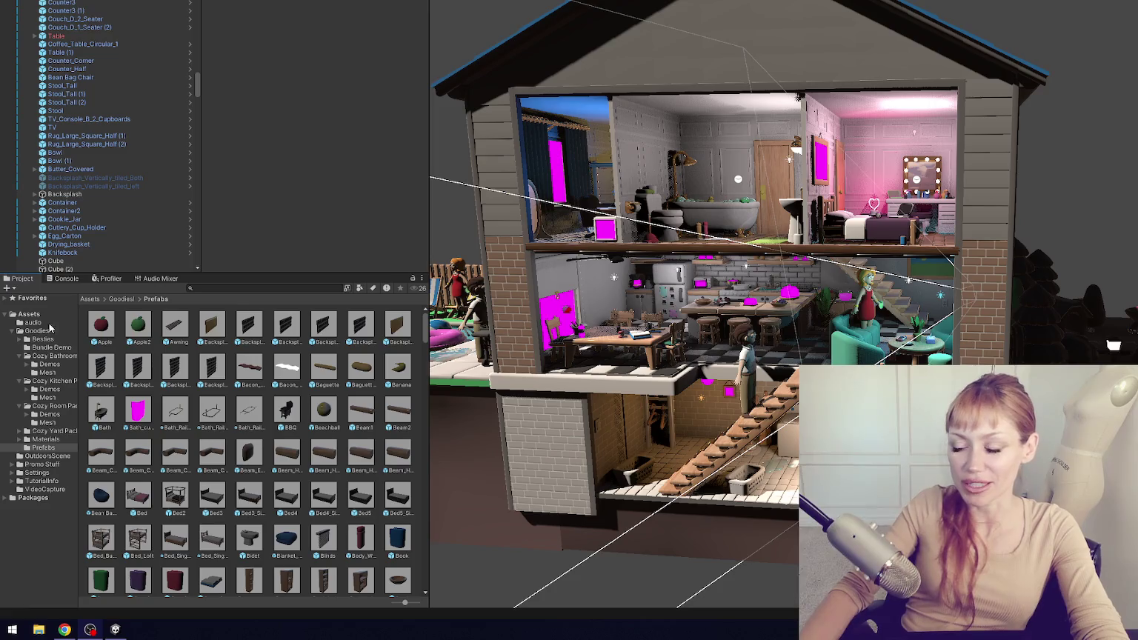
scroll(291, 448, down, 5)
scroll(291, 447, down, 5)
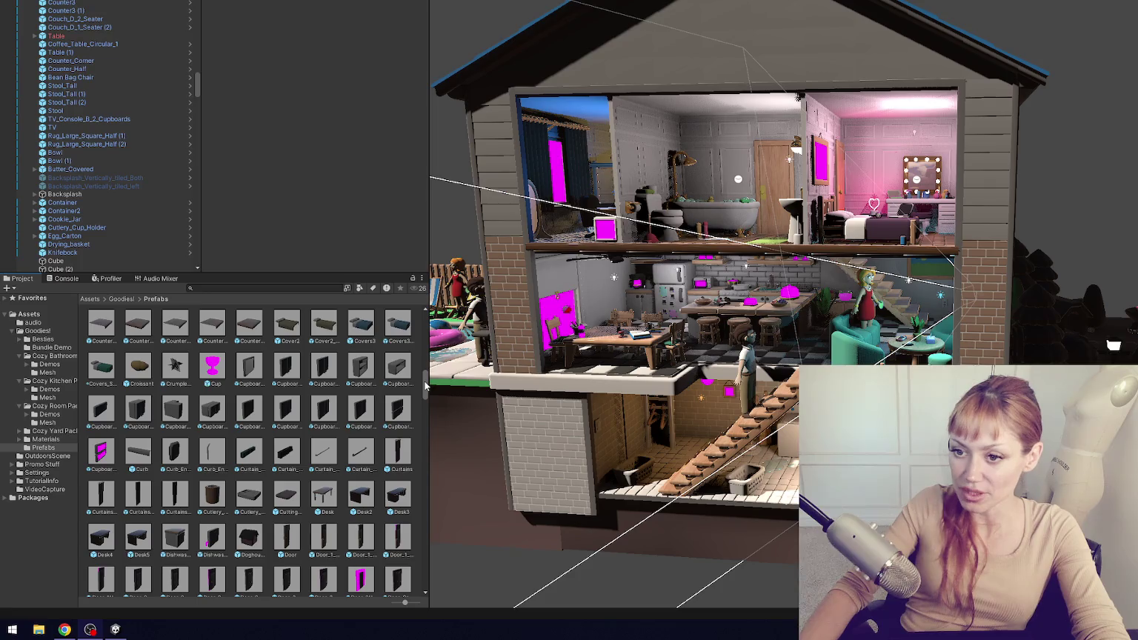
key(ctrl+a)
mouse_move(320, 412)
mouse_down()
mouse_move(322, 438)
mouse_move(323, 411)
mouse_up()
click(255, 373)
scroll(402, 393, up, 5)
scroll(402, 392, up, 5)
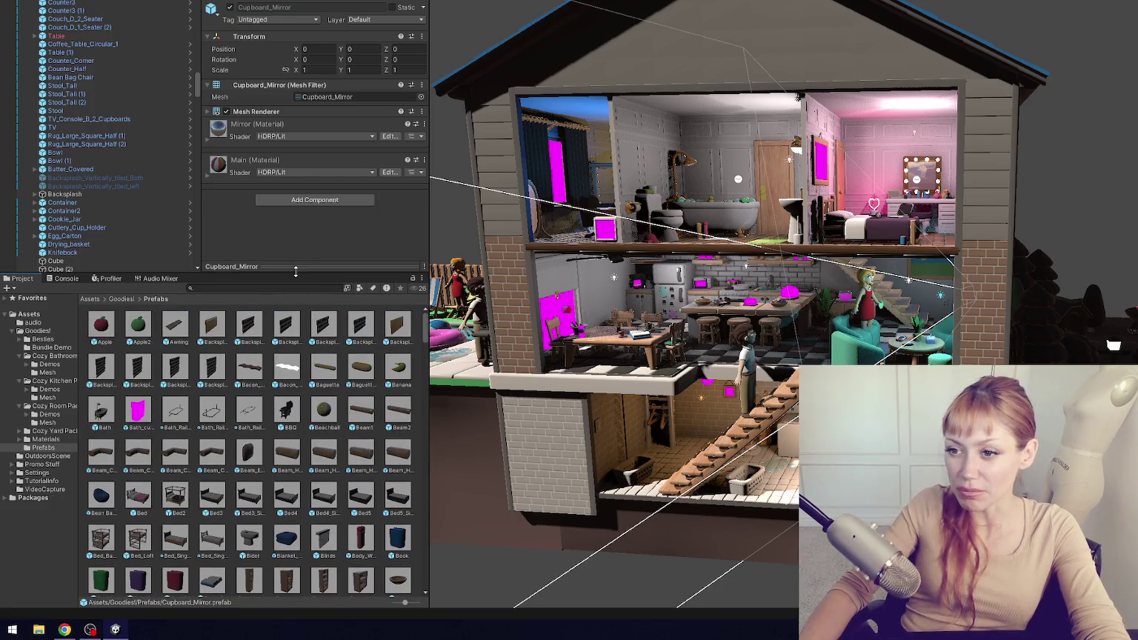
- Make the Project panel taller and wider, then select the Table object
drag(295, 272, 295, 161)
drag(428, 255, 522, 256)
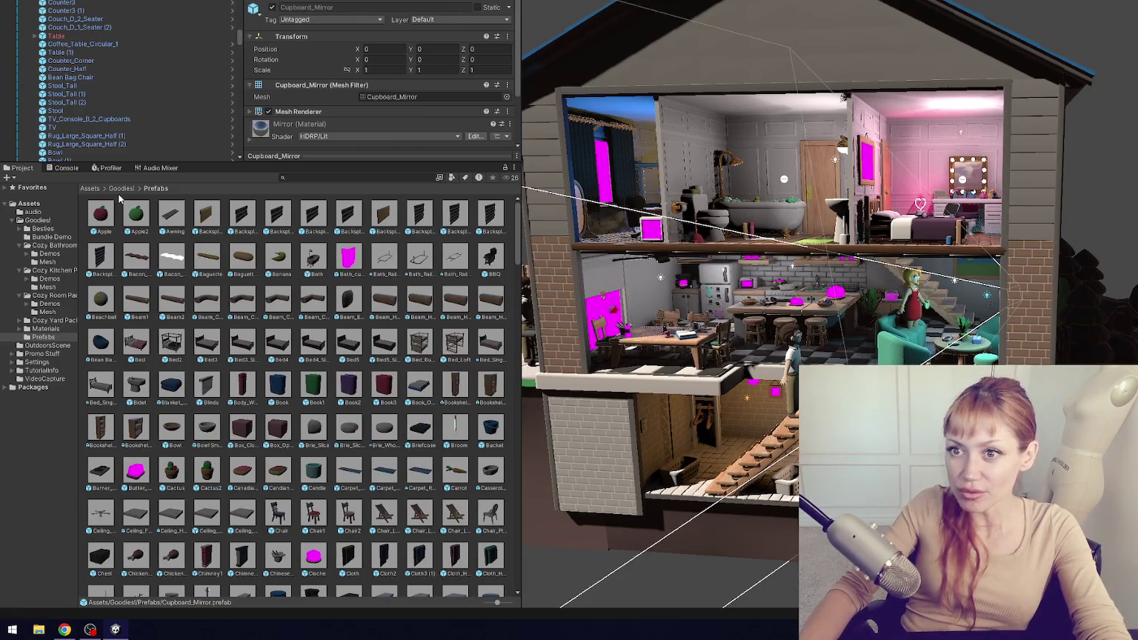
click(135, 35)
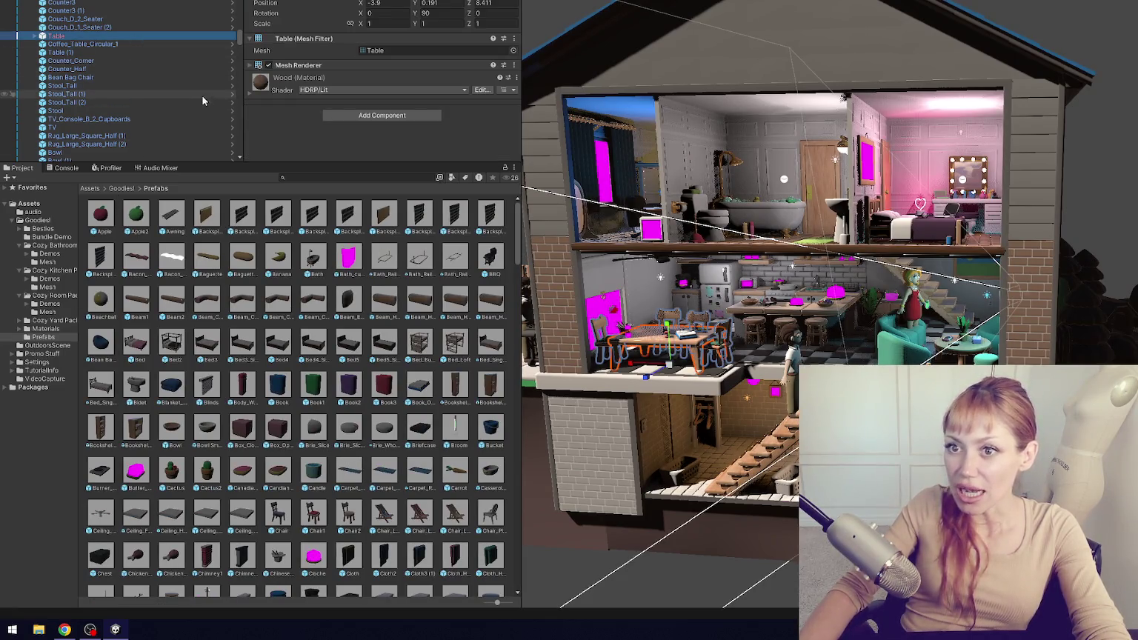
scroll(151, 83, up, 10)
scroll(197, 48, down, 15)
scroll(196, 79, down, 15)
scroll(160, 37, down, 20)
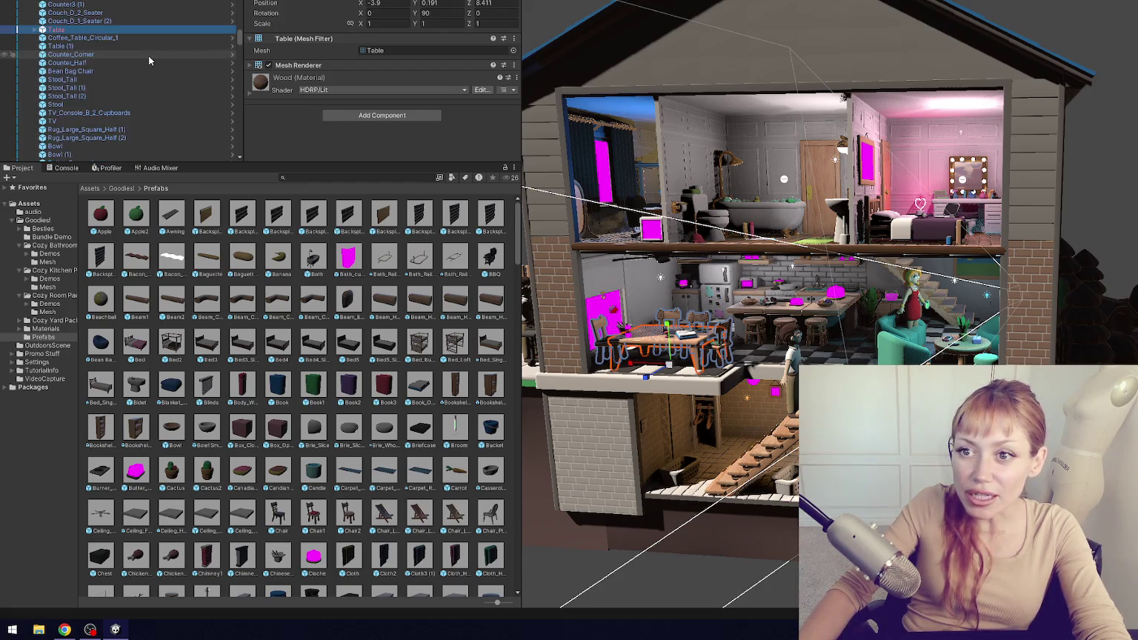
mouse_move(236, 39)
mouse_down()
mouse_move(239, 72)
mouse_move(248, 52)
mouse_up()
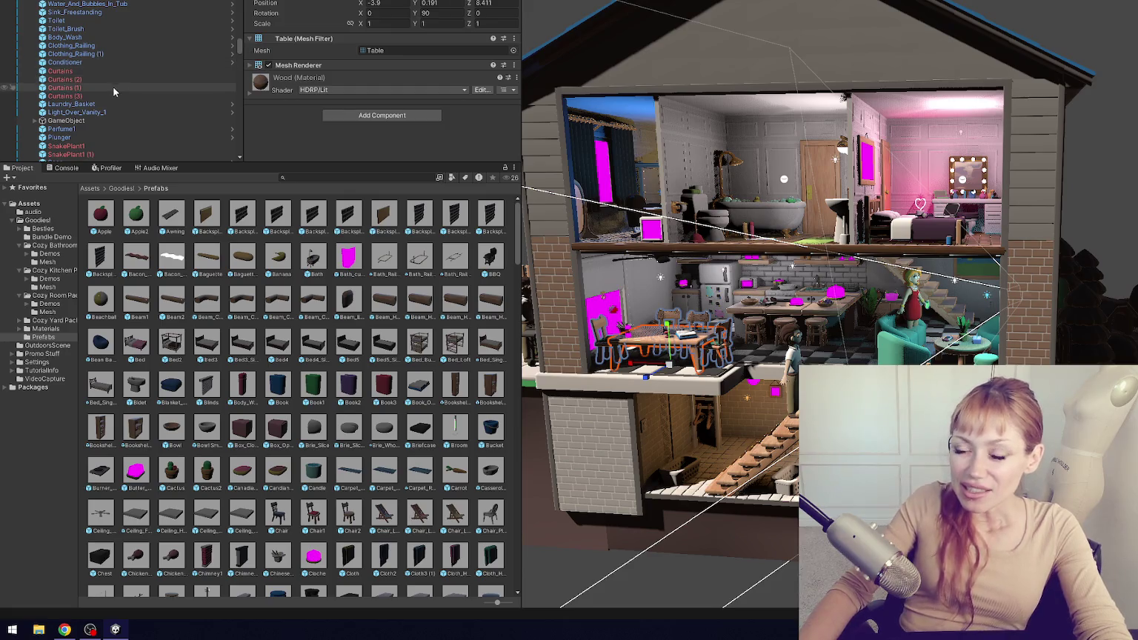
mouse_move(240, 47)
mouse_down()
mouse_move(239, 160)
mouse_move(237, 52)
mouse_up()
- Select the bath Curtains object, then locate and select a broken Floor_Tiled_Small tile
click(66, 3)
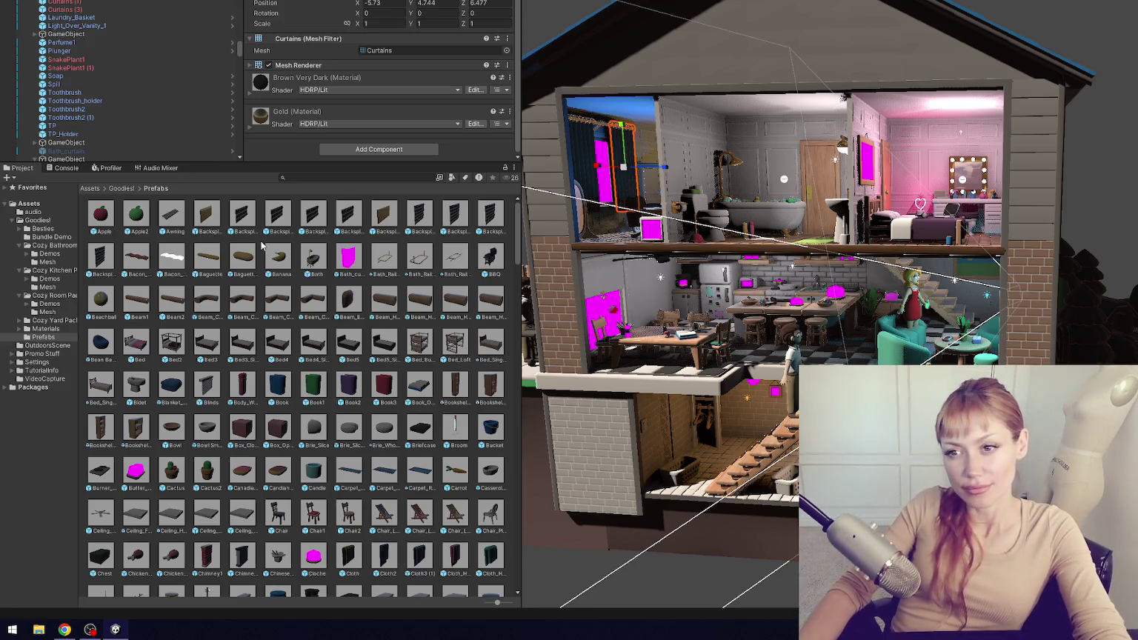
scroll(145, 72, up, 4)
scroll(144, 70, up, 4)
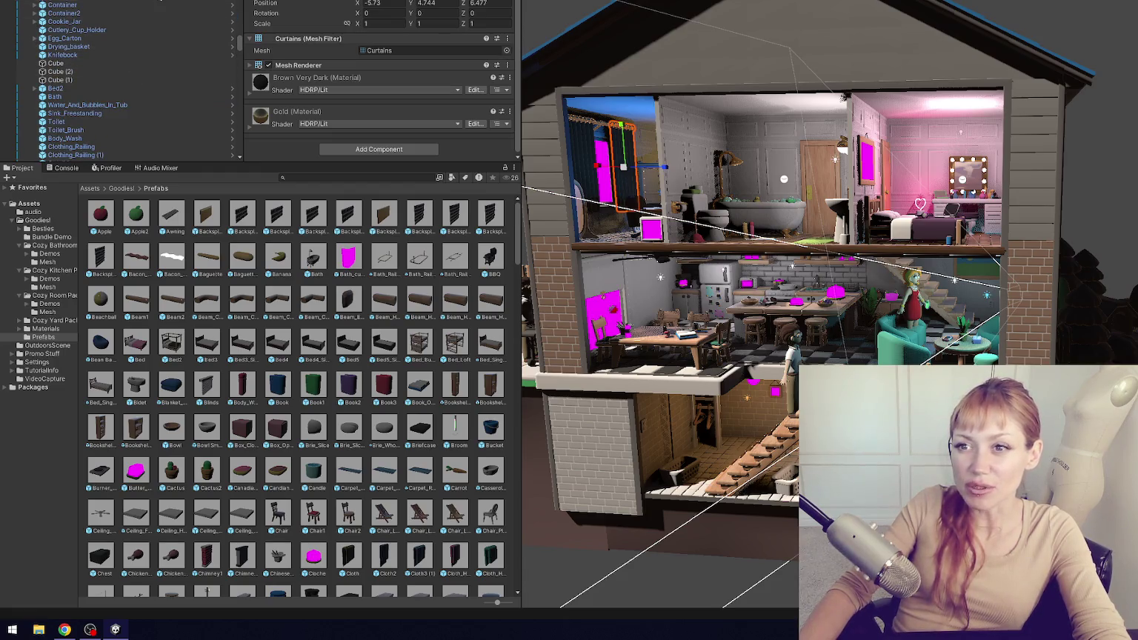
scroll(118, 55, down, 10)
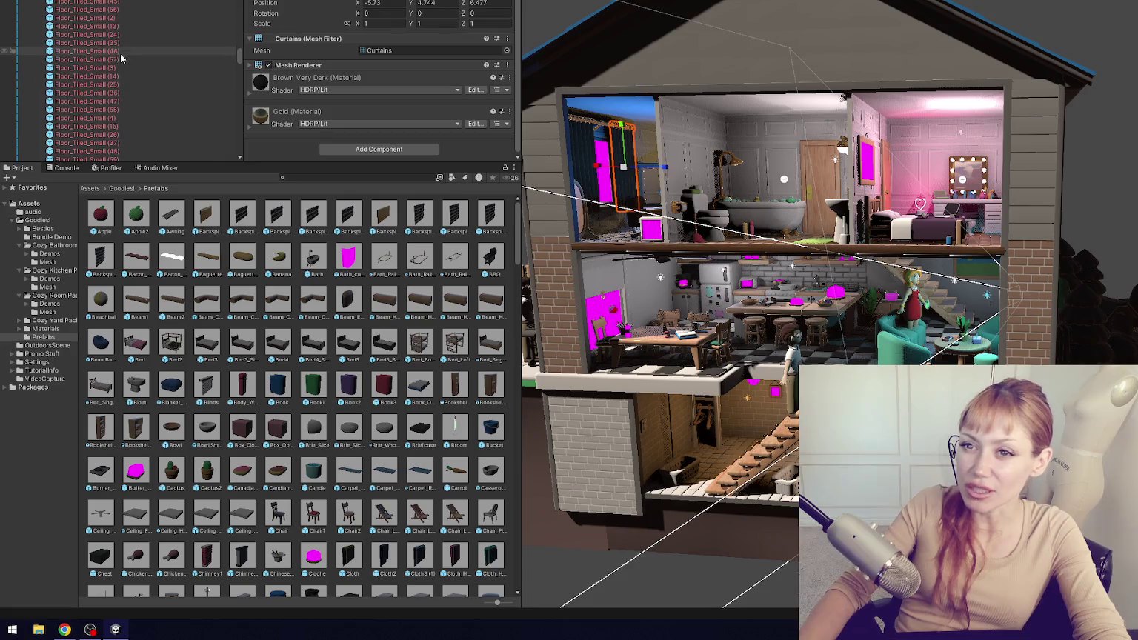
scroll(145, 67, down, 5)
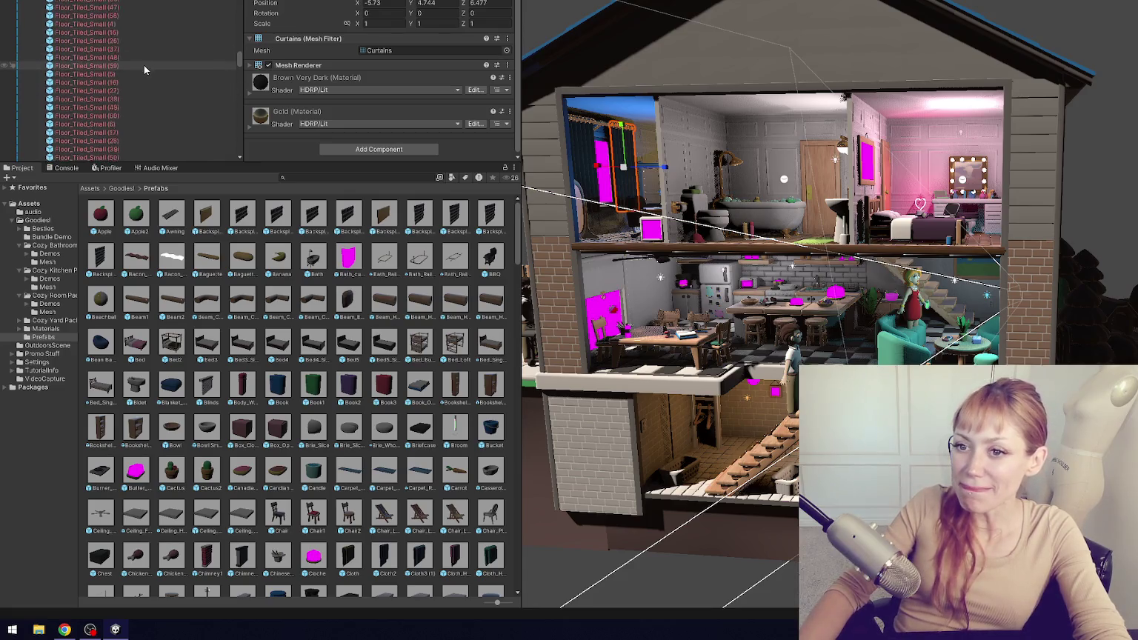
scroll(144, 65, up, 8)
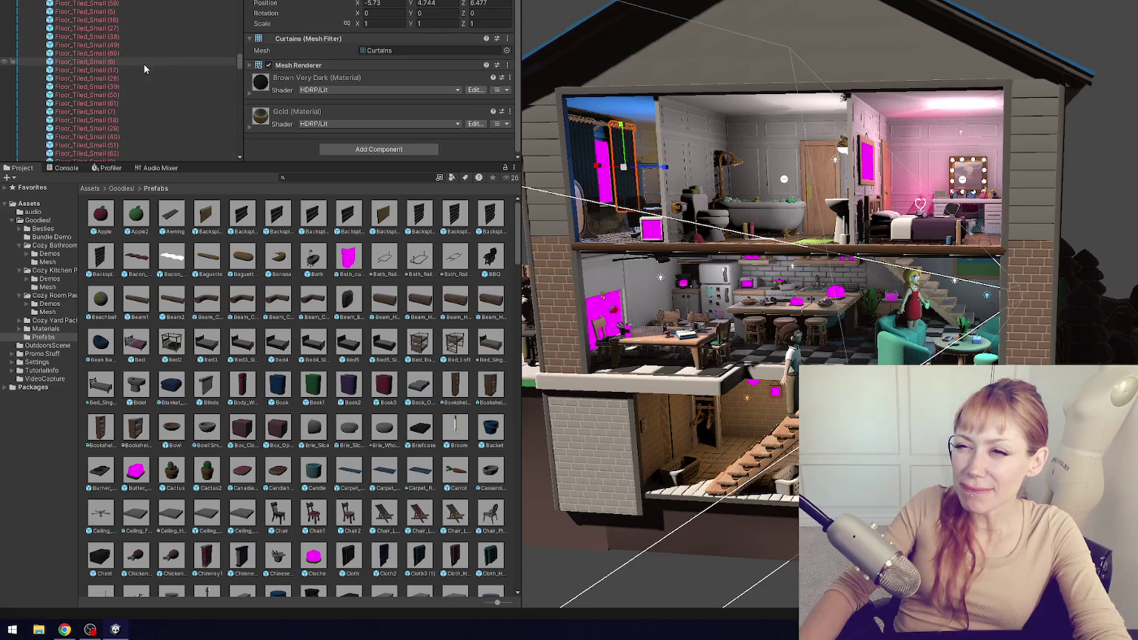
scroll(144, 67, up, 5)
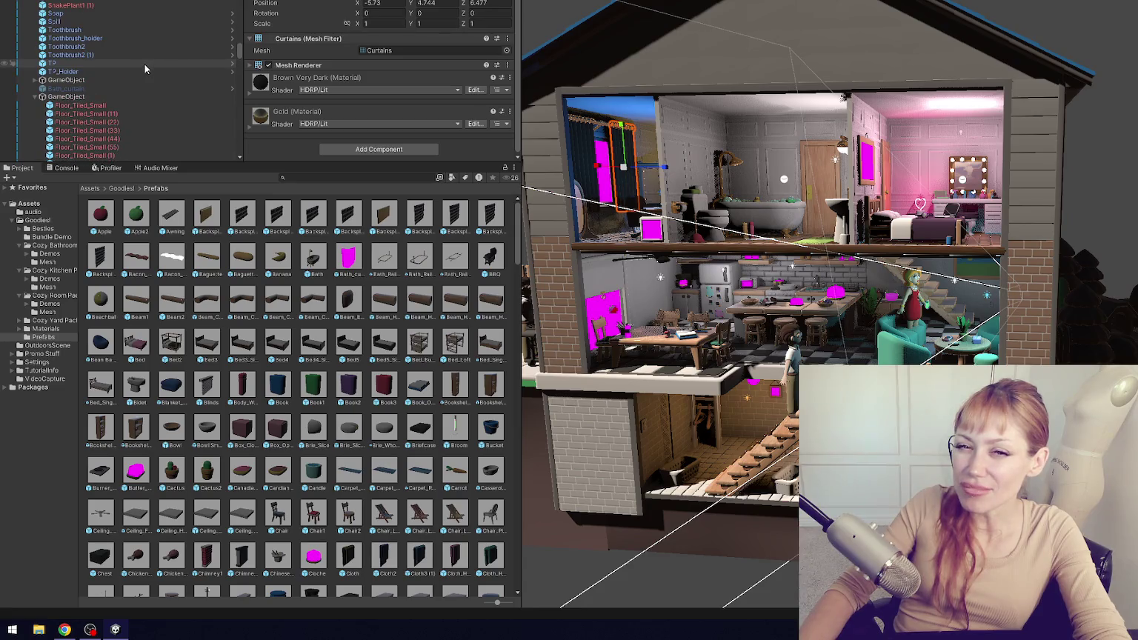
click(126, 105)
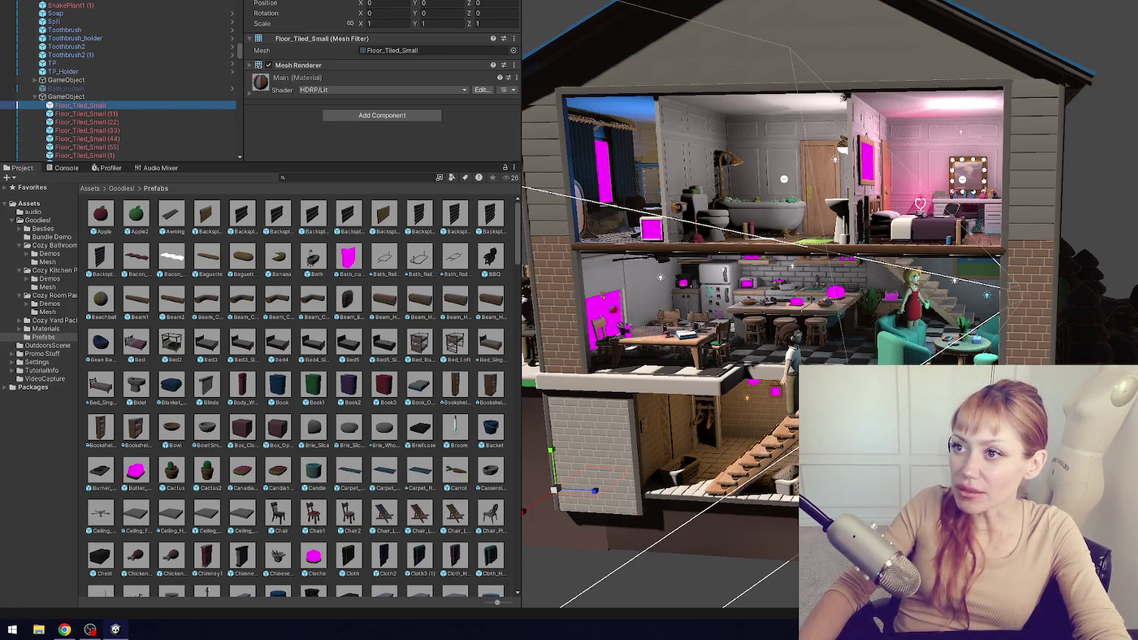
- Compare the Floor_Tiled_Small mesh candidates and assign the Goodies! prefab version to one tile
click(512, 51)
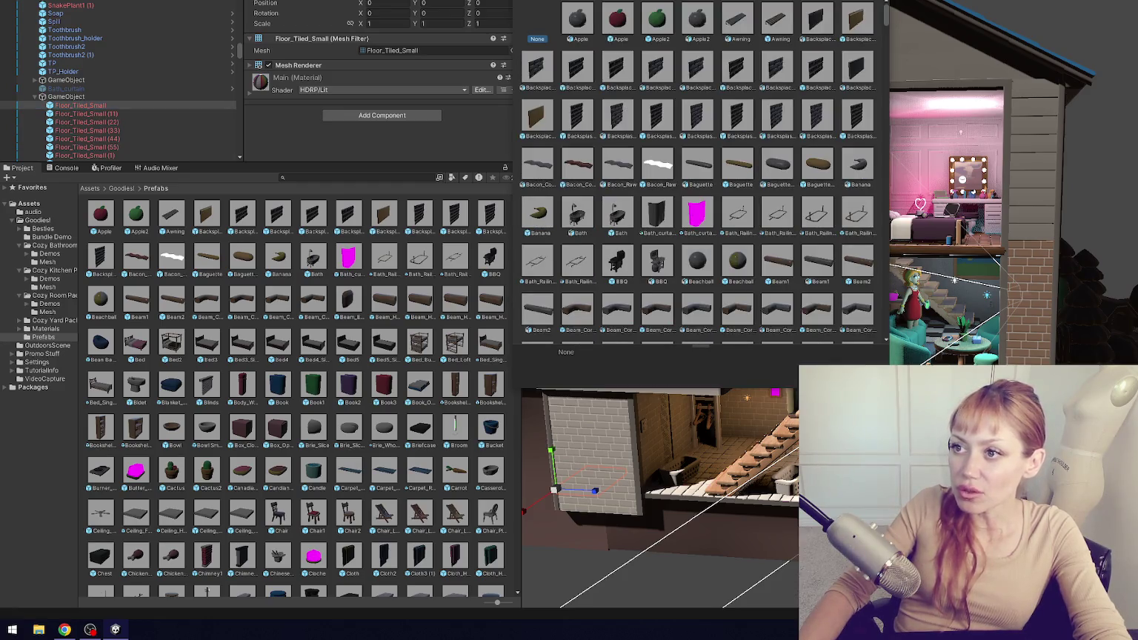
scroll(701, 171, down, 5)
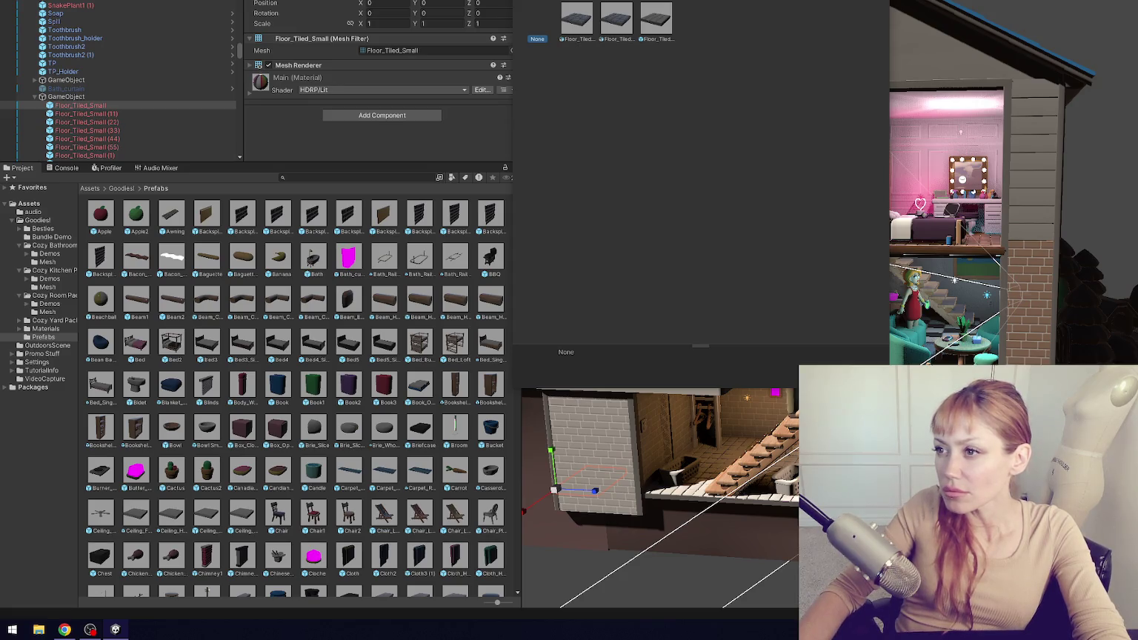
click(576, 20)
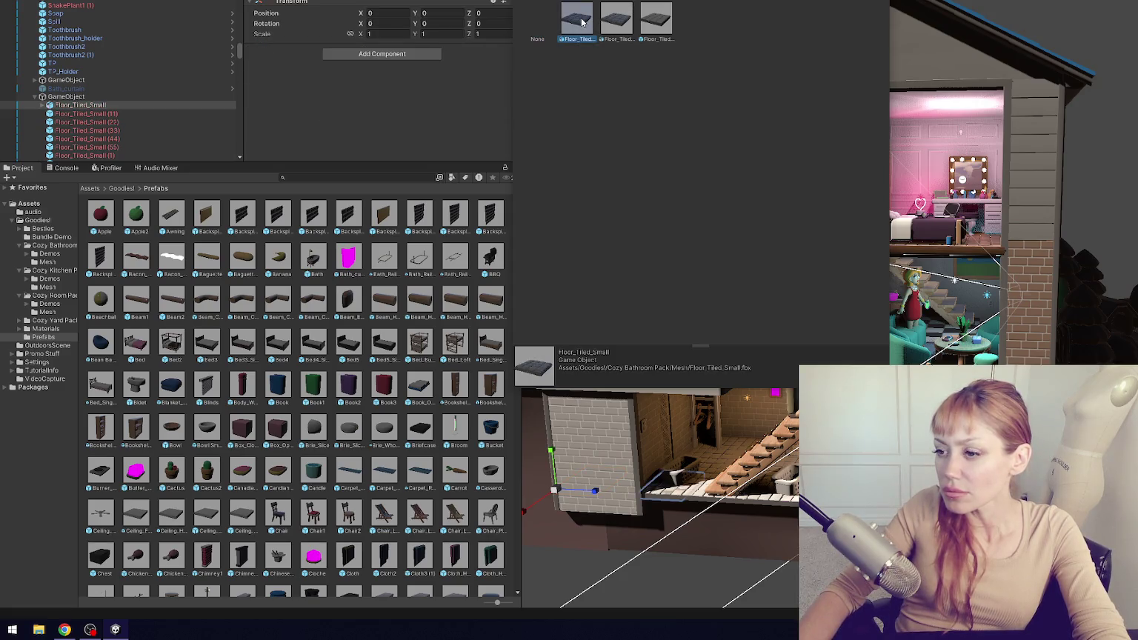
click(611, 24)
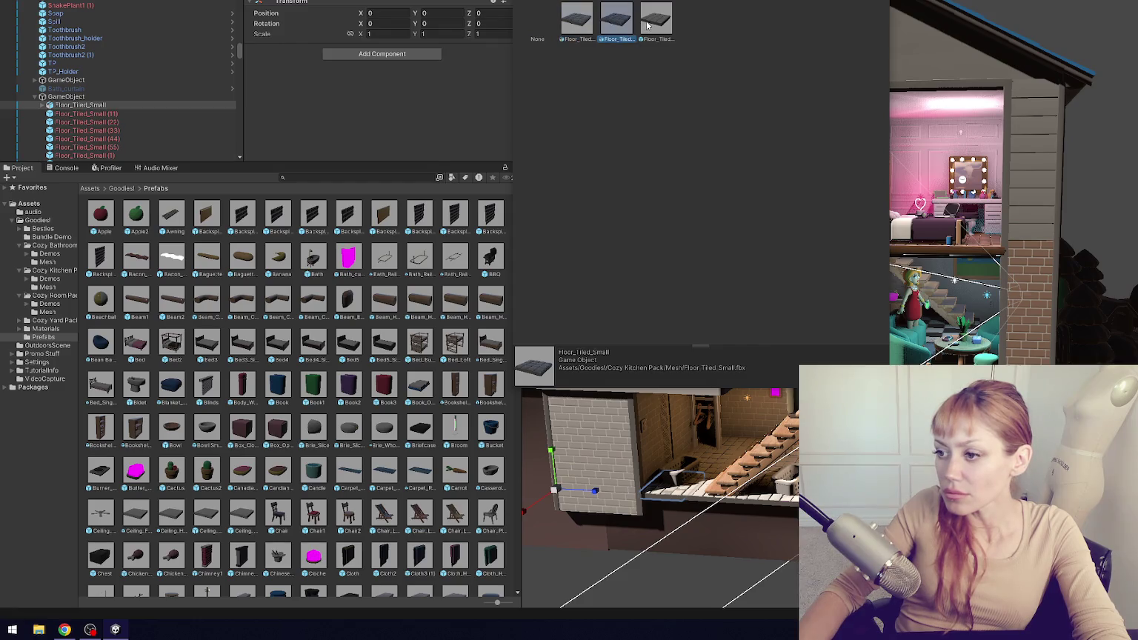
click(648, 26)
click(588, 23)
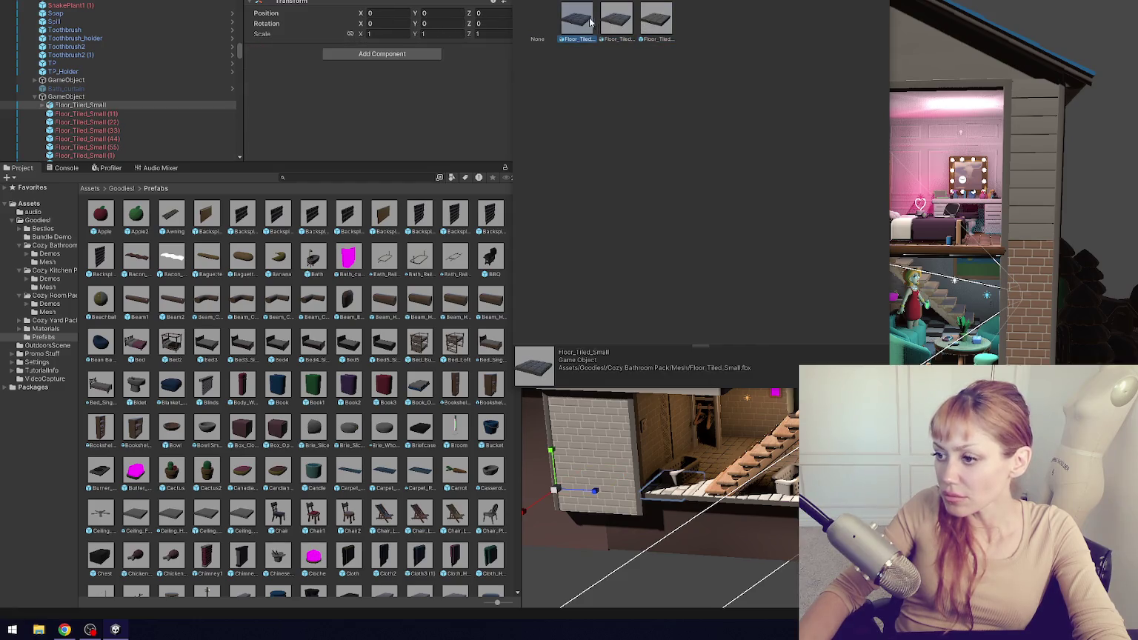
click(627, 25)
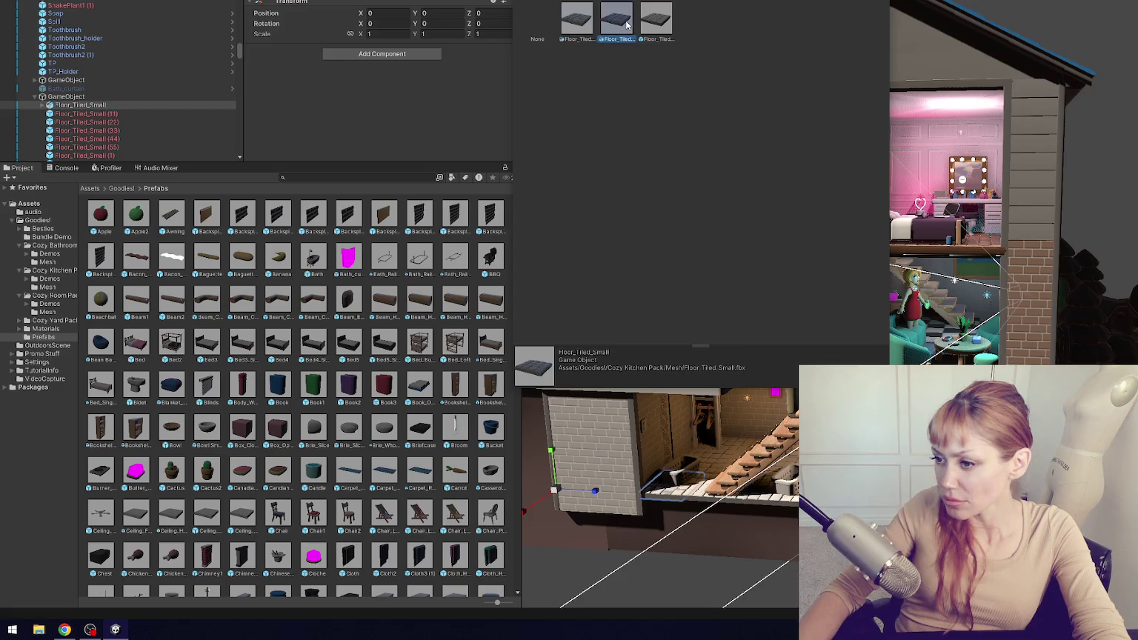
click(580, 25)
click(619, 25)
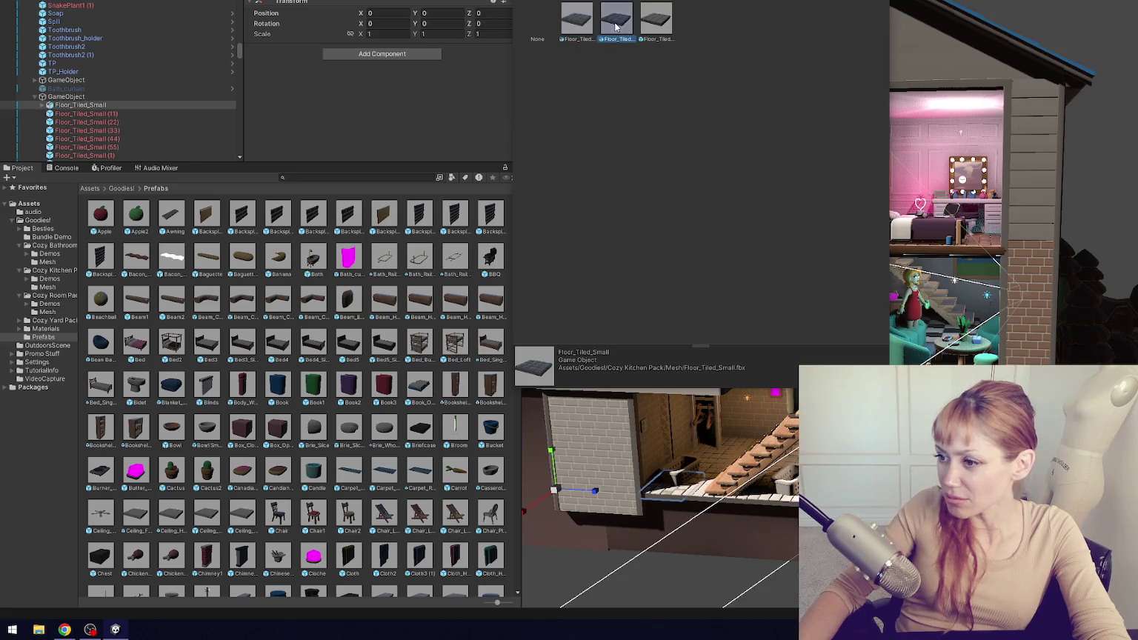
click(657, 22)
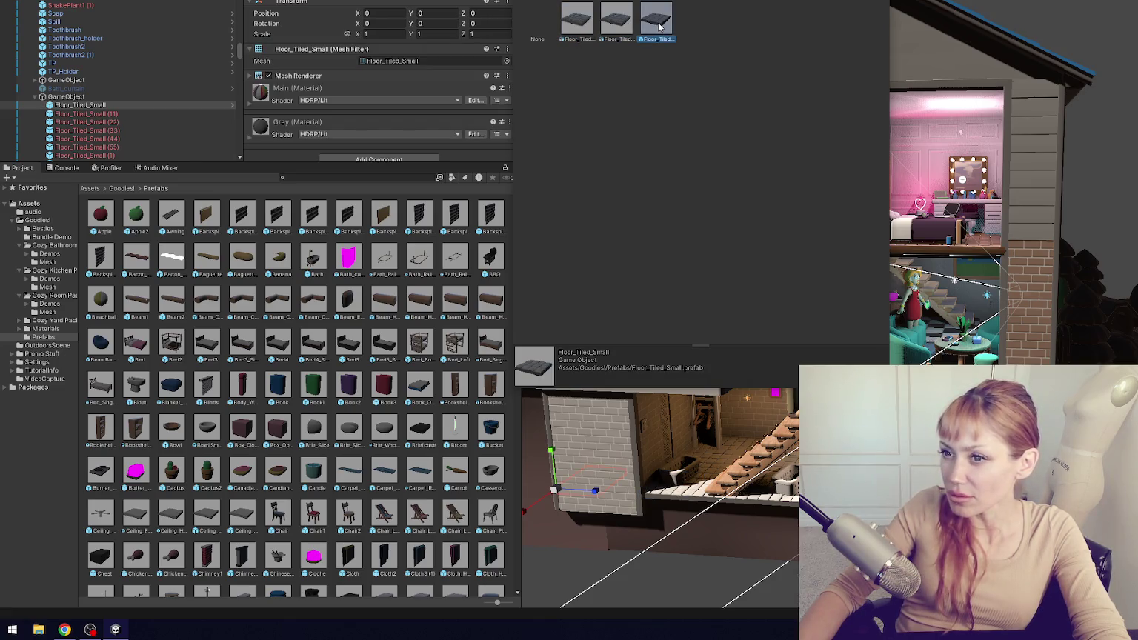
double_click(659, 28)
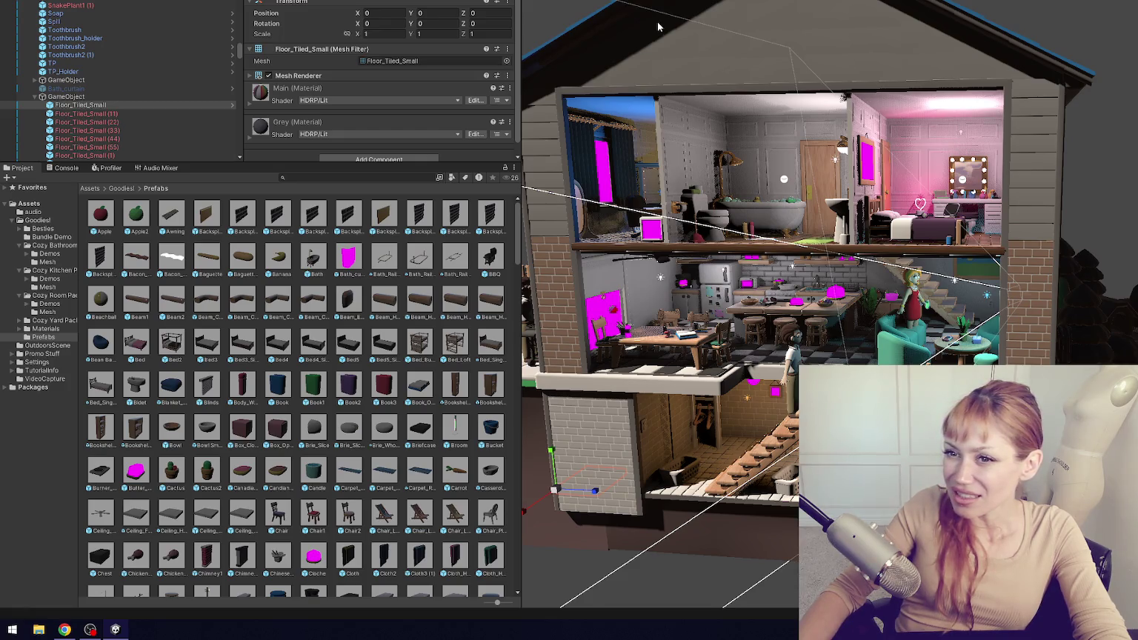
- Select all Floor_Tiled_Small tiles and assign the mesh found by searching 'tiled_small'
click(191, 114)
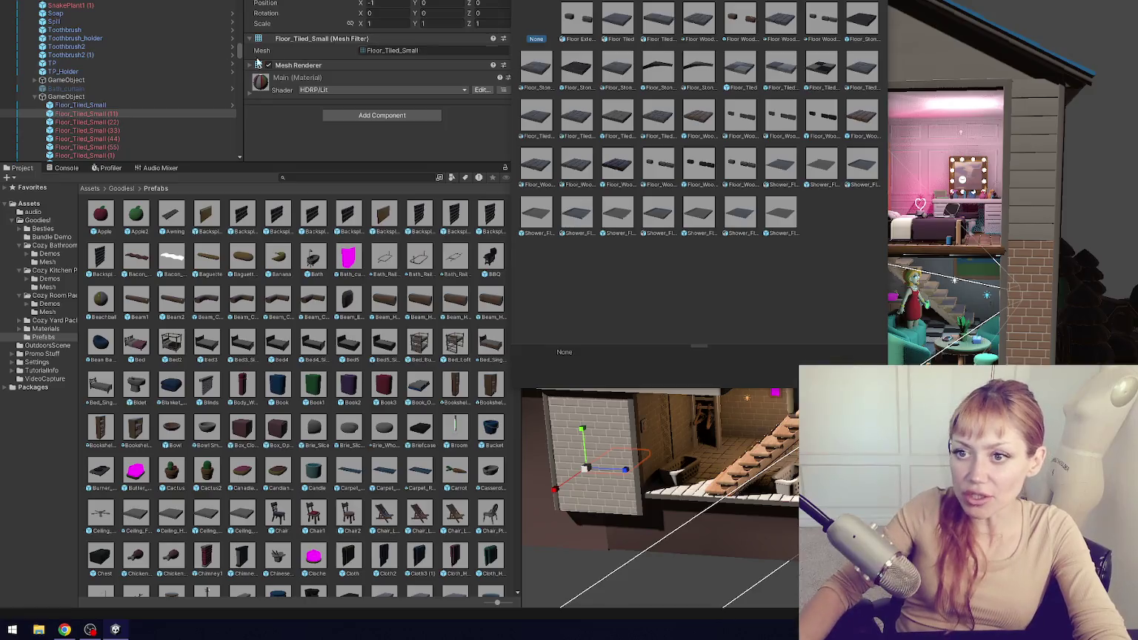
key(ctrl+z)
scroll(149, 93, down, 10)
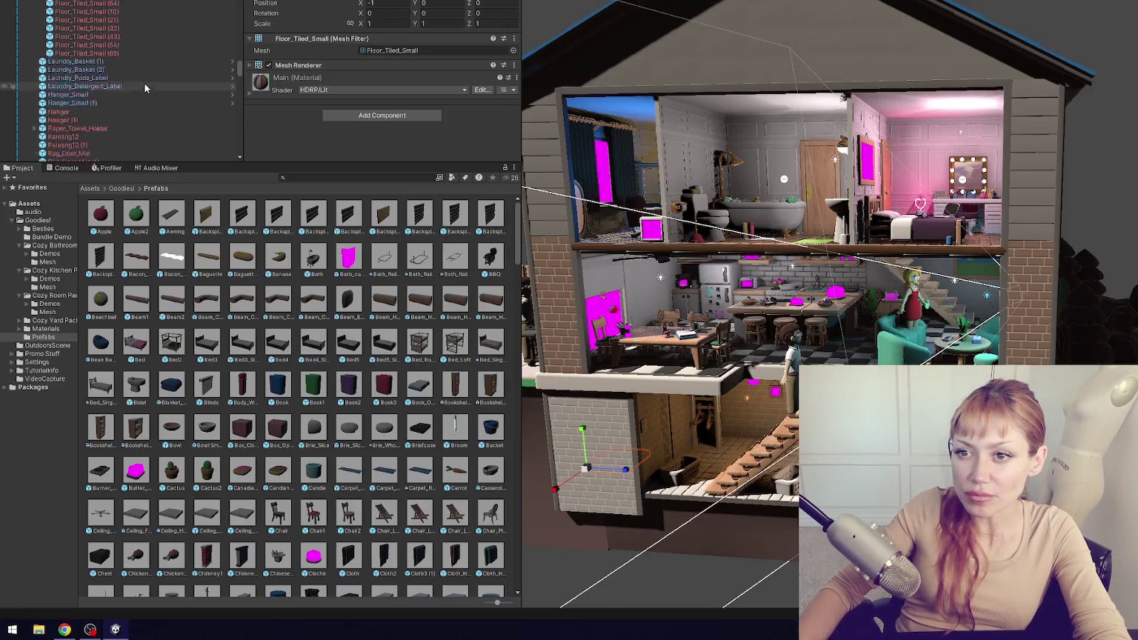
shift+click(152, 61)
scroll(152, 60, up, 5)
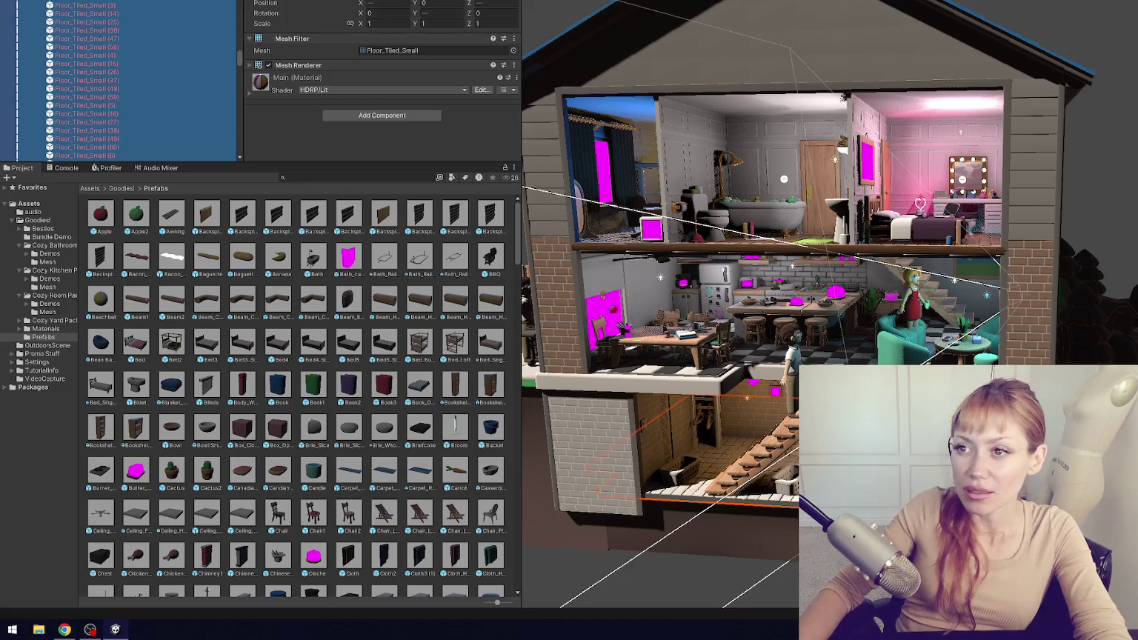
click(514, 50)
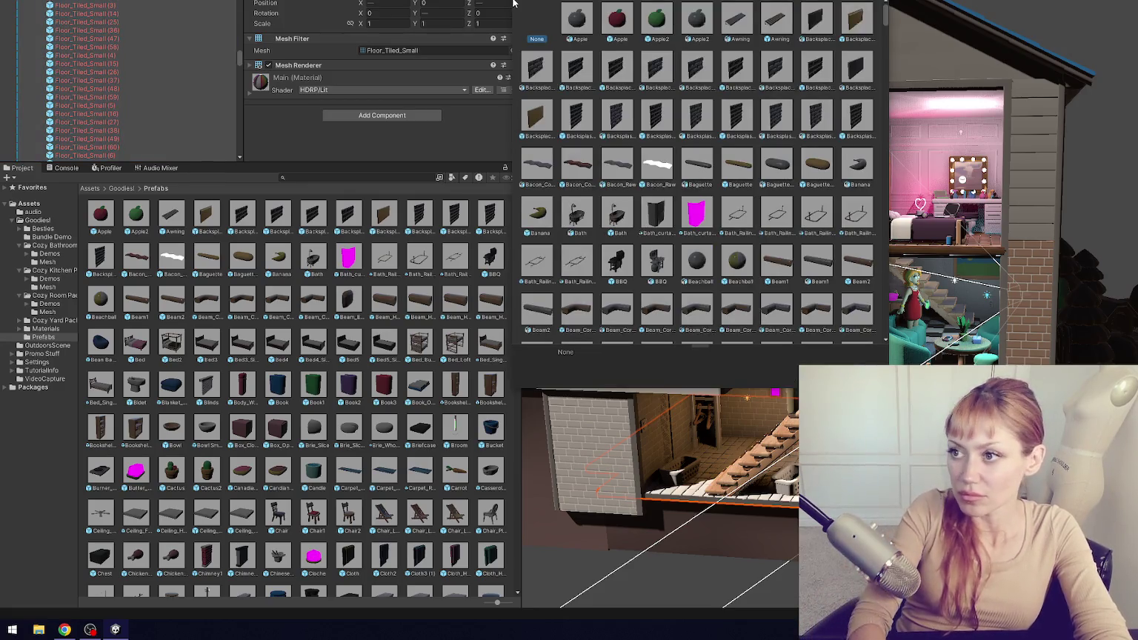
text(tiled)
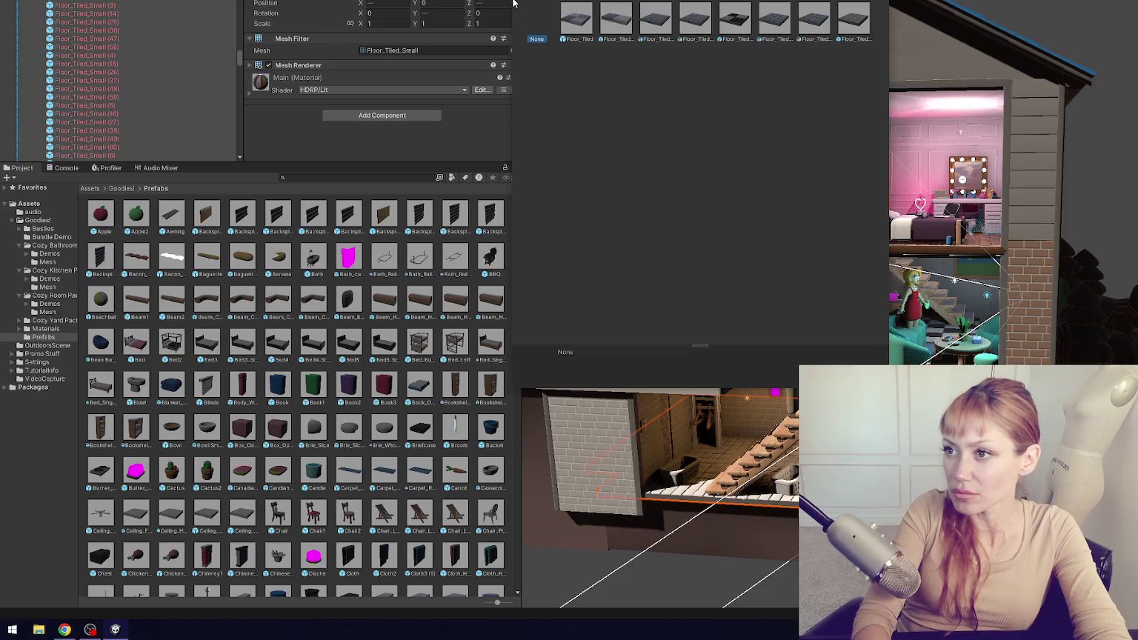
text(_small)
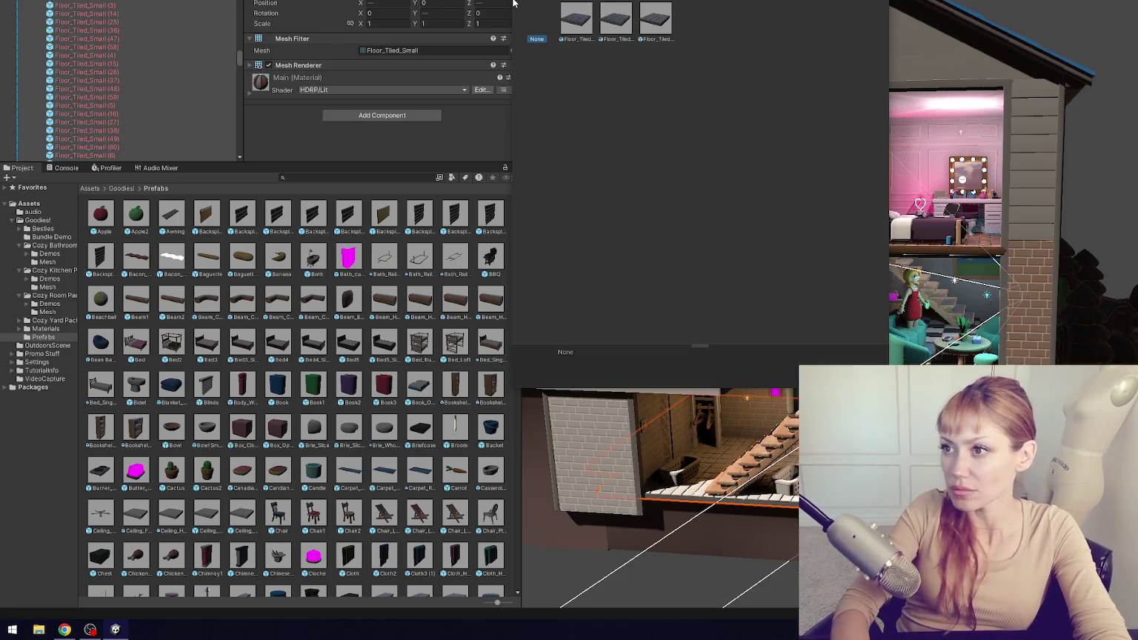
click(656, 21)
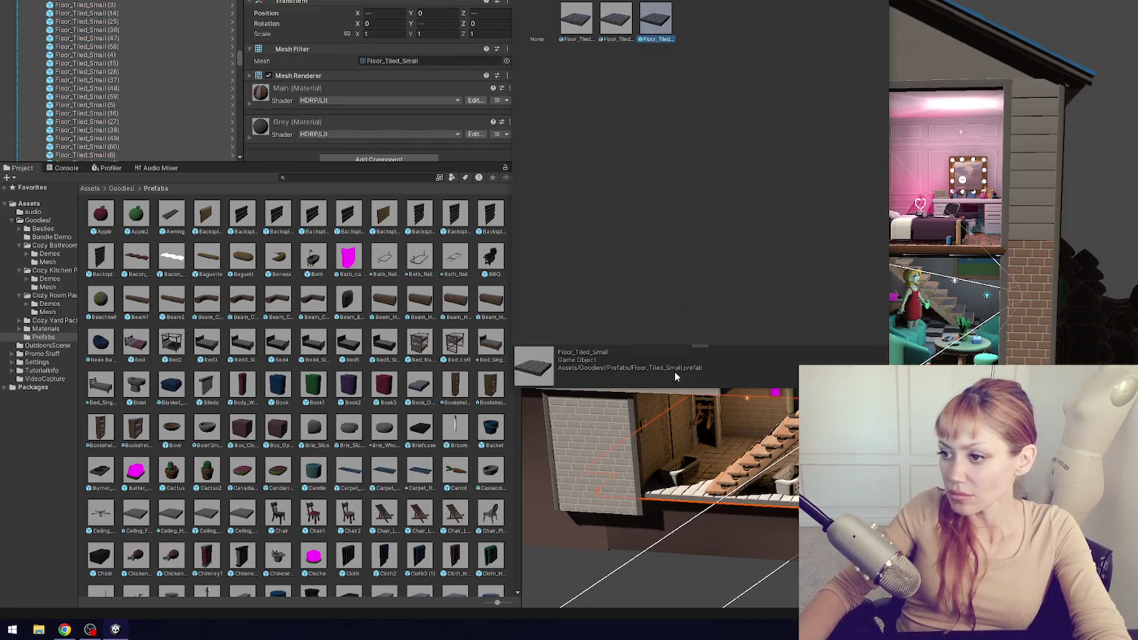
double_click(657, 29)
scroll(199, 44, up, 5)
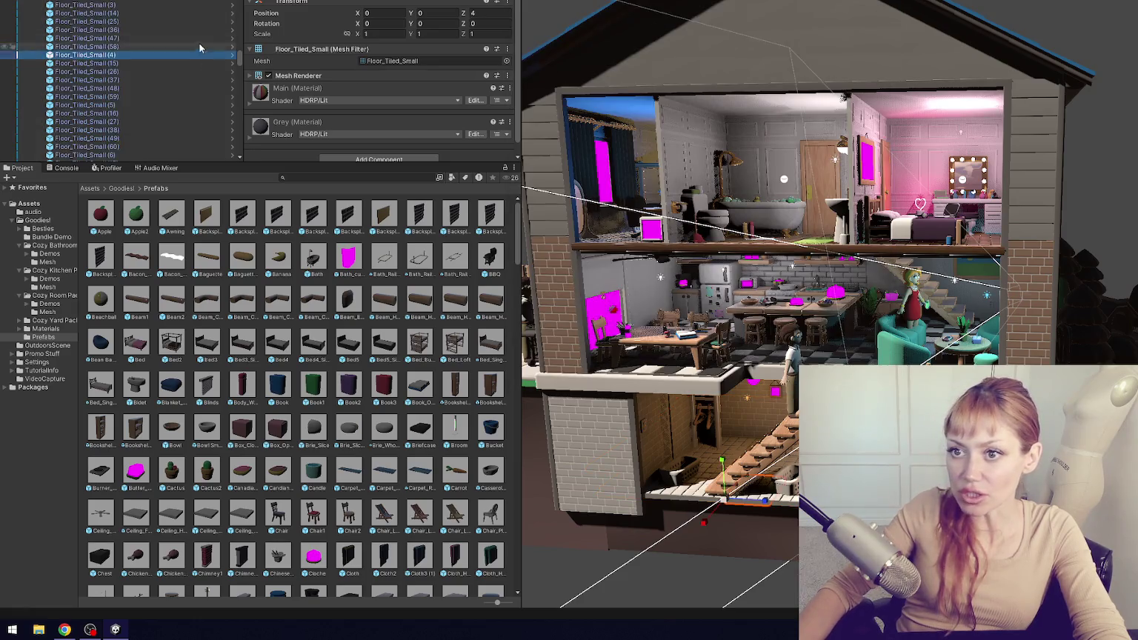
click(34, 66)
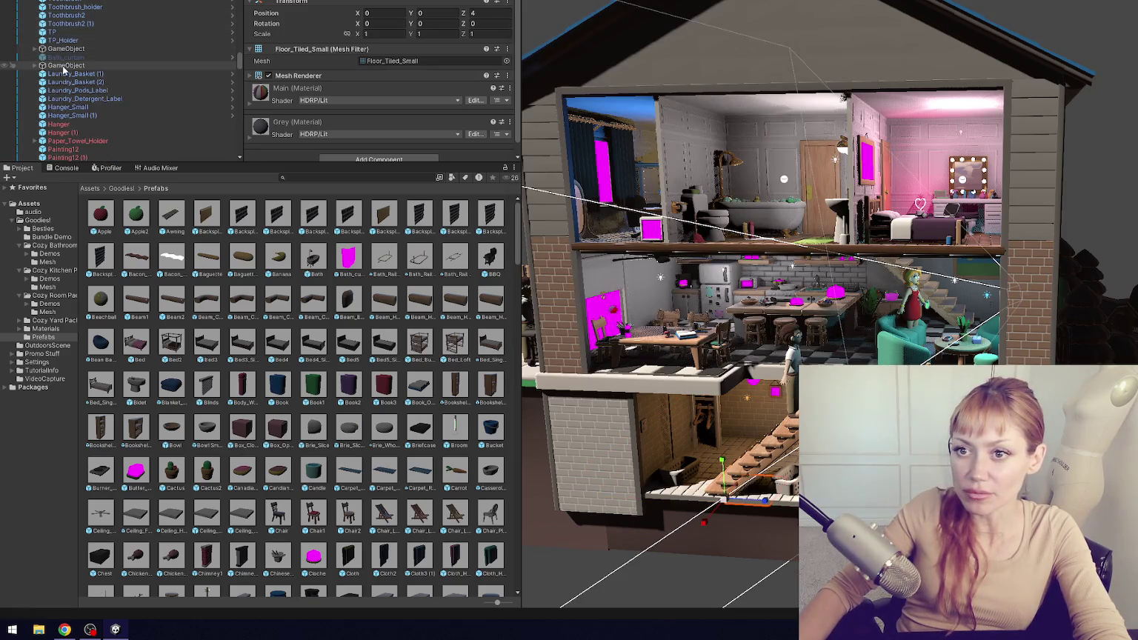
- Rename the floor tile group to 'Floor'
click(65, 66)
key(F2)
text(Floor)
key(Return)
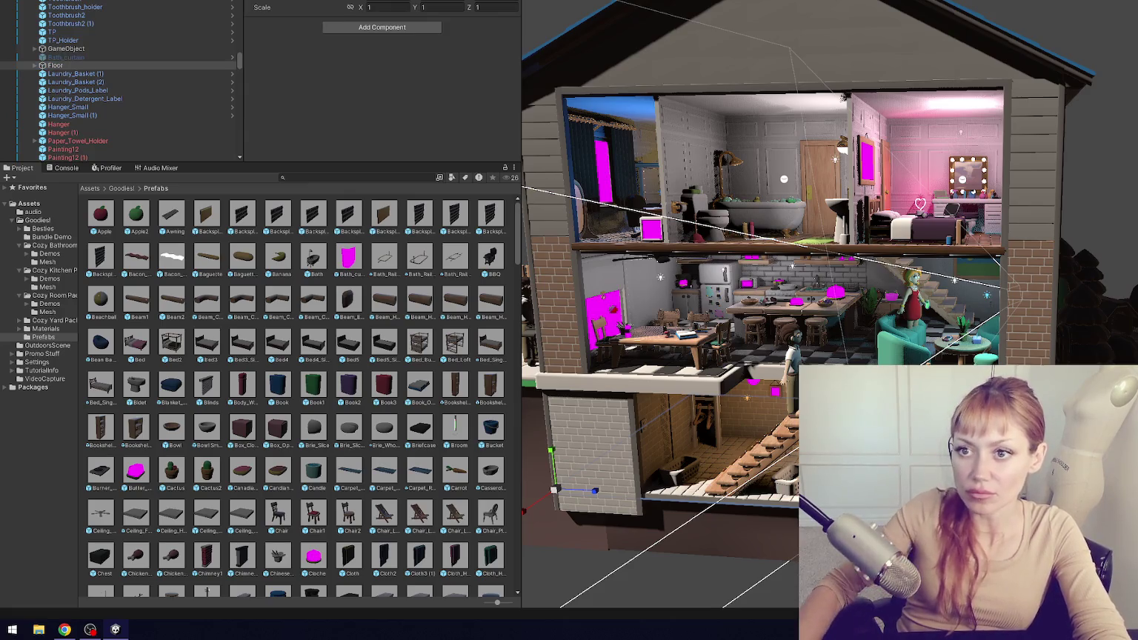
- Rename the vanity items group to 'Bathroom'
click(35, 48)
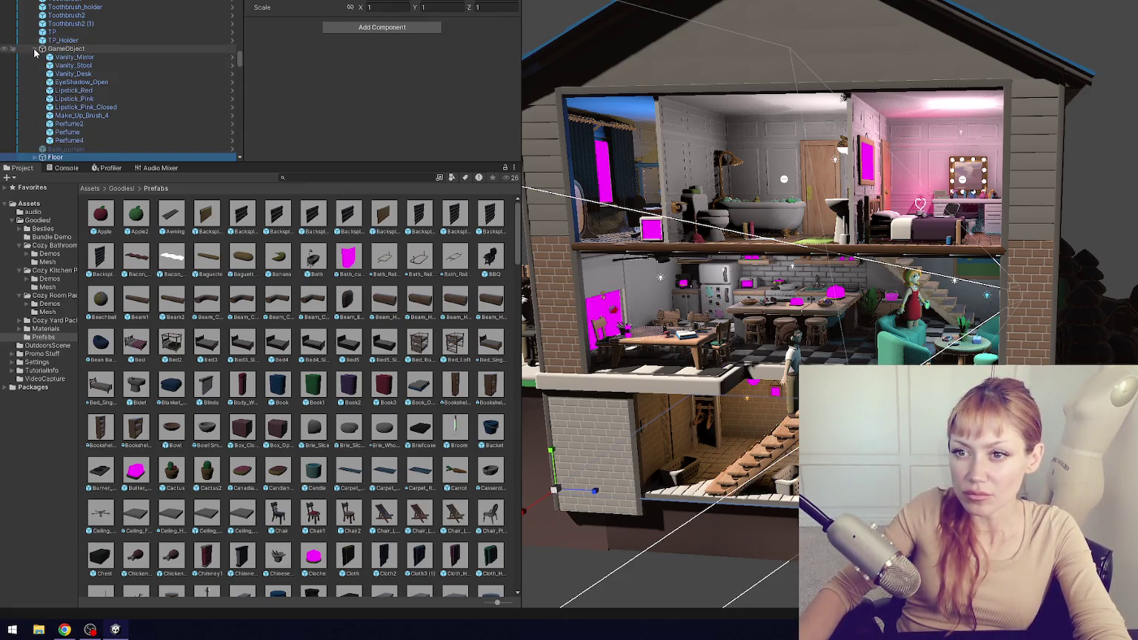
click(33, 48)
click(65, 48)
key(F2)
text(Bathroom)
key(Return)
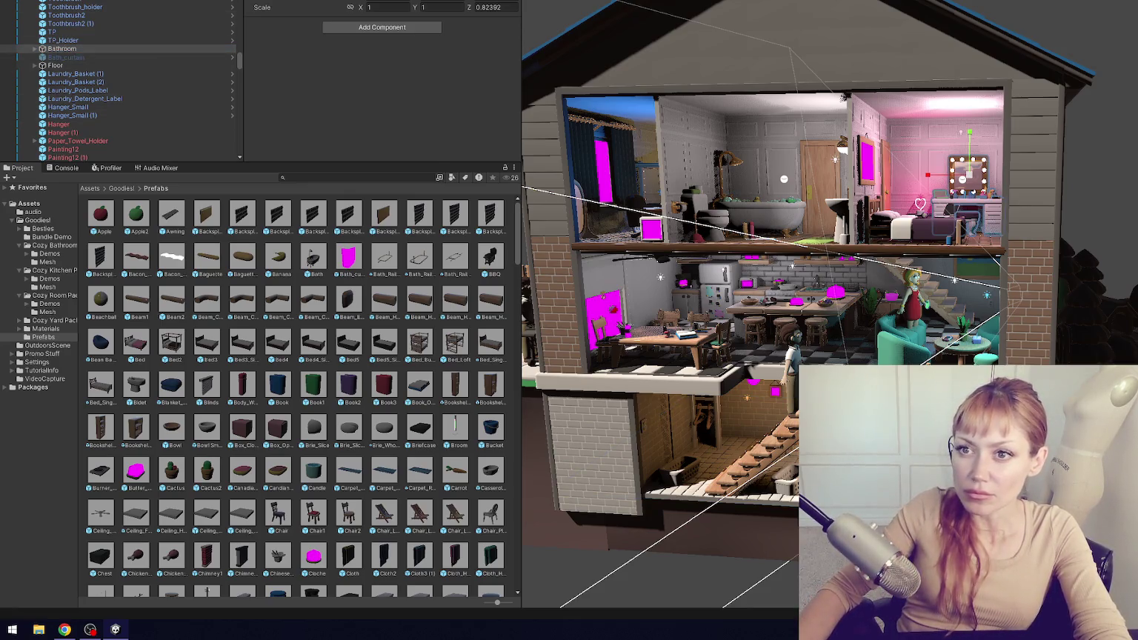
- Assign the SnakePlant mesh to the kitchen snake plant
click(866, 300)
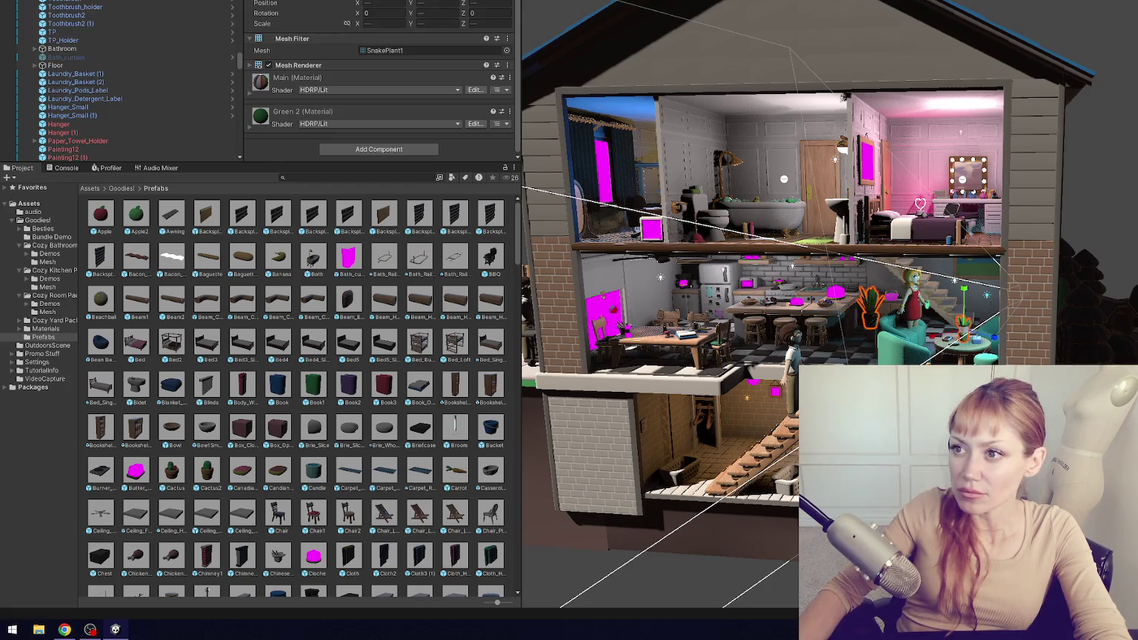
click(506, 49)
text(snake)
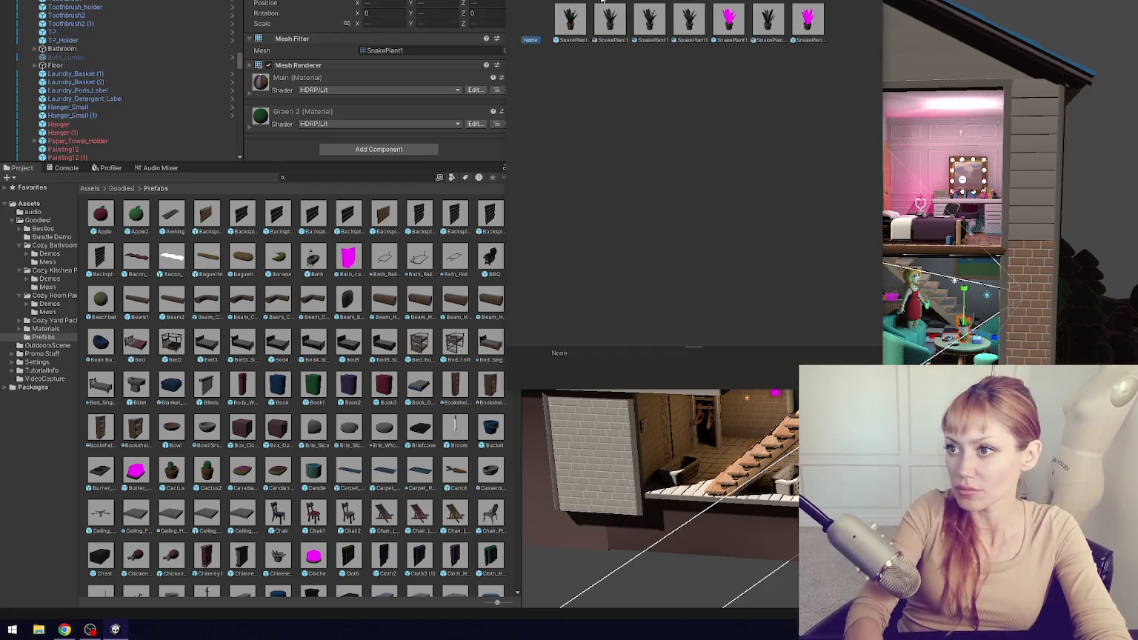
click(580, 29)
double_click(571, 28)
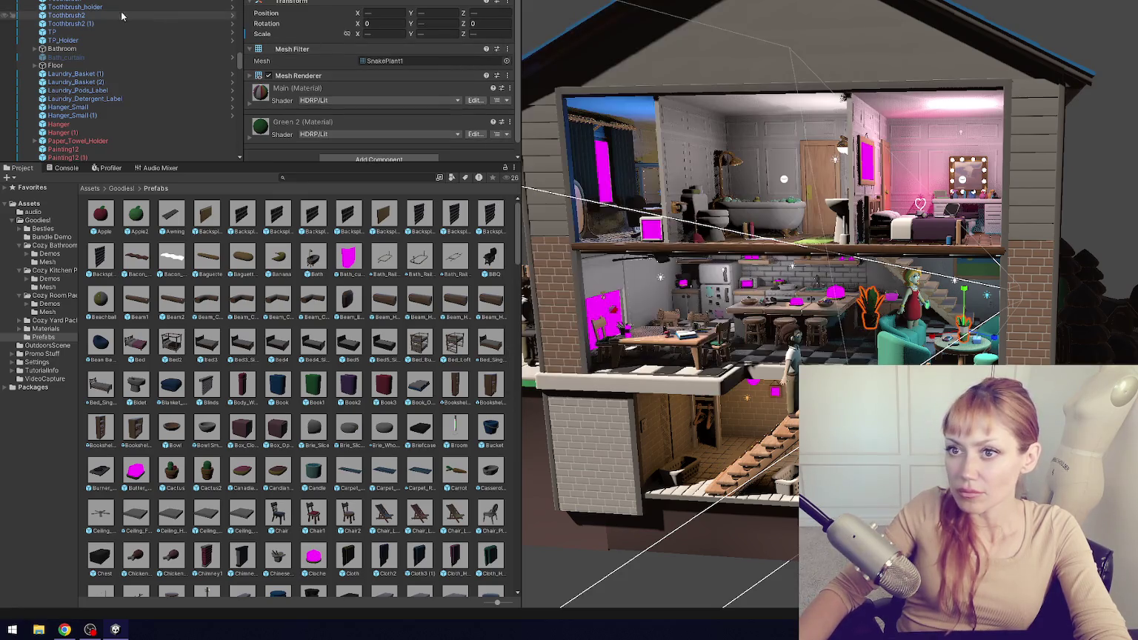
- Assign the Hanger_Small mesh to Hanger and Hanger (1)
click(144, 126)
shift+click(145, 133)
scroll(200, 54, down, 5)
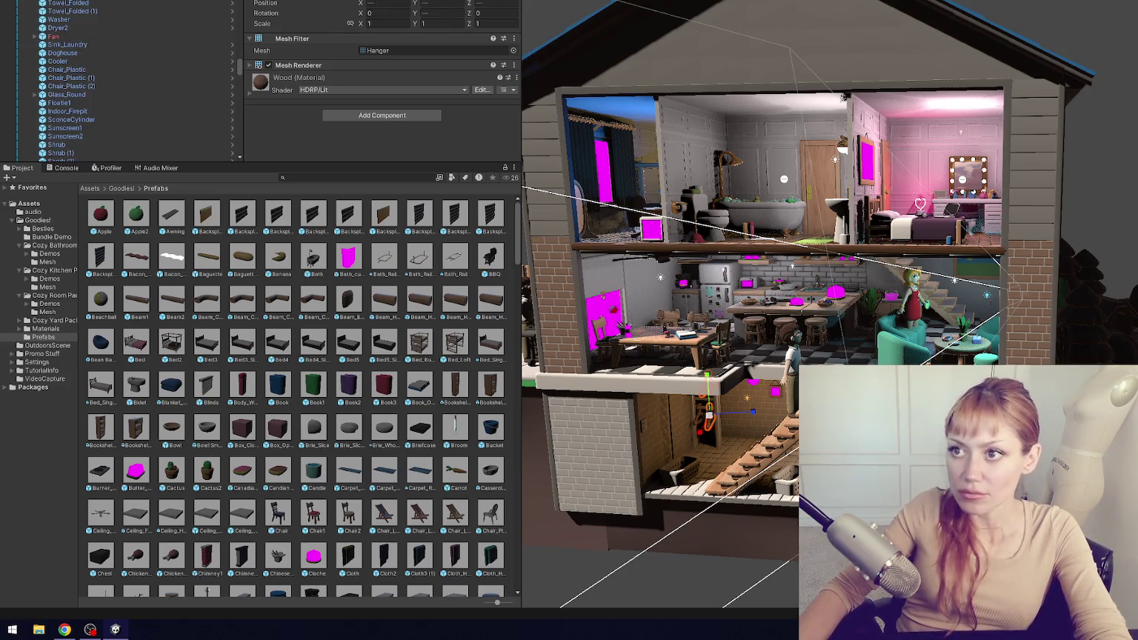
click(514, 51)
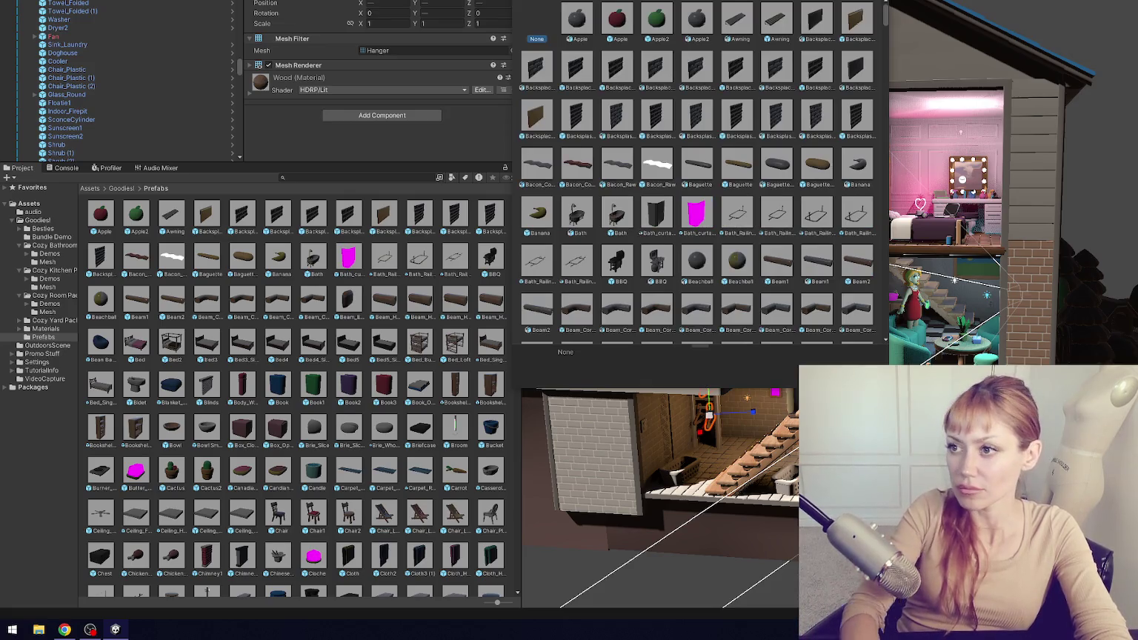
text(hanger)
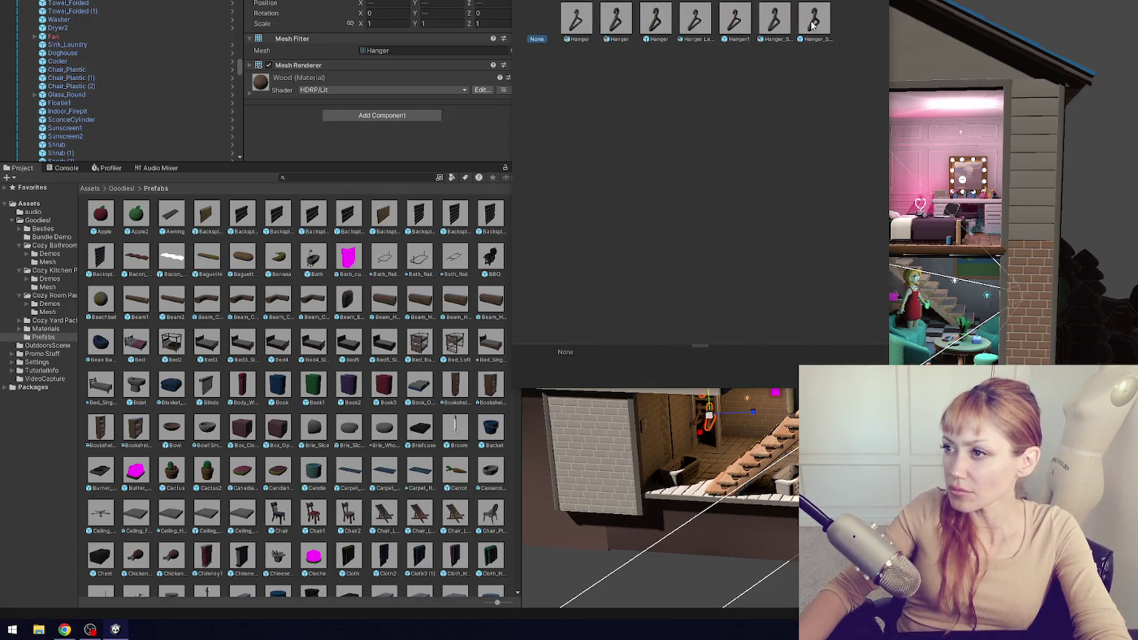
click(813, 24)
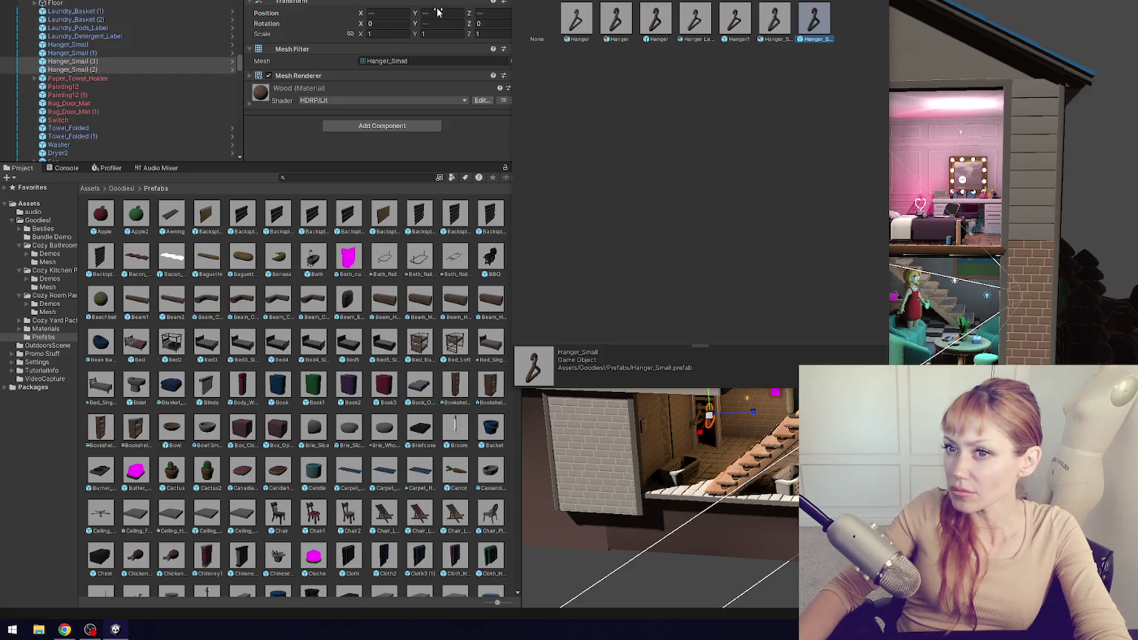
double_click(815, 29)
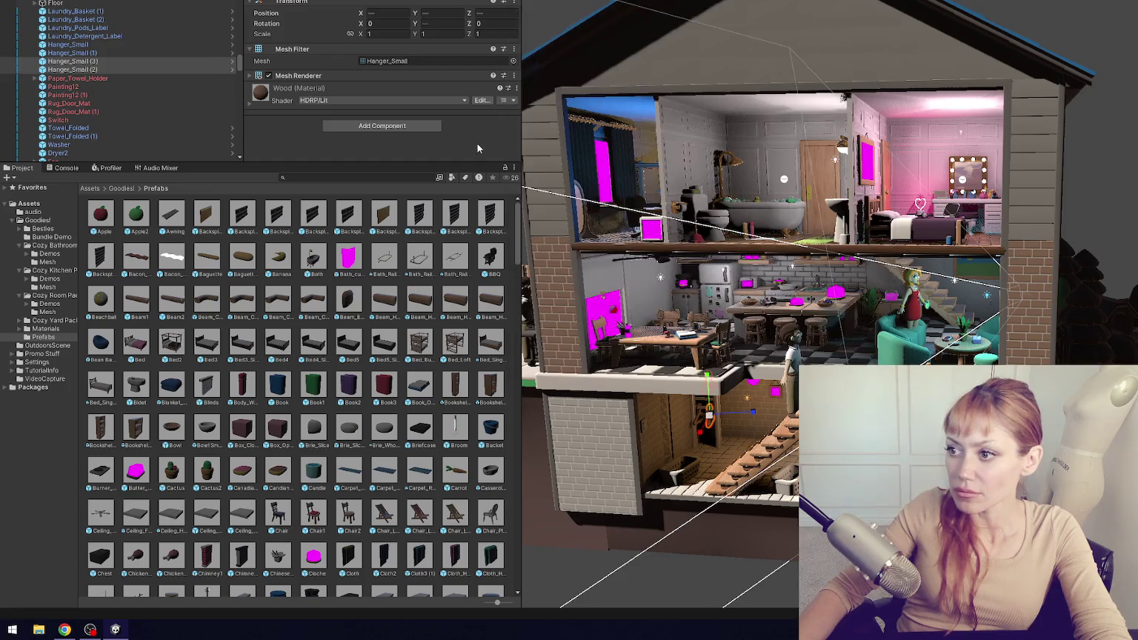
- Check mesh options for Paper_Towel_Holder and both Painting12 objects, leaving them unchanged
click(146, 80)
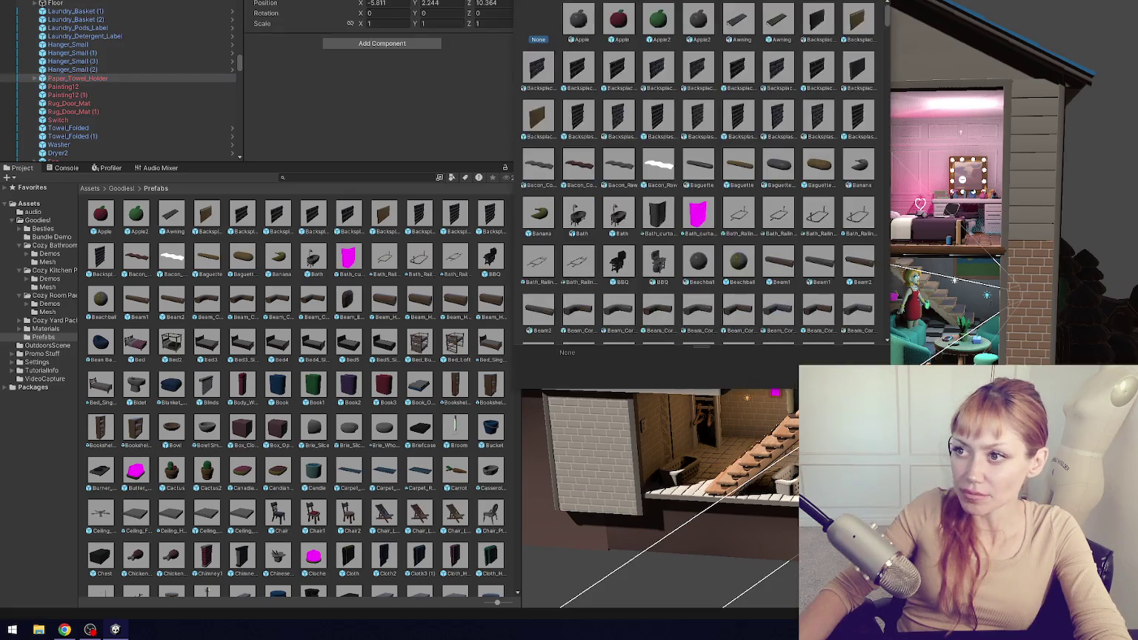
text(paper)
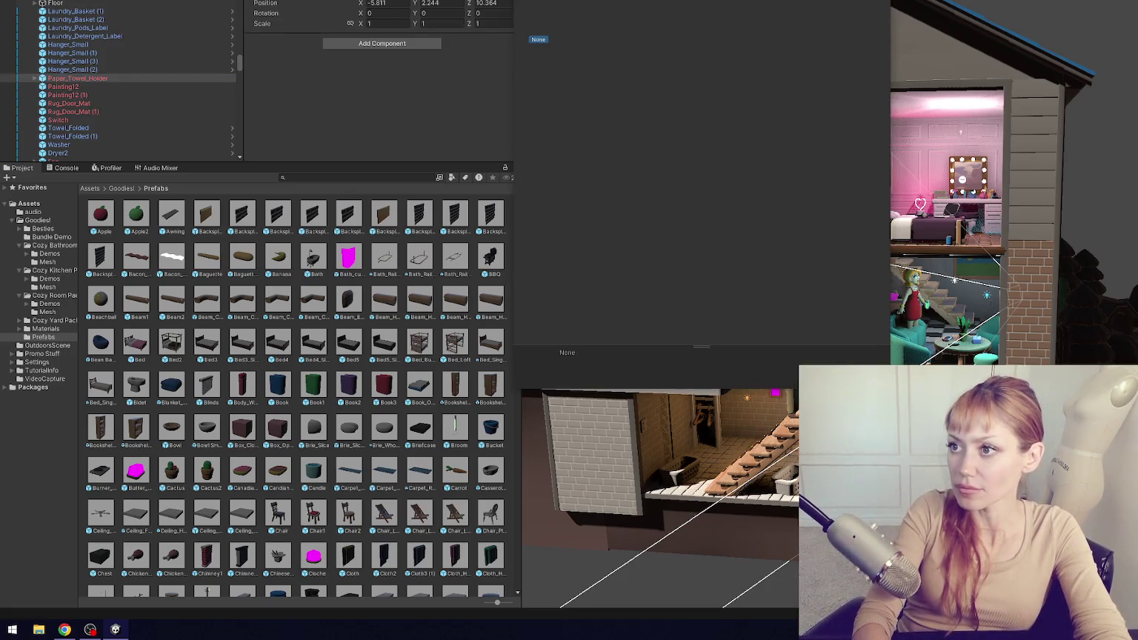
key(Escape)
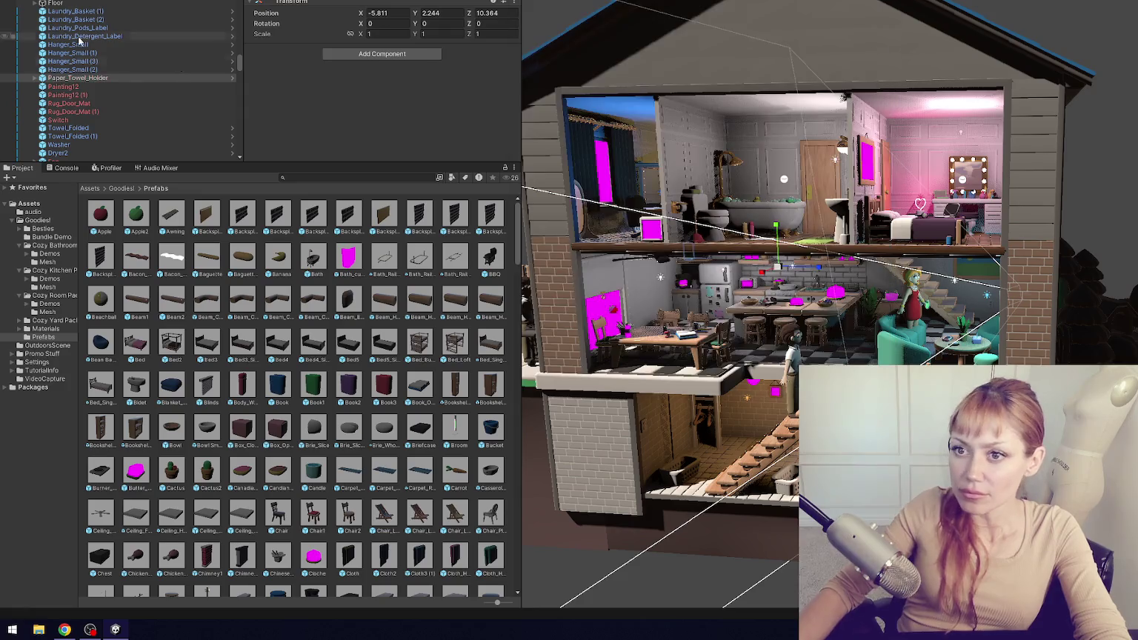
click(114, 86)
shift+click(122, 94)
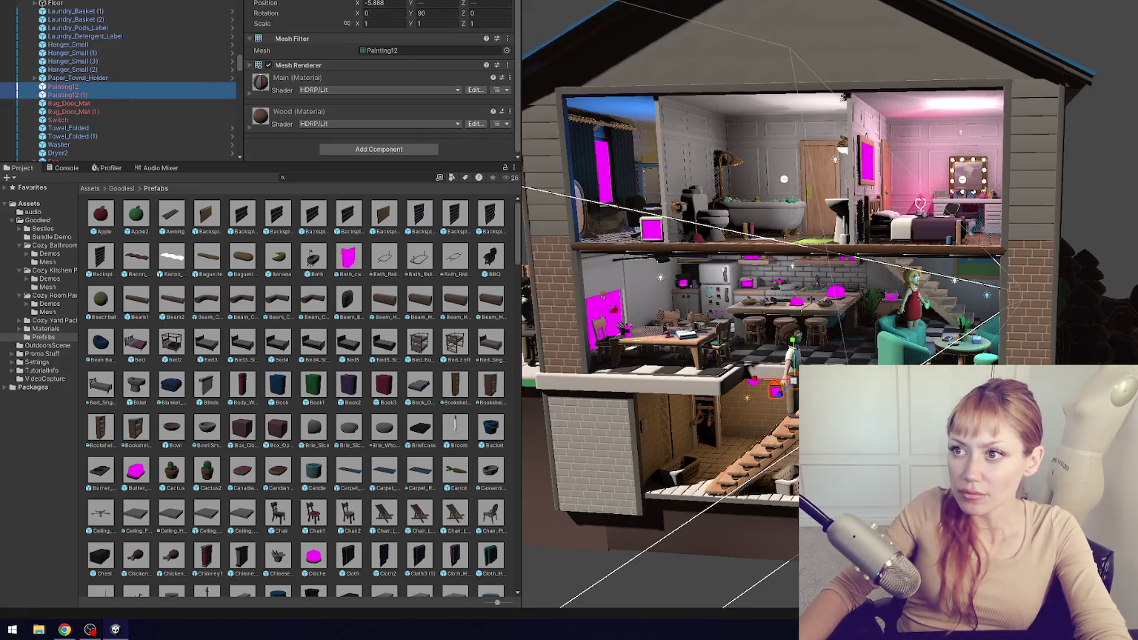
click(506, 51)
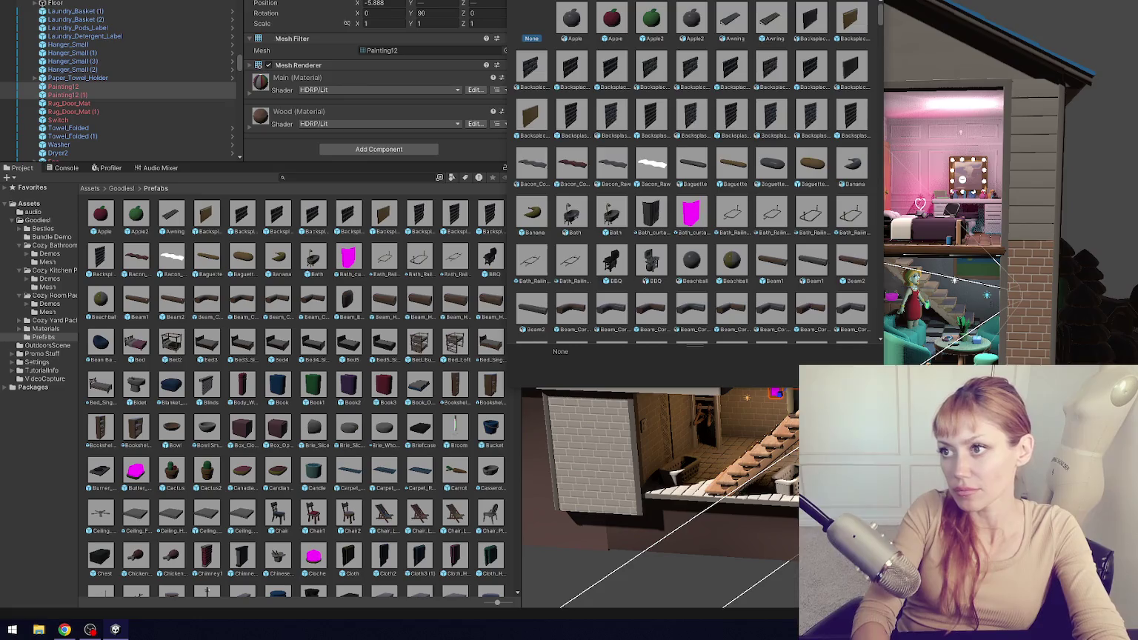
key(Escape)
- Assign the Rug Door mesh to Rug_Door_Mat and Rug_Door_Mat (1)
click(127, 105)
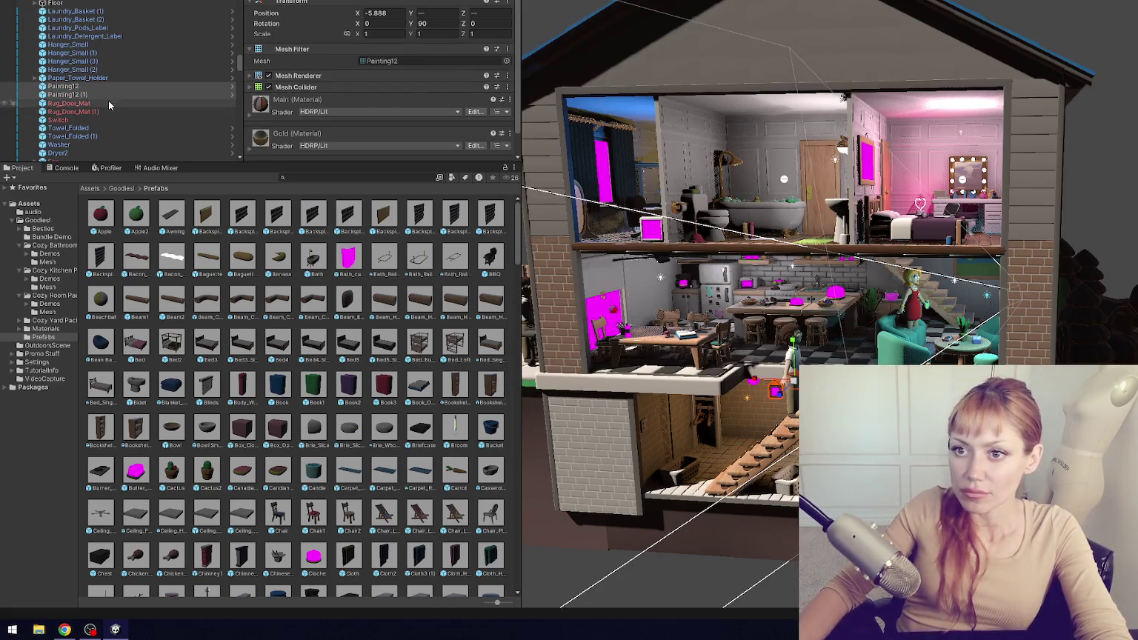
shift+click(130, 112)
click(514, 50)
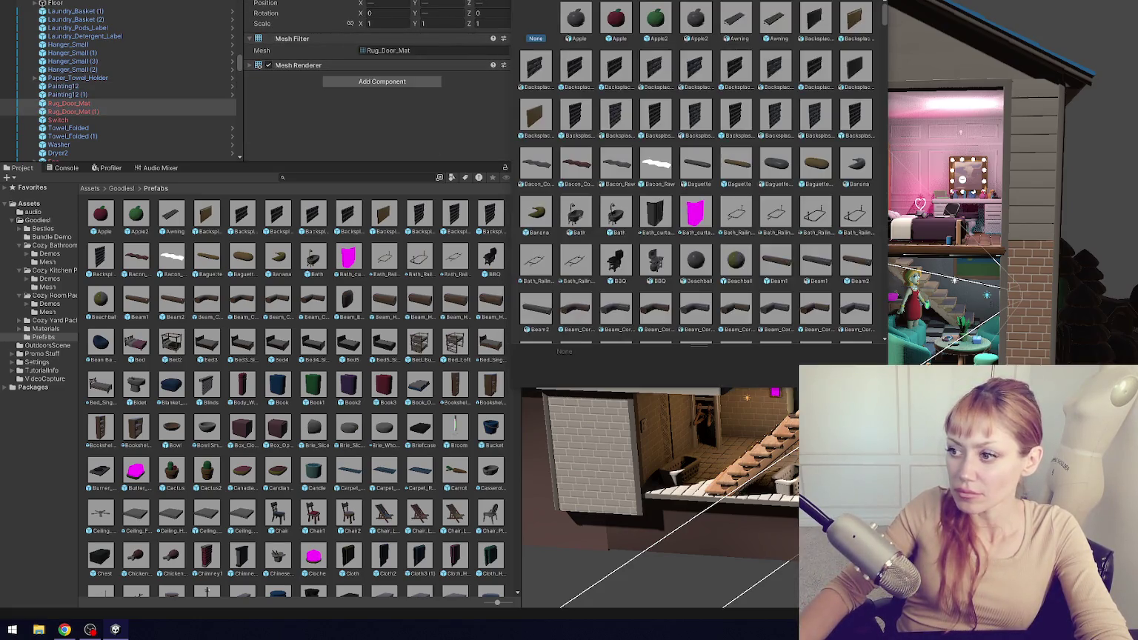
text(rug)
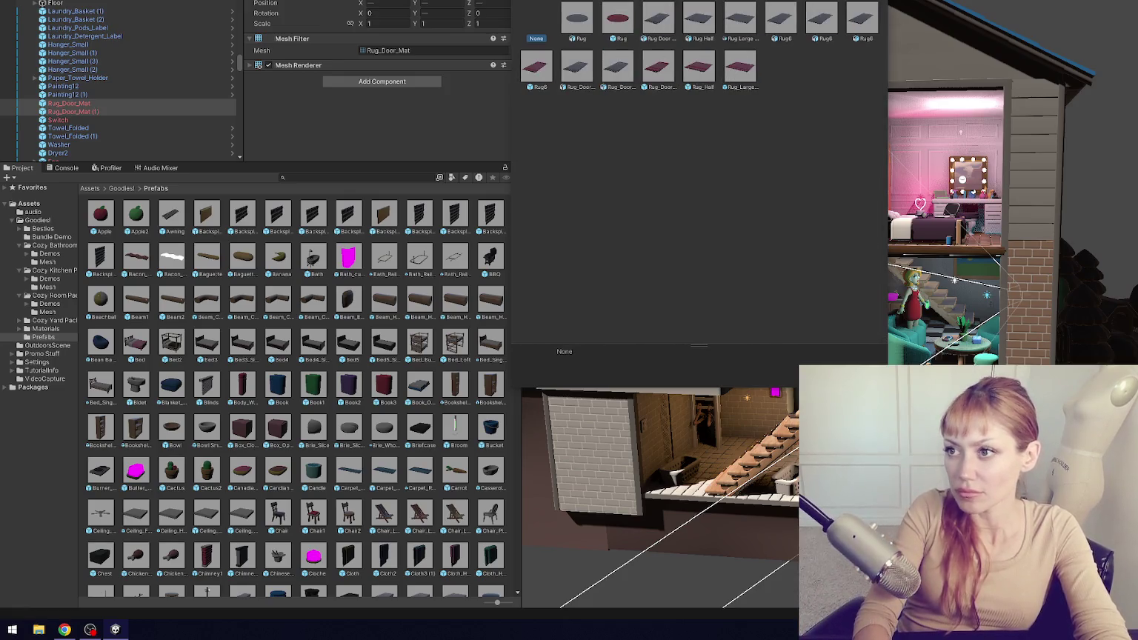
click(657, 18)
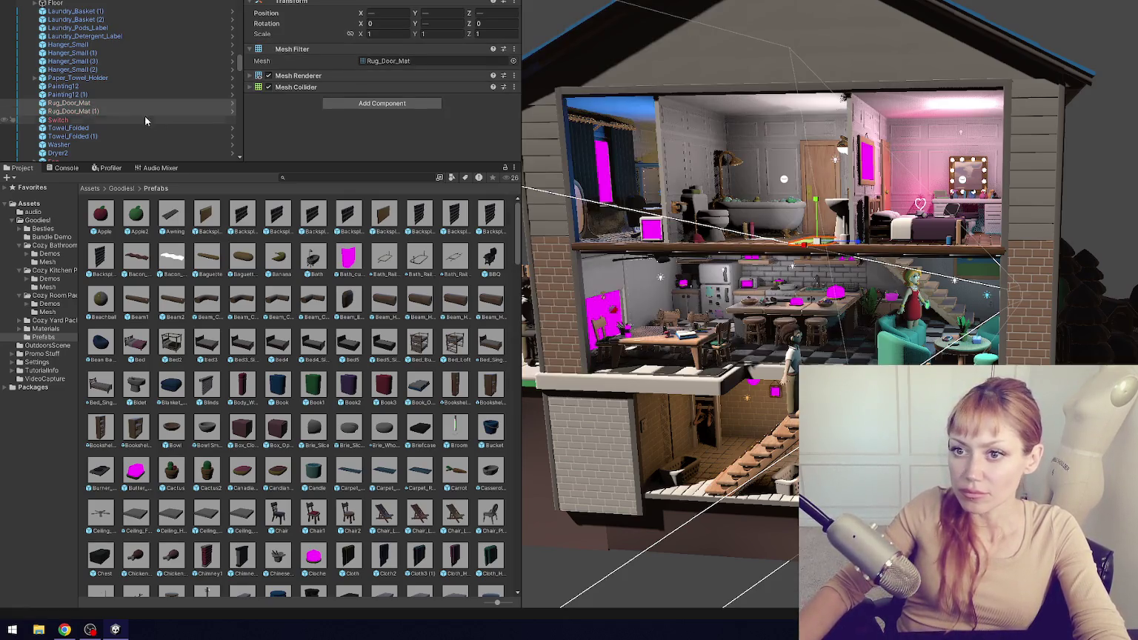
- Assign the Switch mesh to the Switch object
click(58, 119)
click(512, 51)
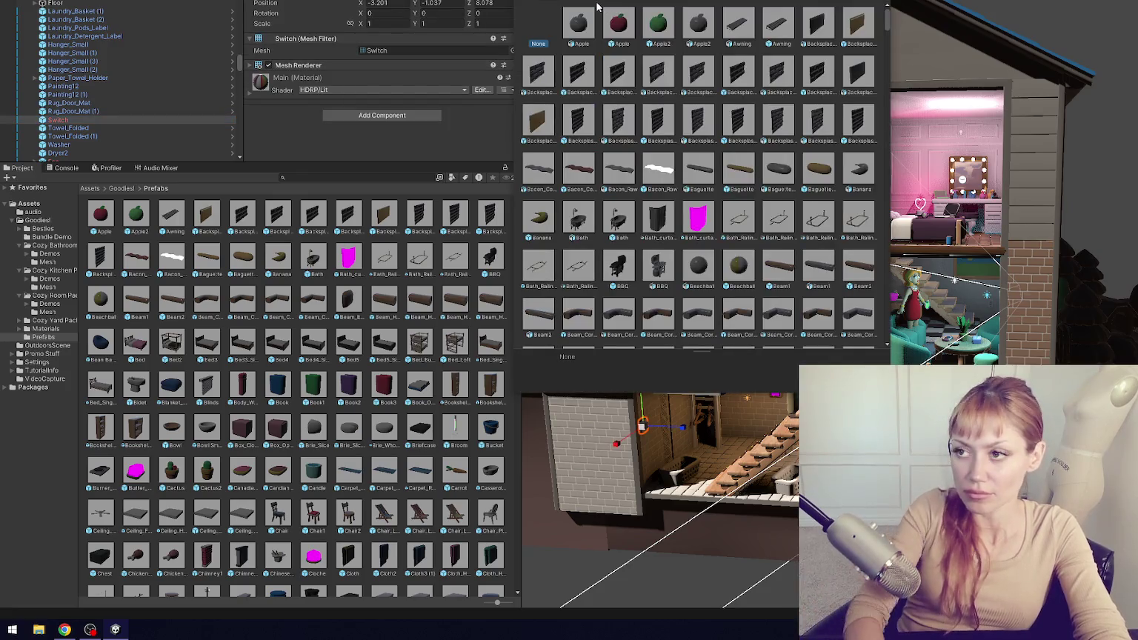
click(696, 23)
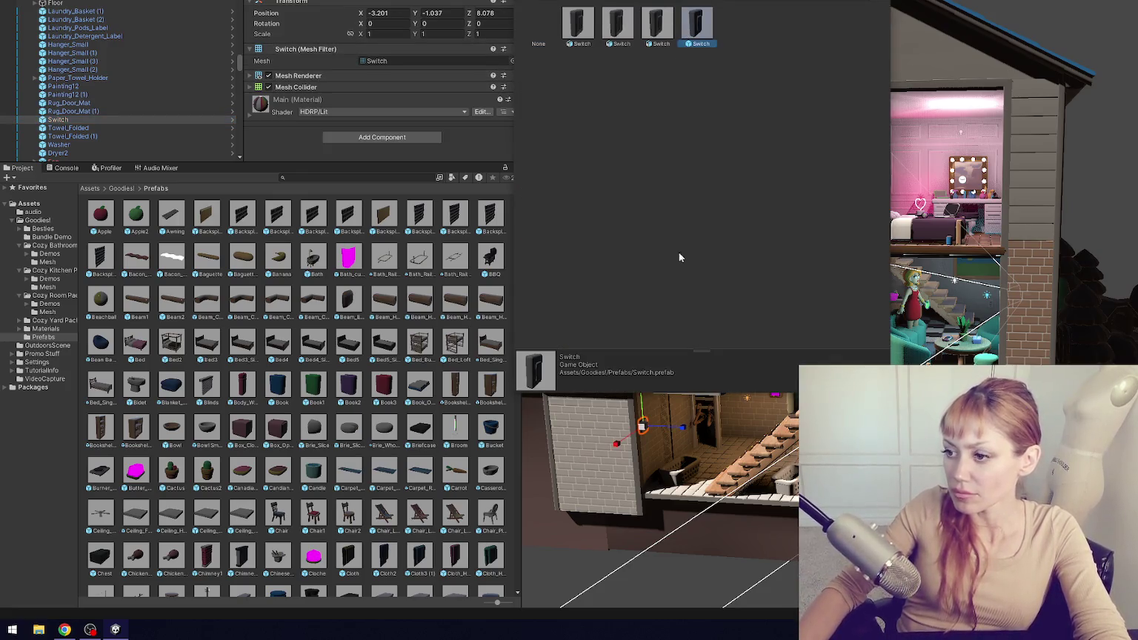
double_click(713, 29)
- Assign the Fan mesh to the Fan object
scroll(112, 112, down, 3)
click(53, 98)
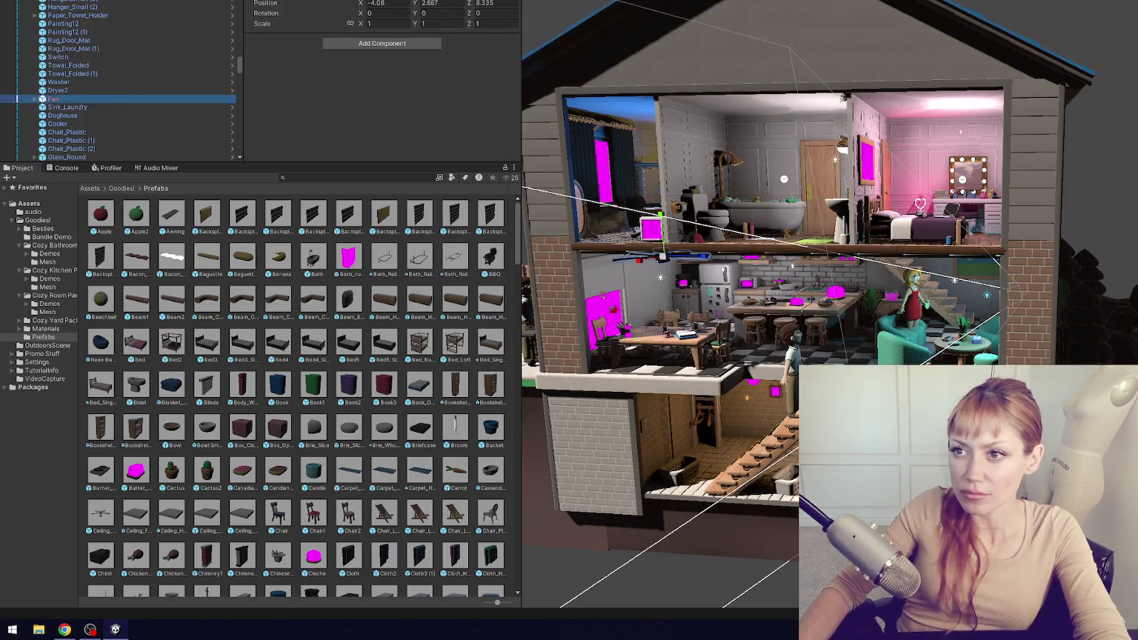
text(fan)
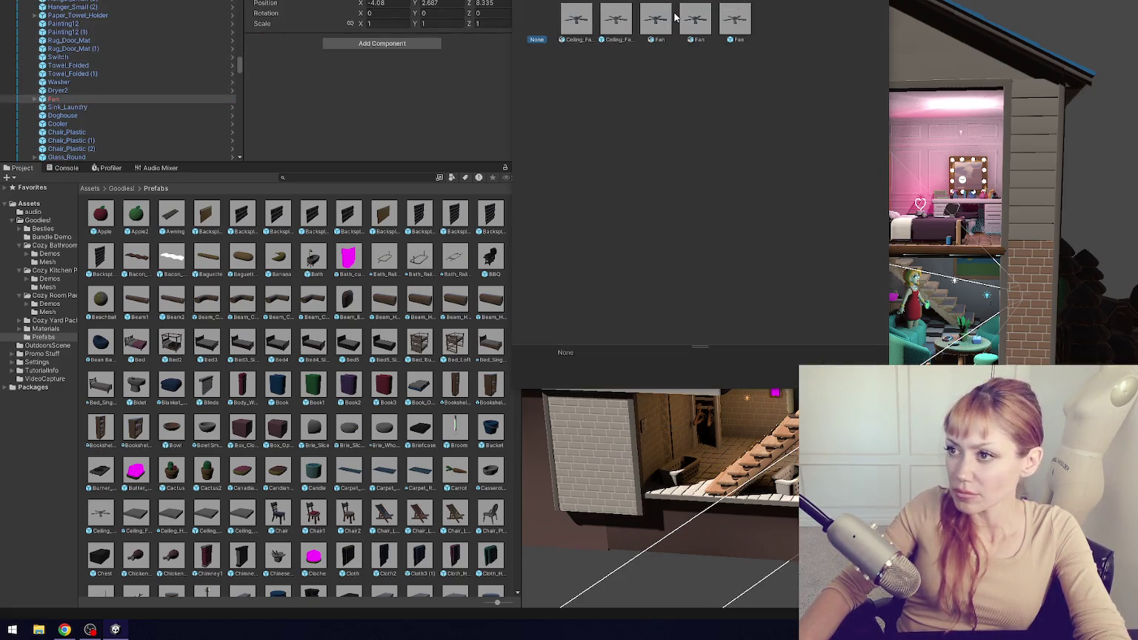
click(740, 20)
double_click(738, 20)
- Relink Stool_Short to its stool mesh
scroll(185, 63, down, 5)
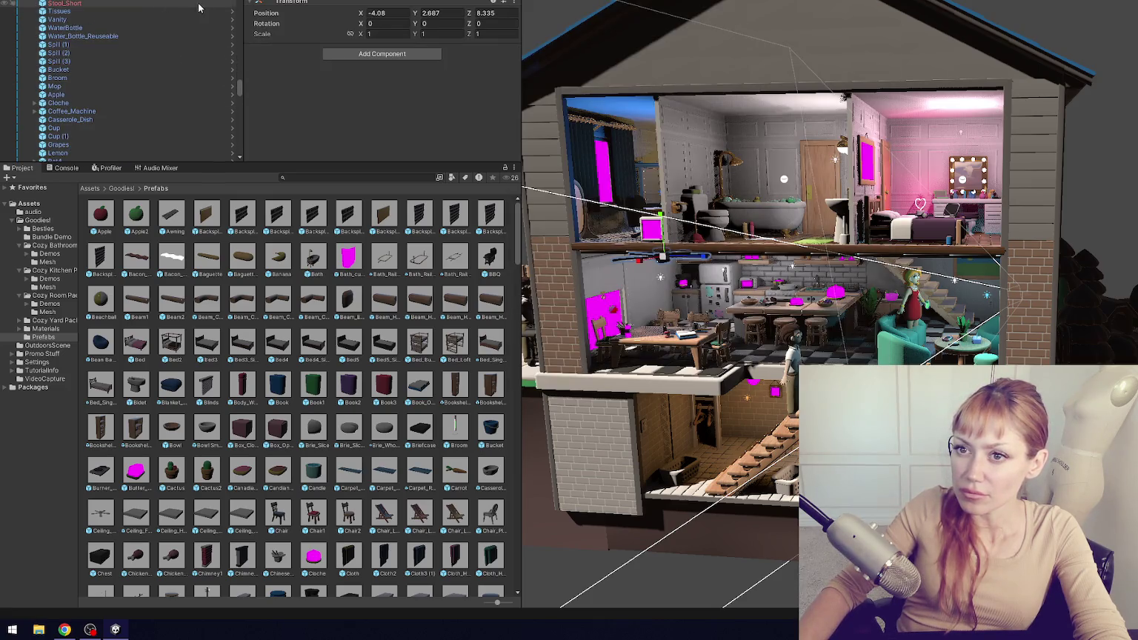
click(163, 3)
click(513, 50)
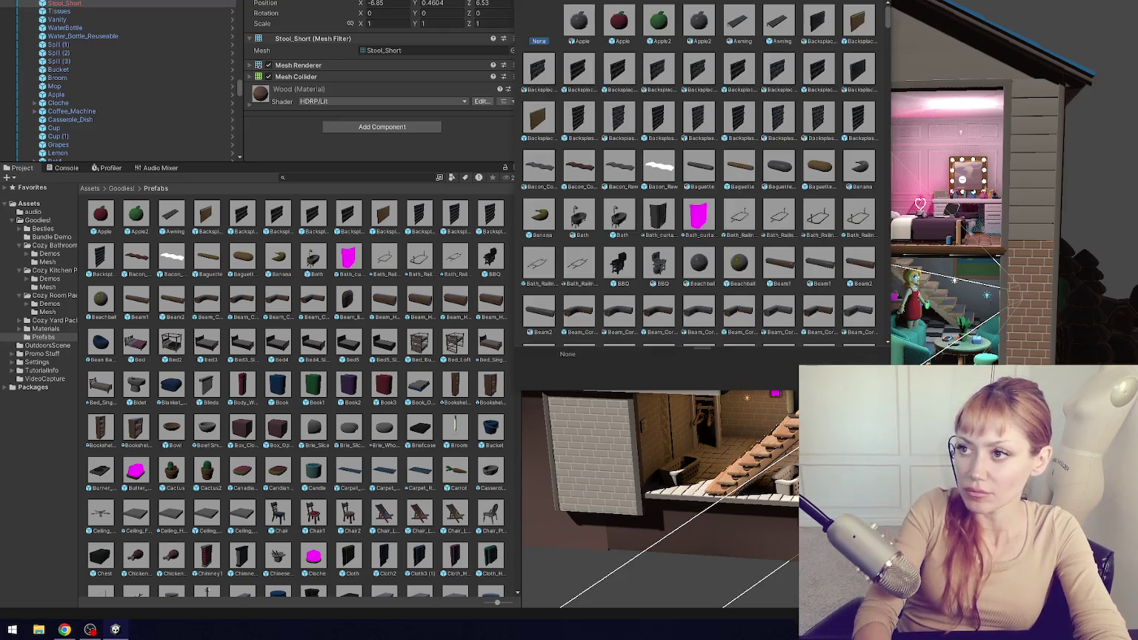
text(stool)
key(Escape)
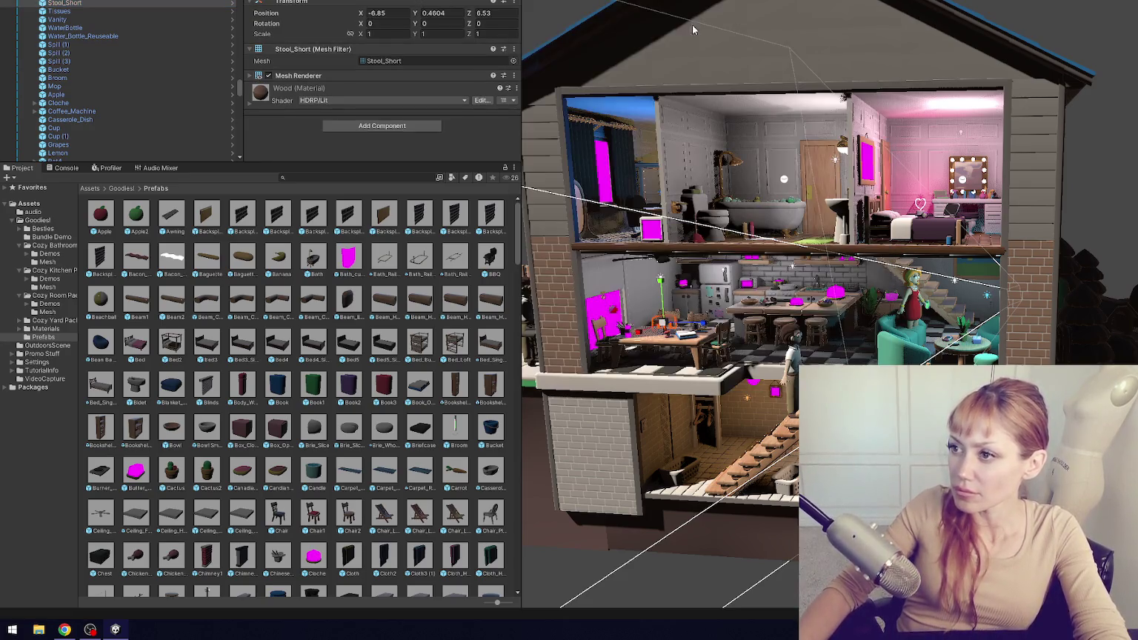
- Relink Shelf_2units to the Shelf_2units mesh
scroll(195, 38, down, 5)
click(842, 97)
click(511, 51)
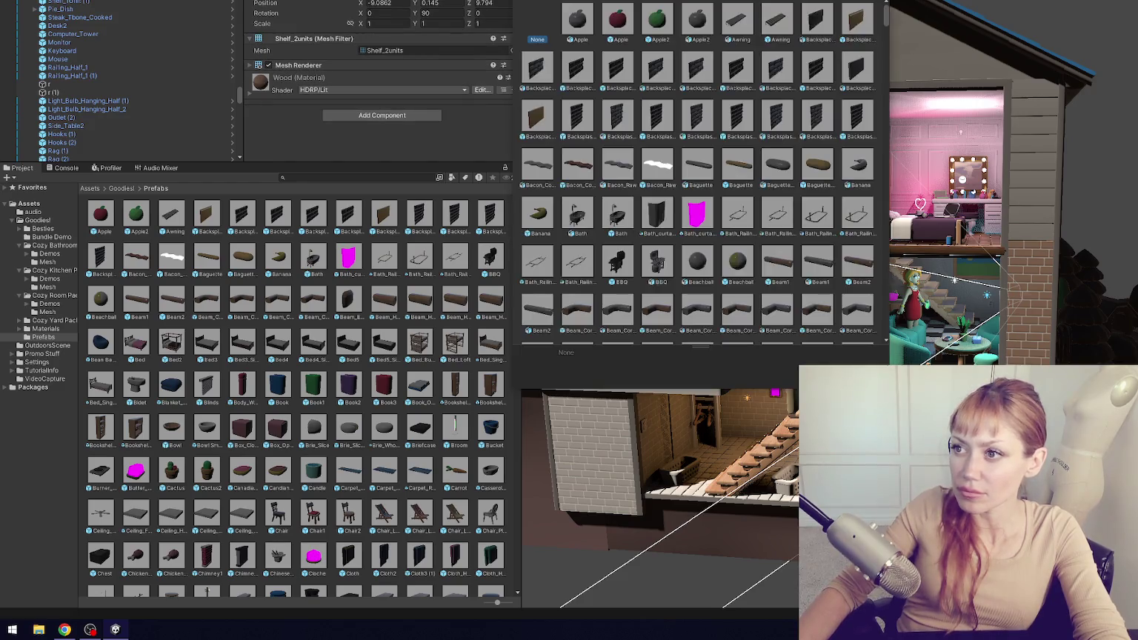
text(shelf_2)
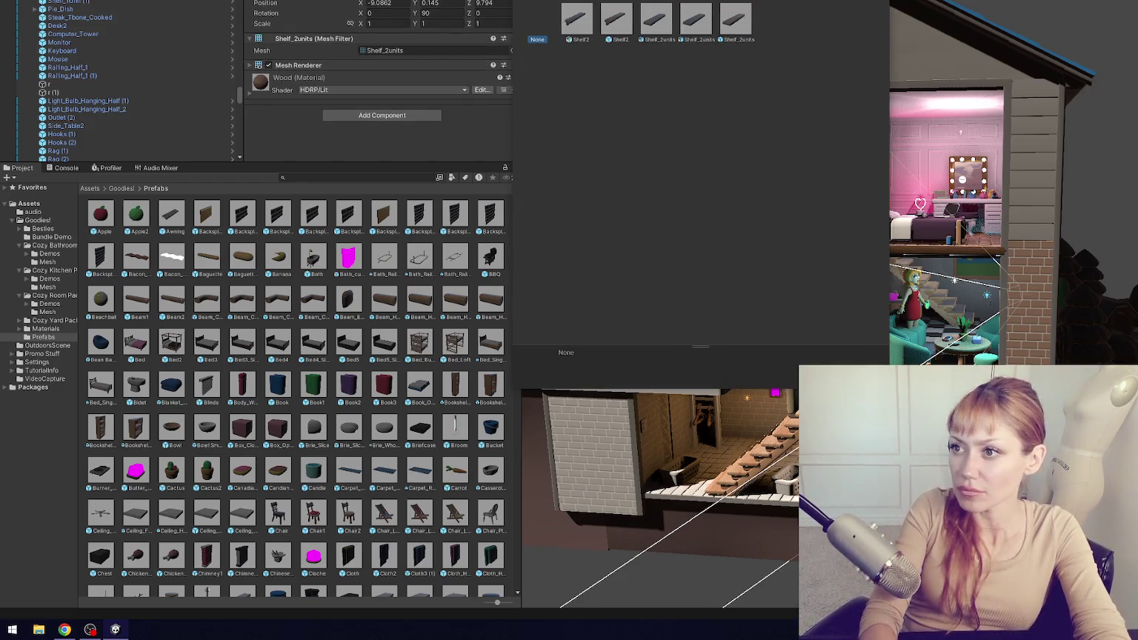
key(Escape)
- Scroll through the Hierarchy and collapse the Environment group
scroll(131, 46, down, 10)
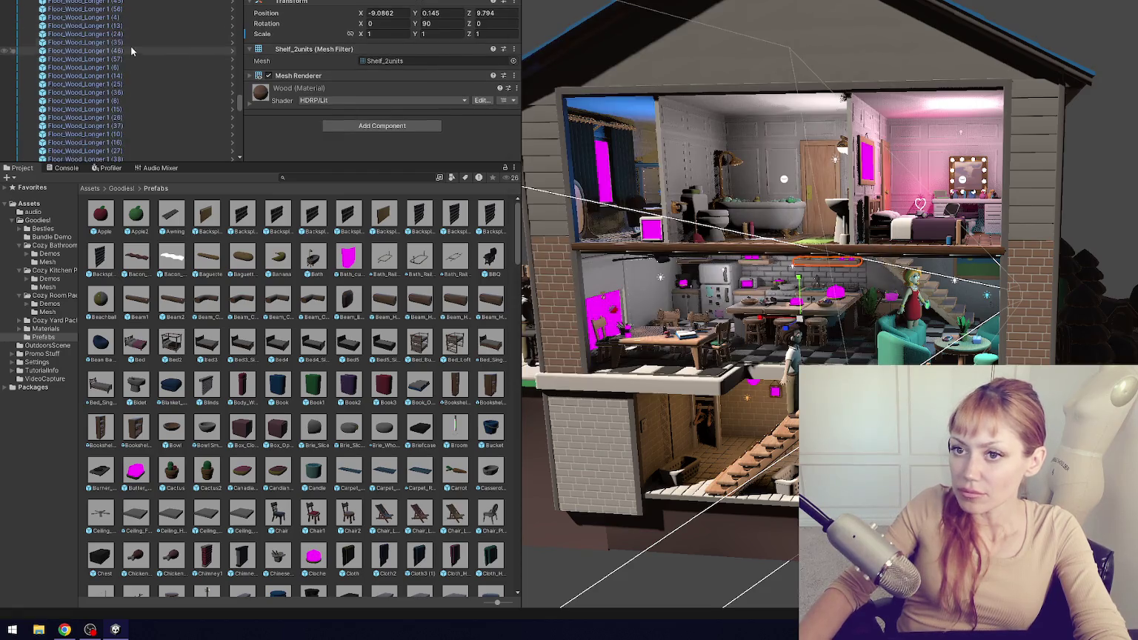
scroll(147, 52, down, 10)
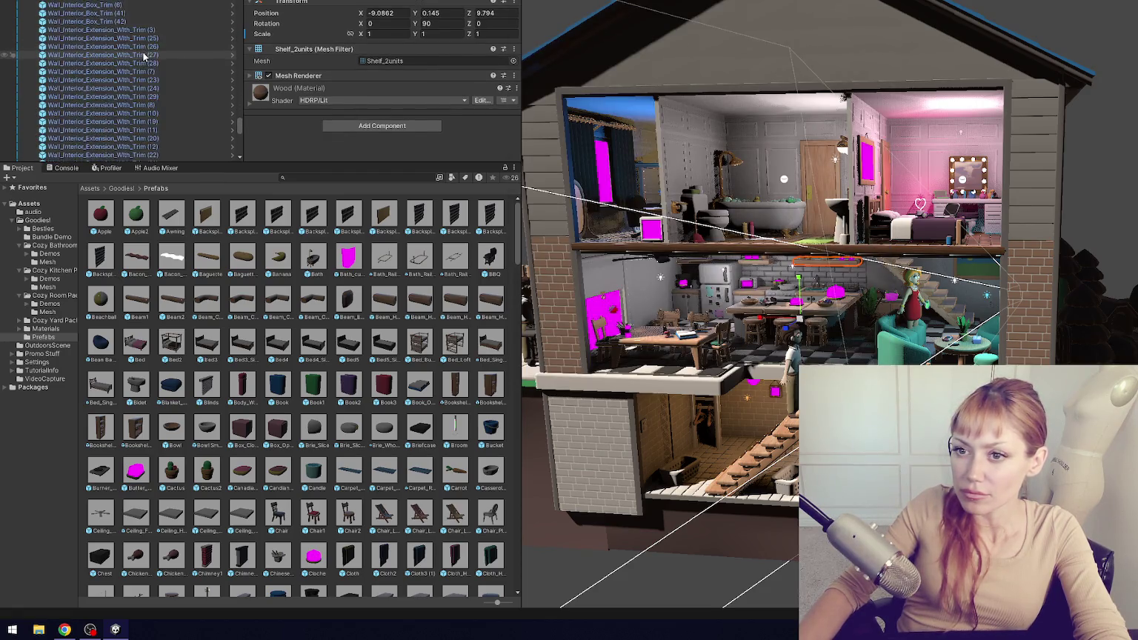
scroll(149, 82, up, 10)
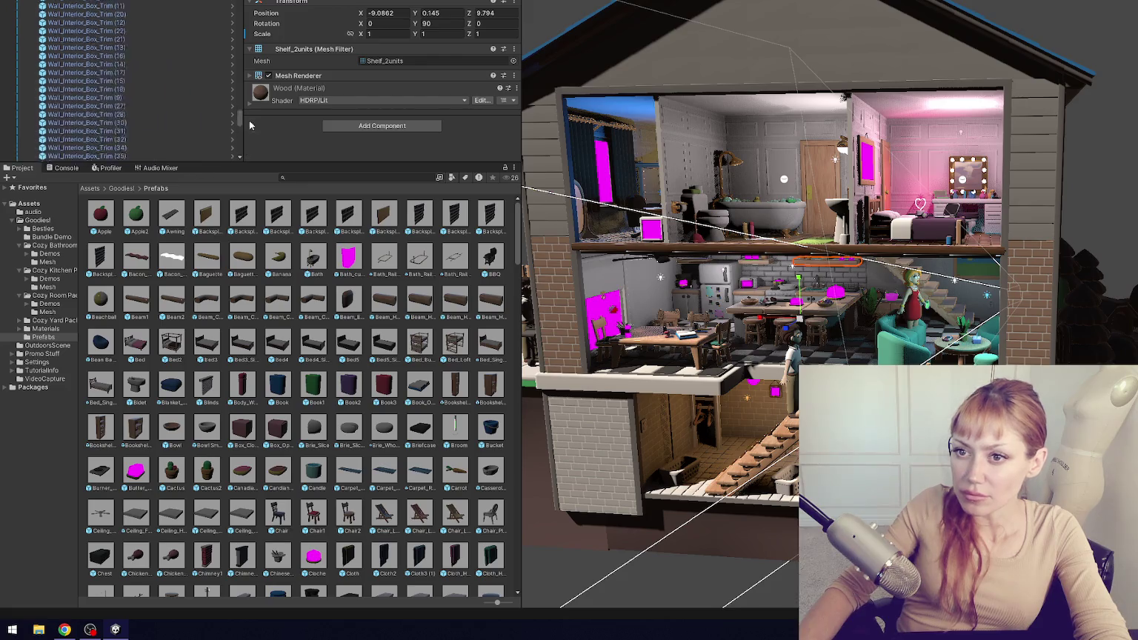
scroll(130, 82, down, 10)
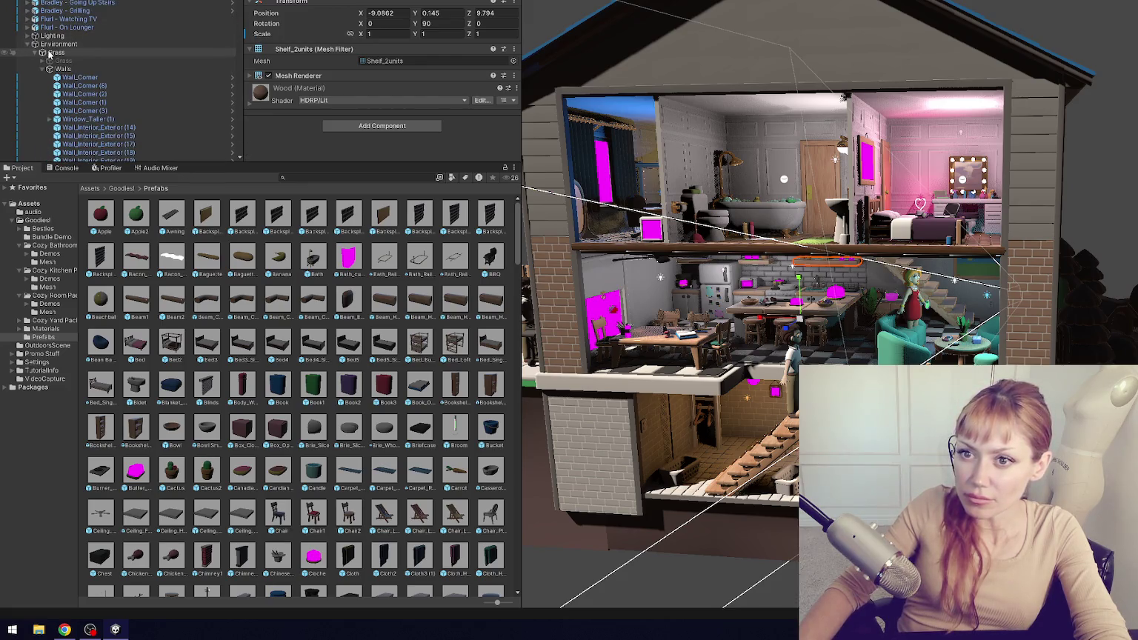
click(28, 44)
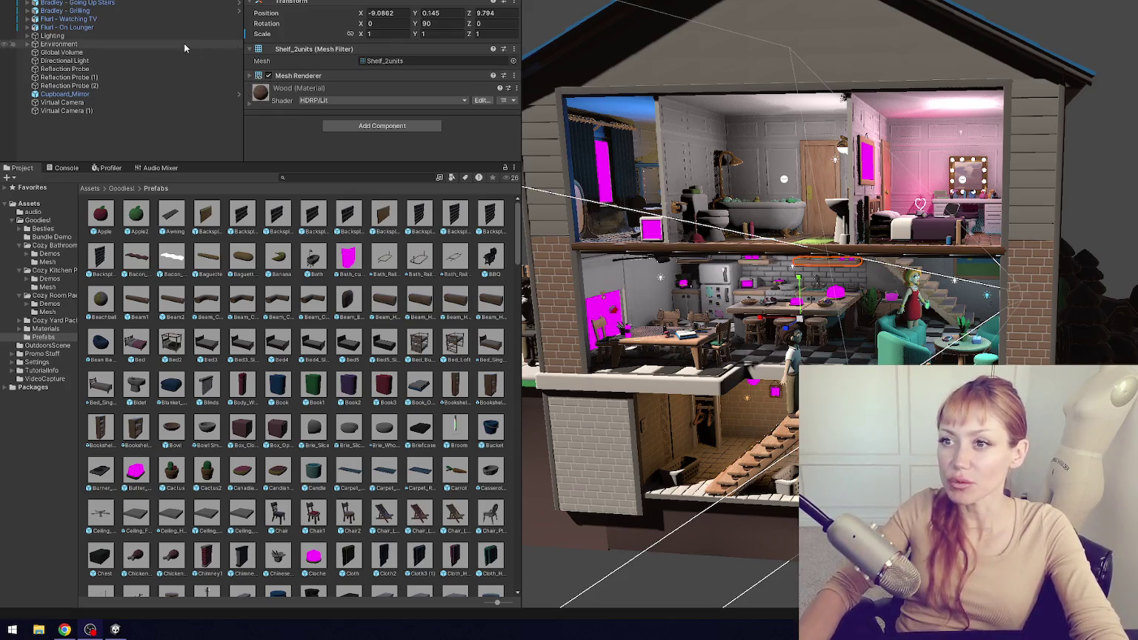
mouse_move(1012, 255)
mouse_down()
mouse_move(1035, 295)
mouse_move(1002, 239)
mouse_move(1034, 213)
mouse_move(880, 257)
mouse_up()
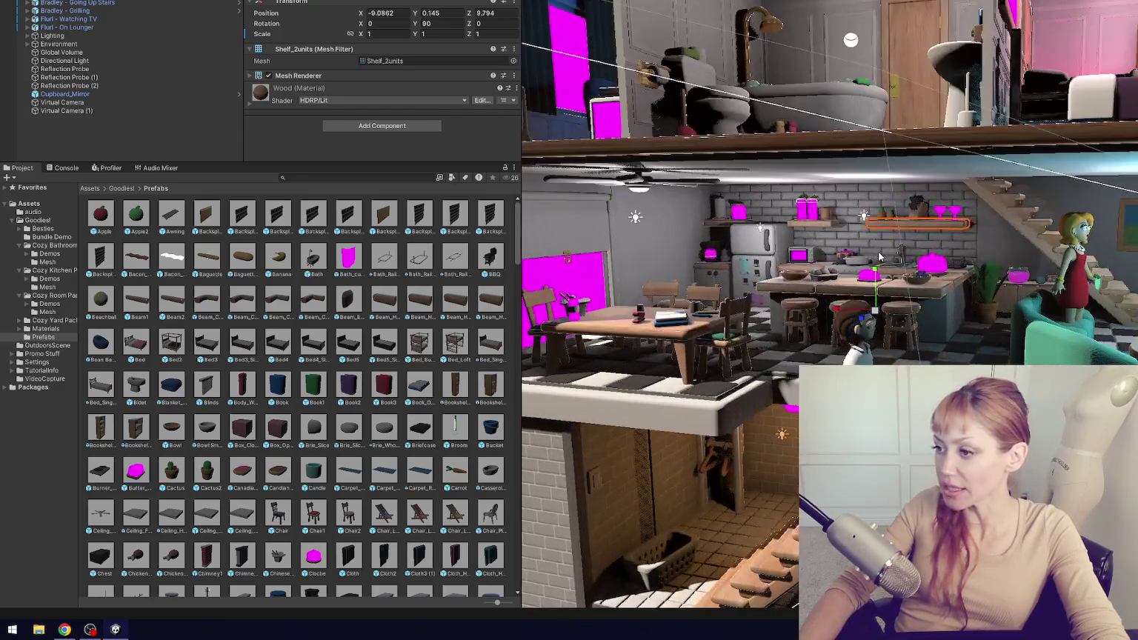
scroll(815, 244, down, 5)
scroll(655, 215, up, 2)
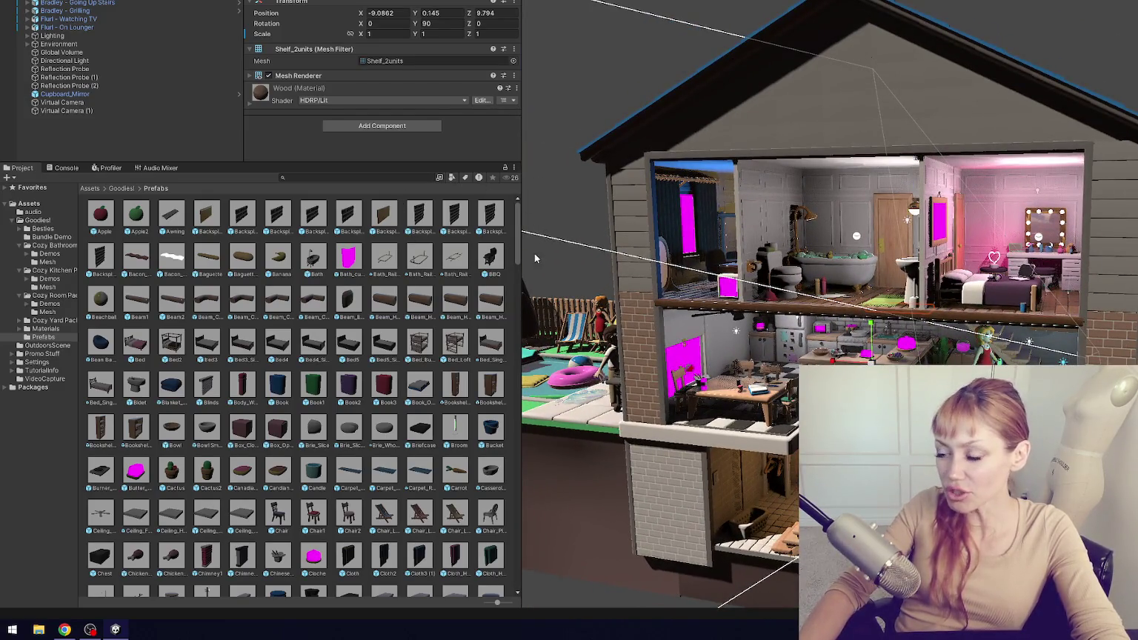
mouse_move(522, 241)
mouse_down()
mouse_move(374, 240)
mouse_move(462, 240)
mouse_up()
scroll(881, 302, up, 5)
mouse_move(882, 302)
mouse_down()
mouse_move(842, 266)
mouse_move(890, 303)
mouse_move(813, 206)
mouse_up()
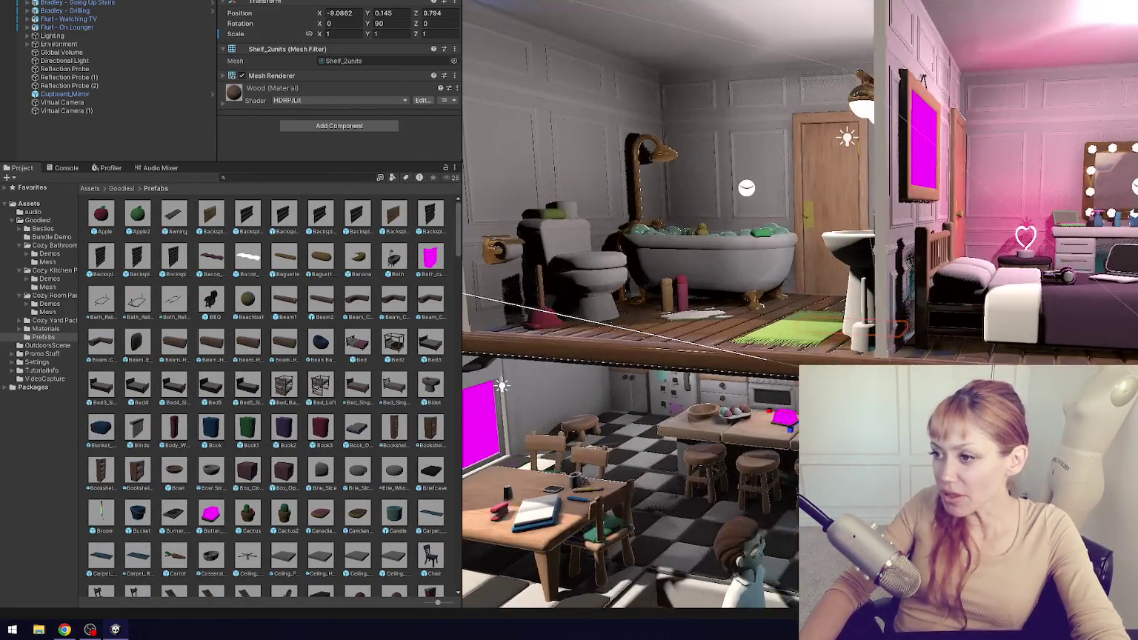
scroll(889, 302, up, 5)
scroll(731, 193, up, 2)
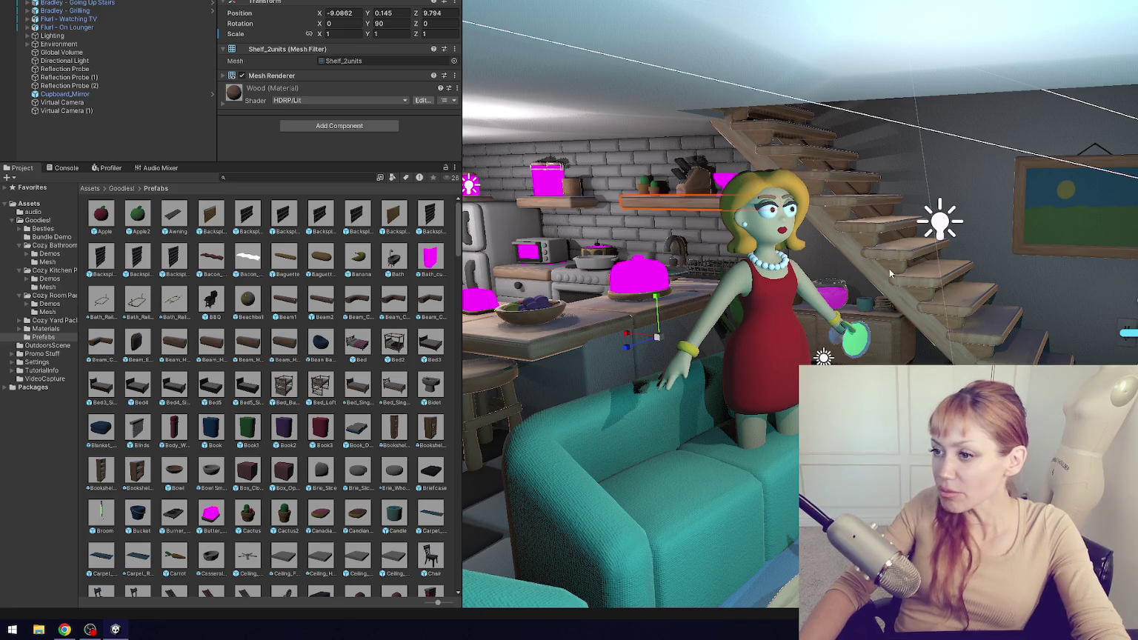
scroll(886, 267, down, 6)
drag(874, 222, 857, 267)
scroll(857, 266, down, 5)
scroll(856, 268, up, 5)
drag(963, 311, 1067, 343)
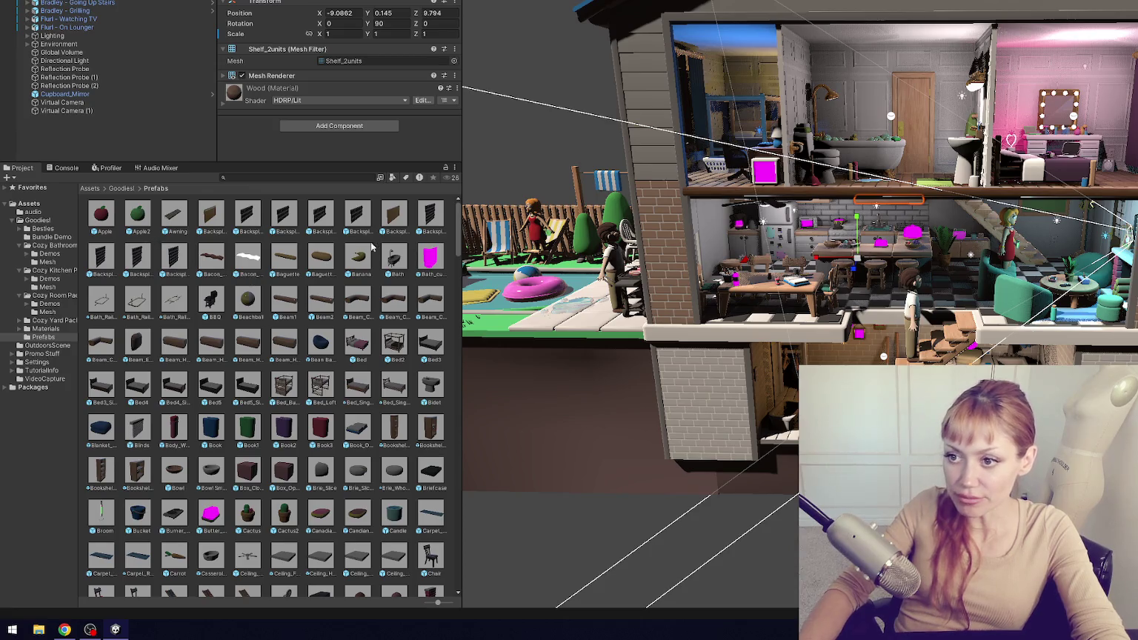
double_click(431, 263)
- Try the Transparent glass materials on the bath curtain, settling on Glass Light Blue
mouse_move(725, 245)
mouse_down()
mouse_move(741, 246)
mouse_move(475, 287)
mouse_move(646, 310)
mouse_up()
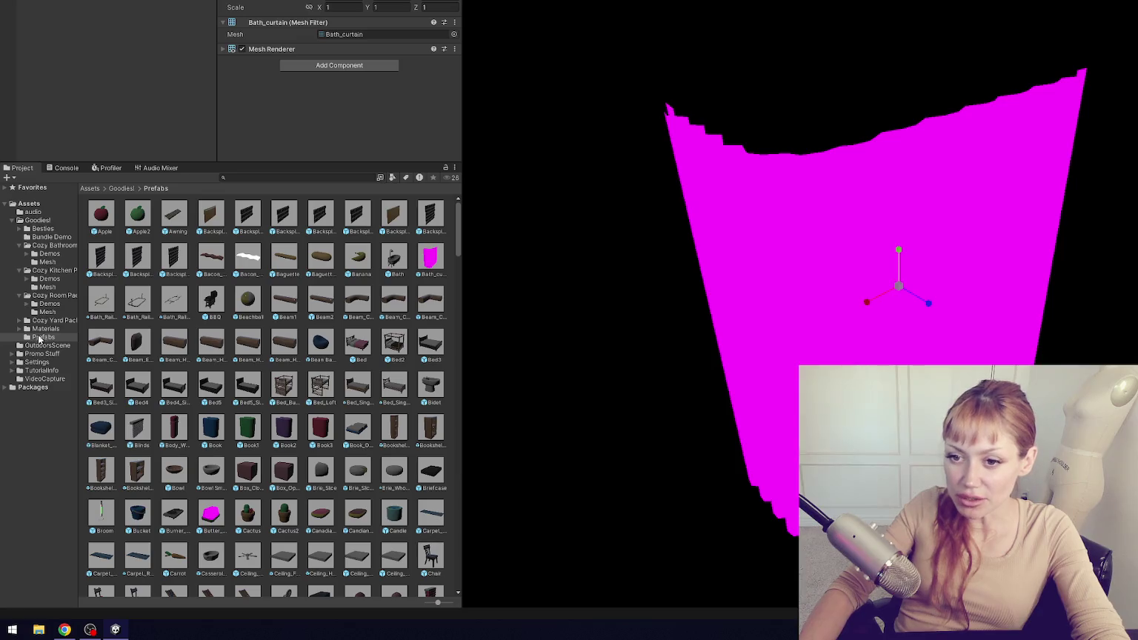
click(45, 328)
click(28, 328)
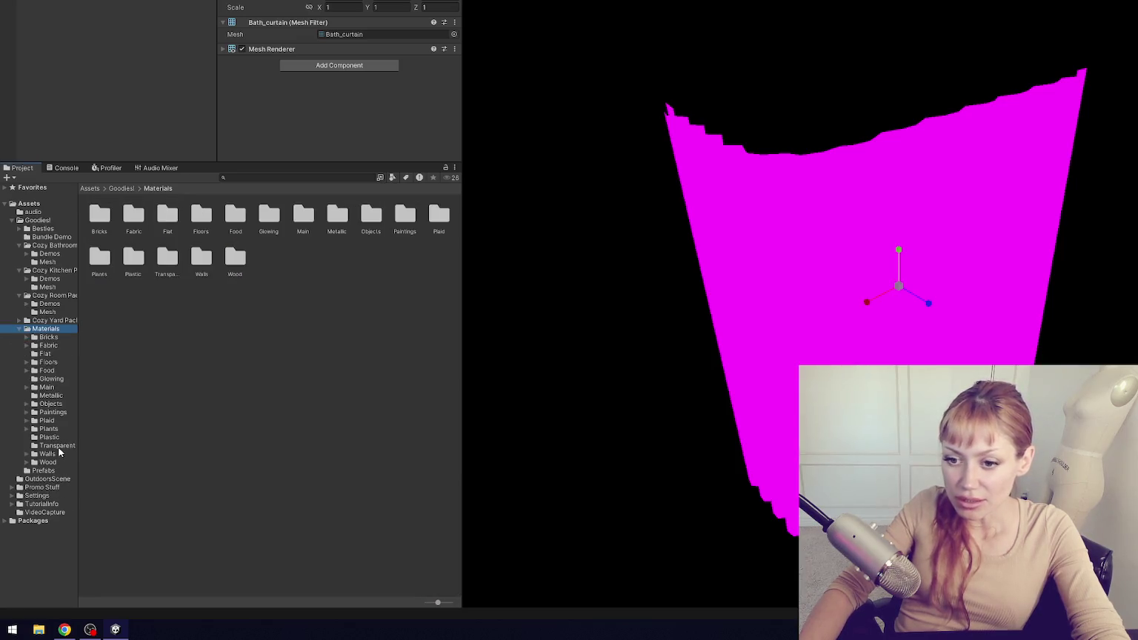
click(58, 446)
drag(198, 222, 776, 218)
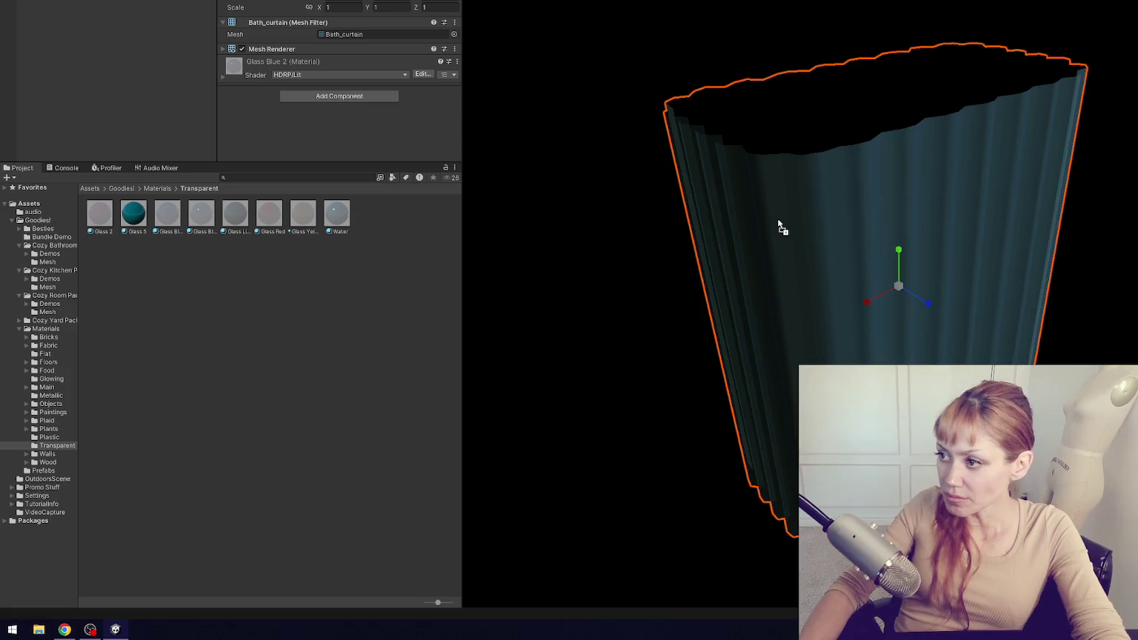
mouse_move(637, 188)
mouse_down()
mouse_move(538, 179)
mouse_move(601, 200)
mouse_up()
drag(202, 217, 901, 168)
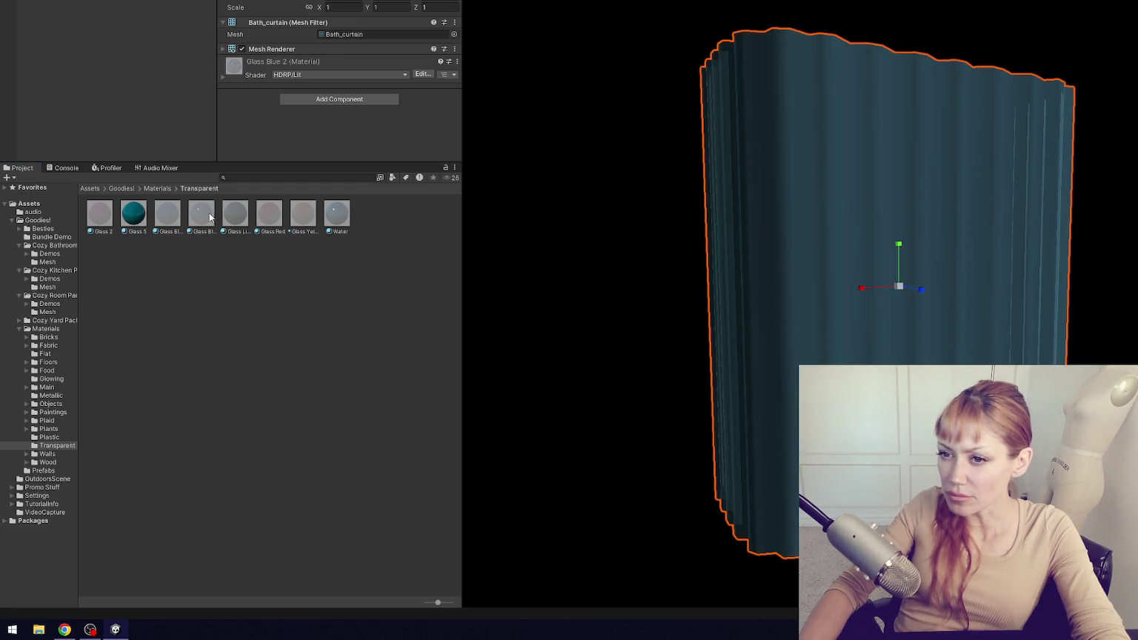
mouse_move(909, 169)
mouse_down()
mouse_move(976, 214)
mouse_move(749, 268)
mouse_move(652, 256)
mouse_move(404, 259)
mouse_up()
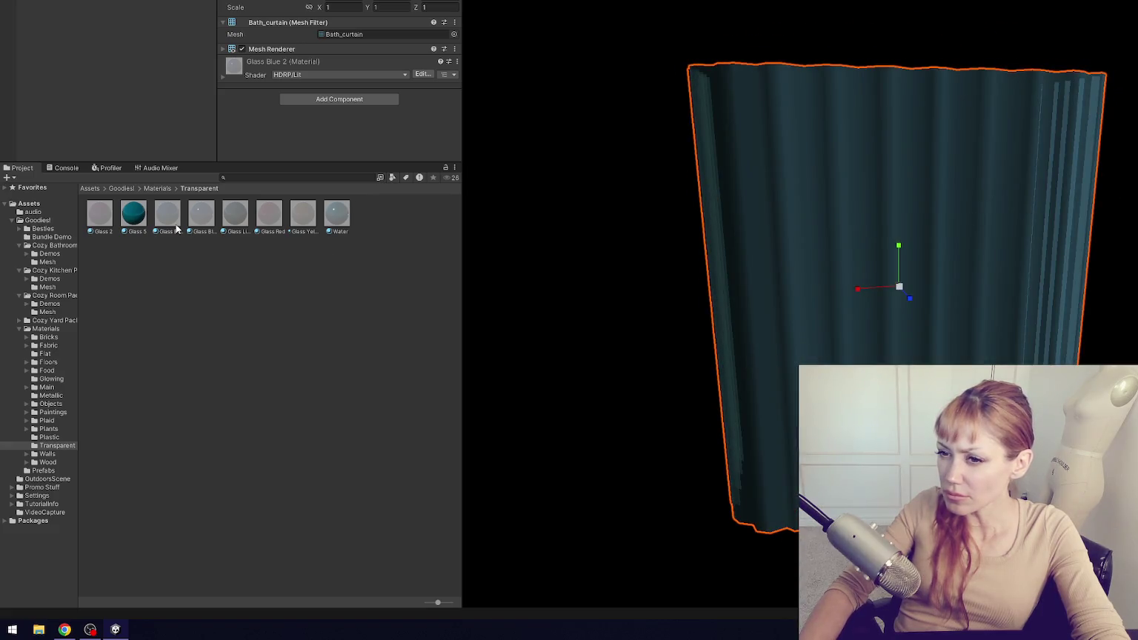
drag(170, 224, 890, 193)
drag(234, 214, 933, 174)
- Rename the Glass Light Blue material to 'Glass'
click(236, 232)
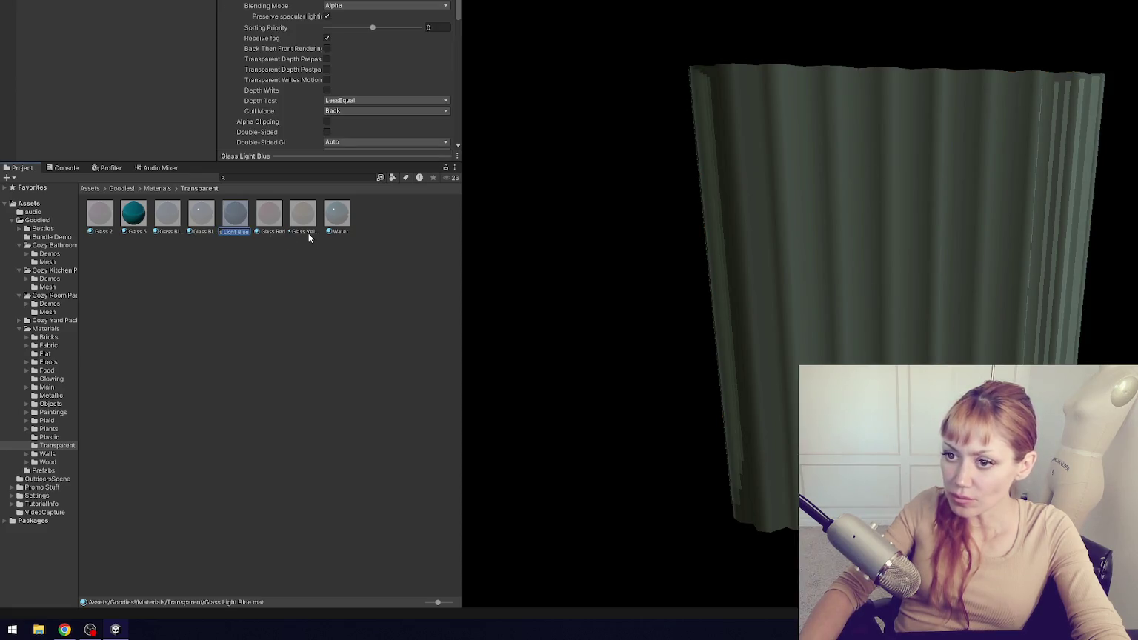
text(Glass)
key(Return)
click(370, 235)
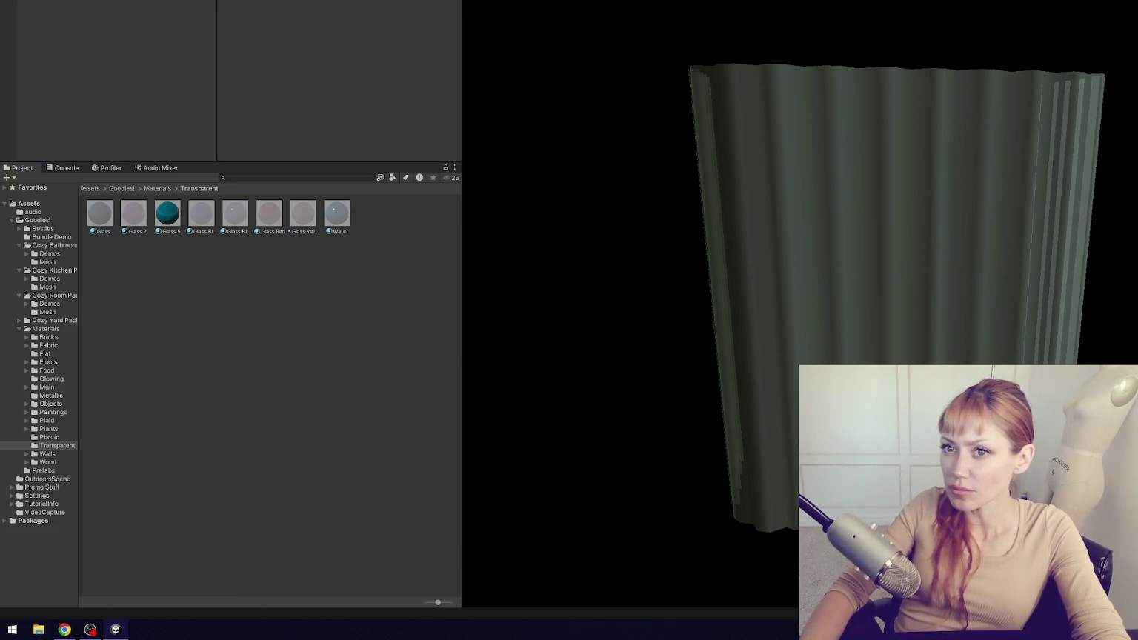
- Save the prefab, return to the house scene, and collapse the Cozy pack folders
click(645, 284)
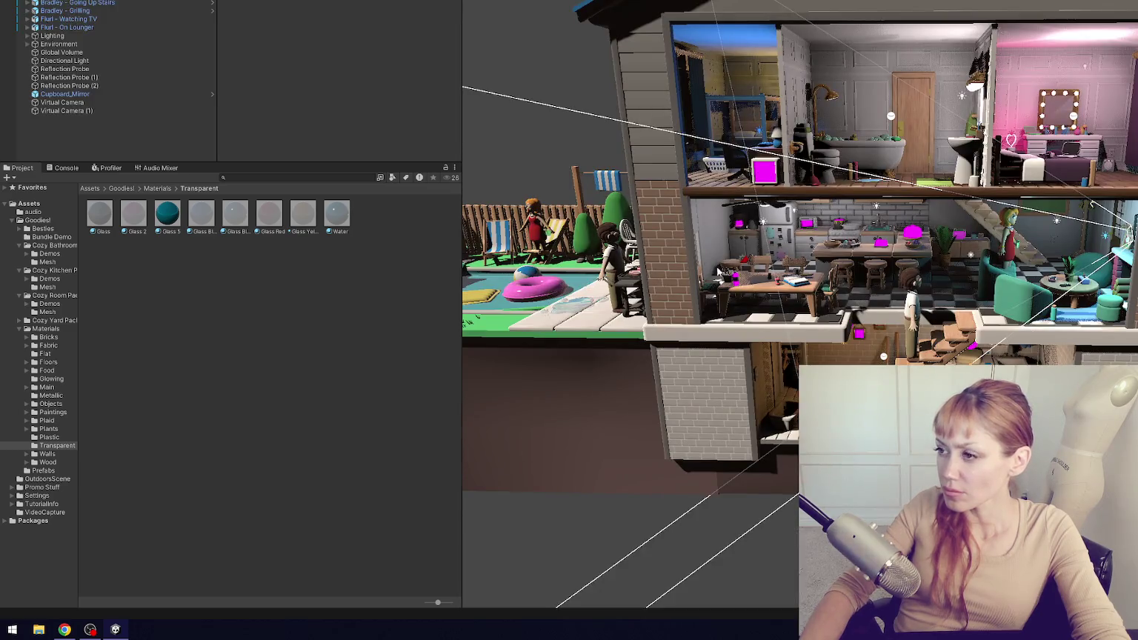
click(20, 320)
click(20, 296)
click(19, 304)
click(19, 270)
click(19, 246)
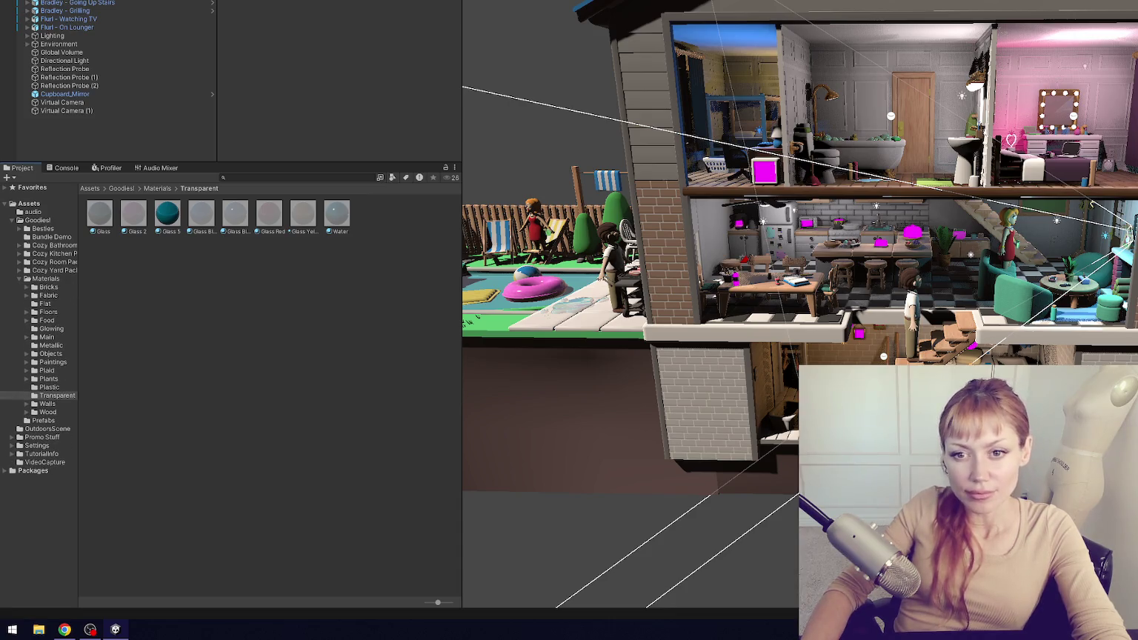
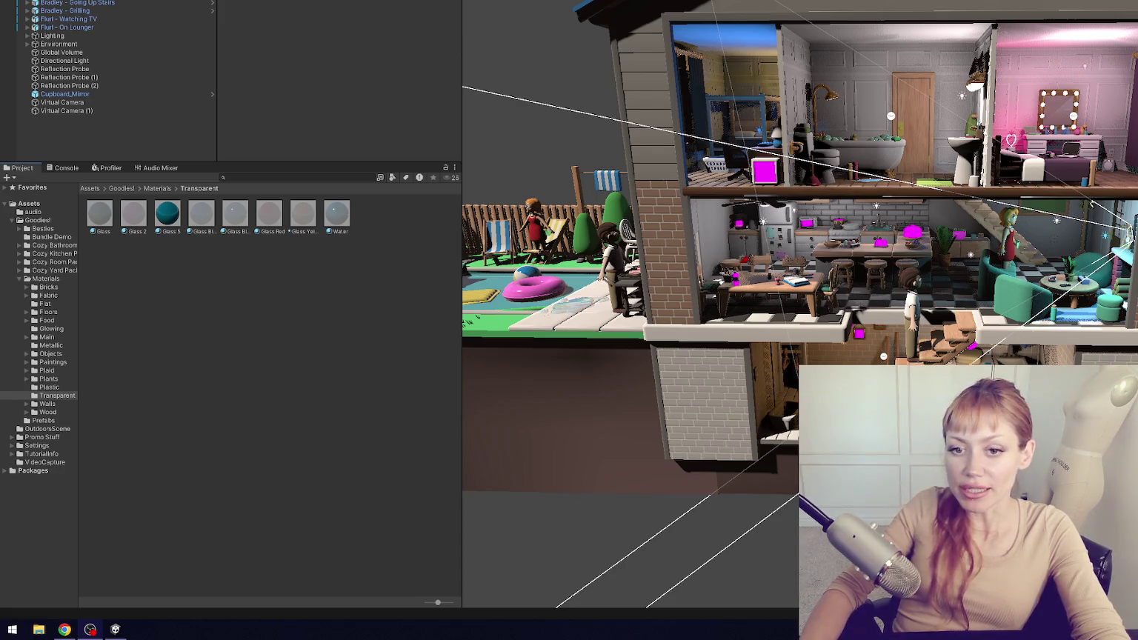
- Expand the Materials folder and show its Transparent glass materials
click(188, 310)
click(58, 387)
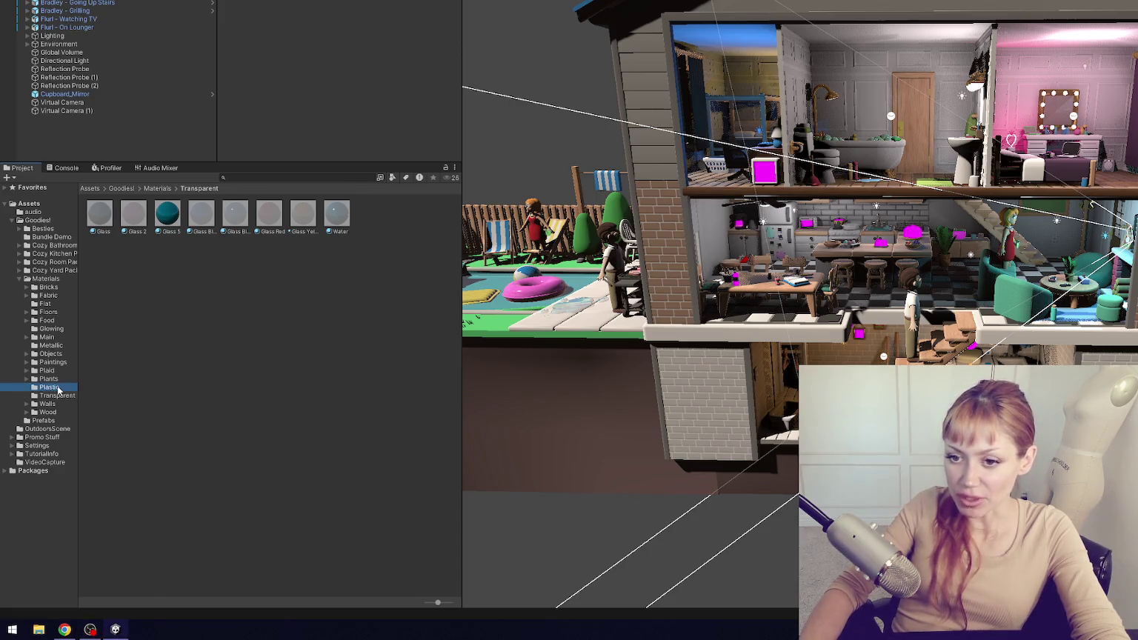
click(33, 282)
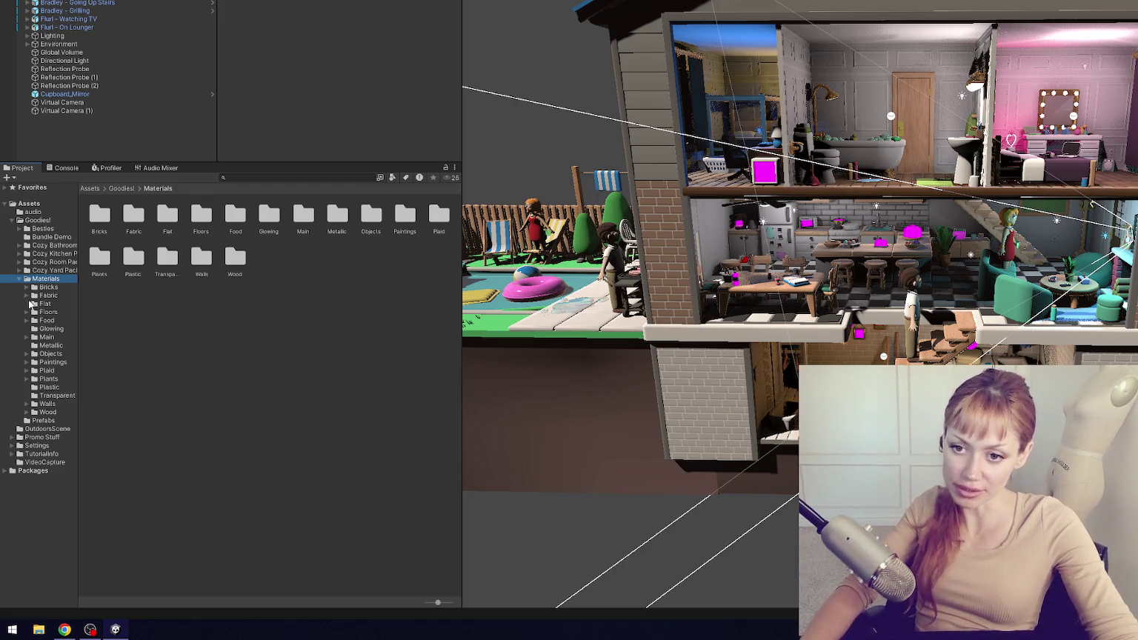
click(20, 279)
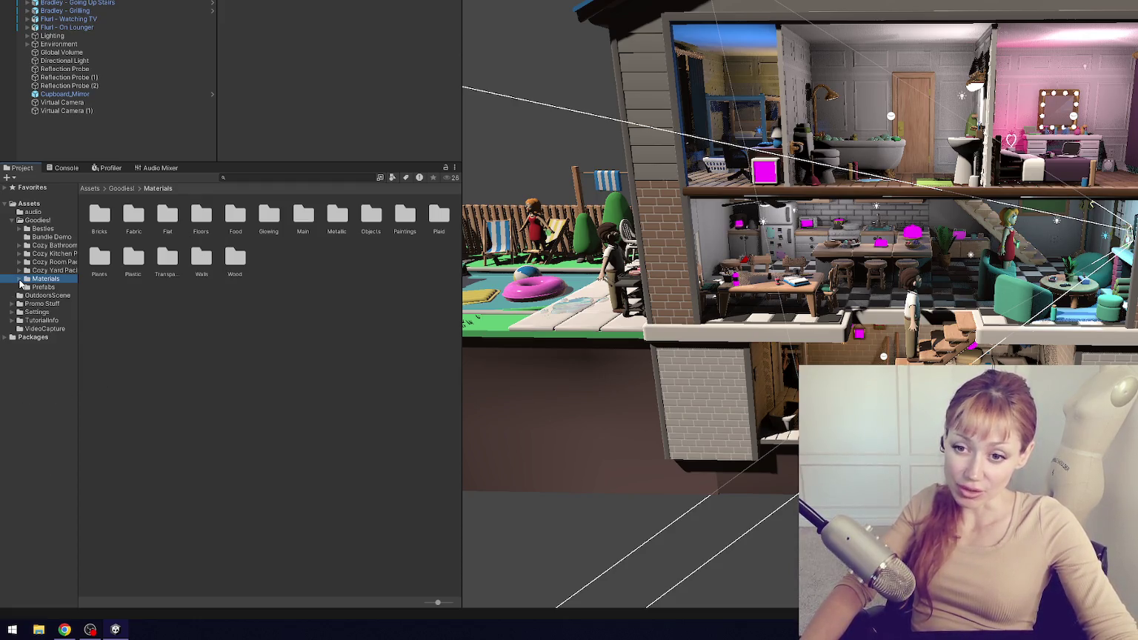
click(20, 280)
click(58, 396)
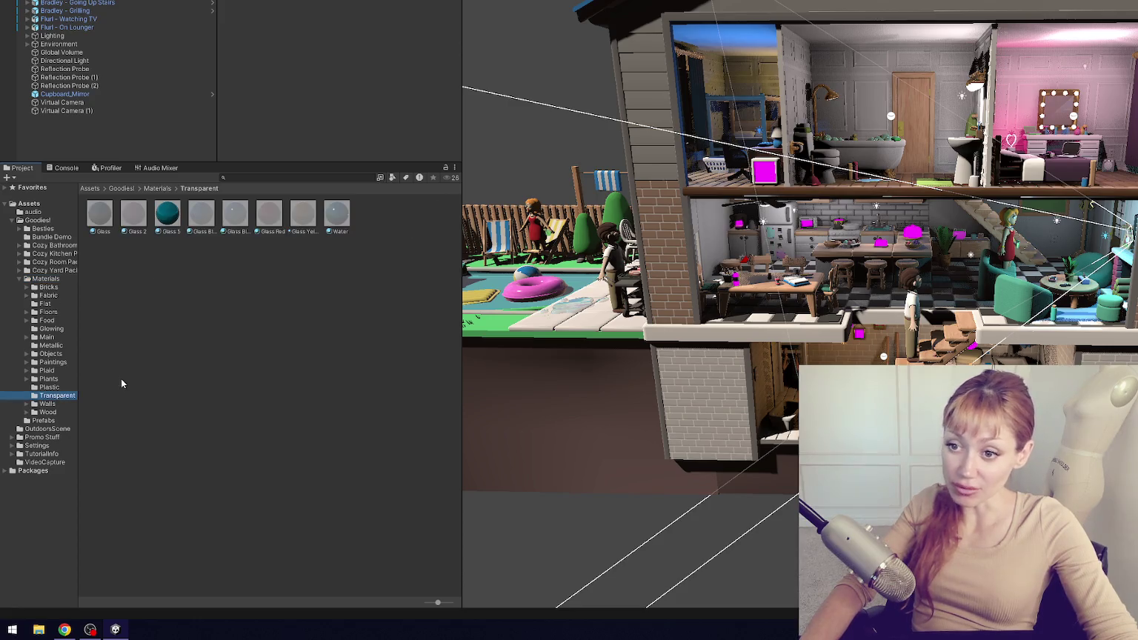
scroll(551, 300, up, 5)
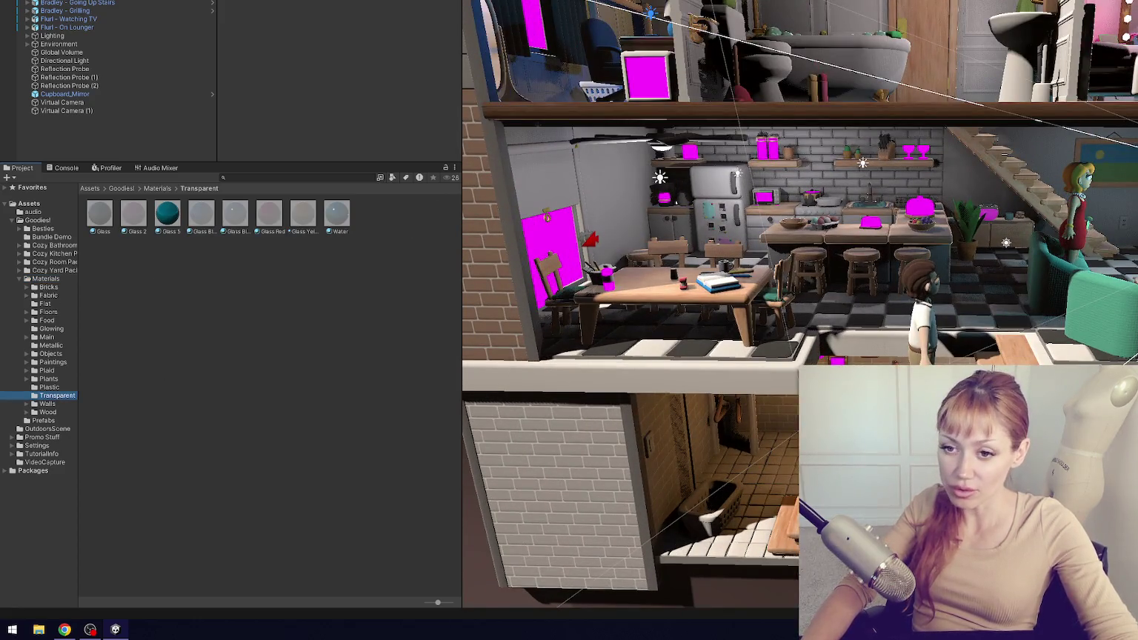
- Find the Butter_Covered prefab in Prefabs and open it in Prefab Mode
click(43, 420)
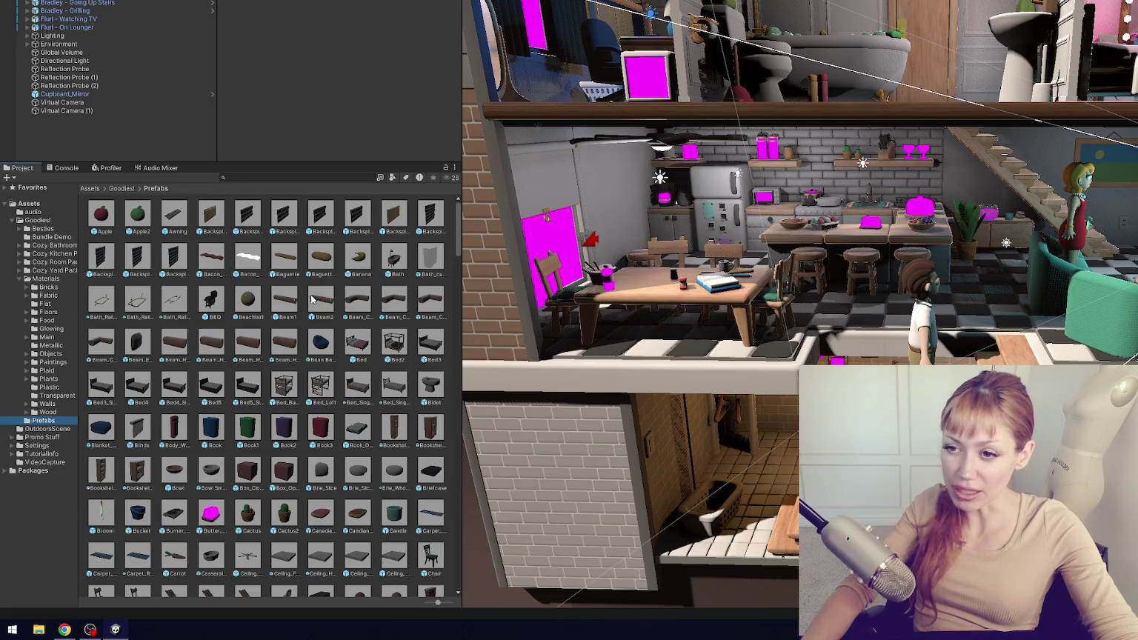
scroll(225, 453, down, 3)
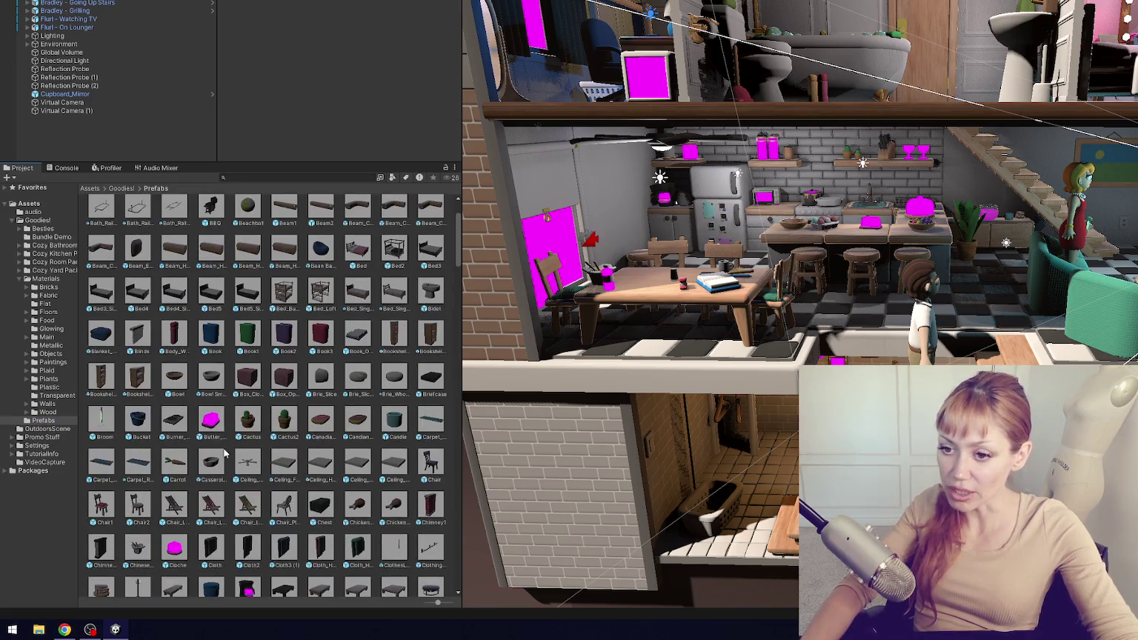
click(211, 420)
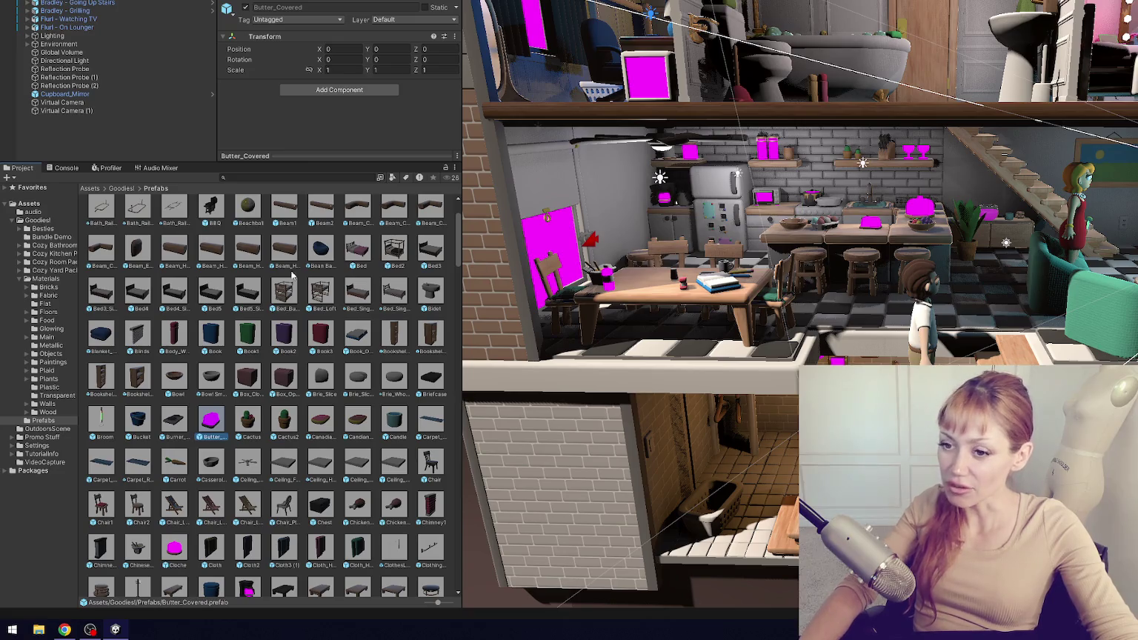
double_click(213, 420)
- Apply the Transparent Glass material to the butter dish's pink dome
scroll(722, 286, up, 3)
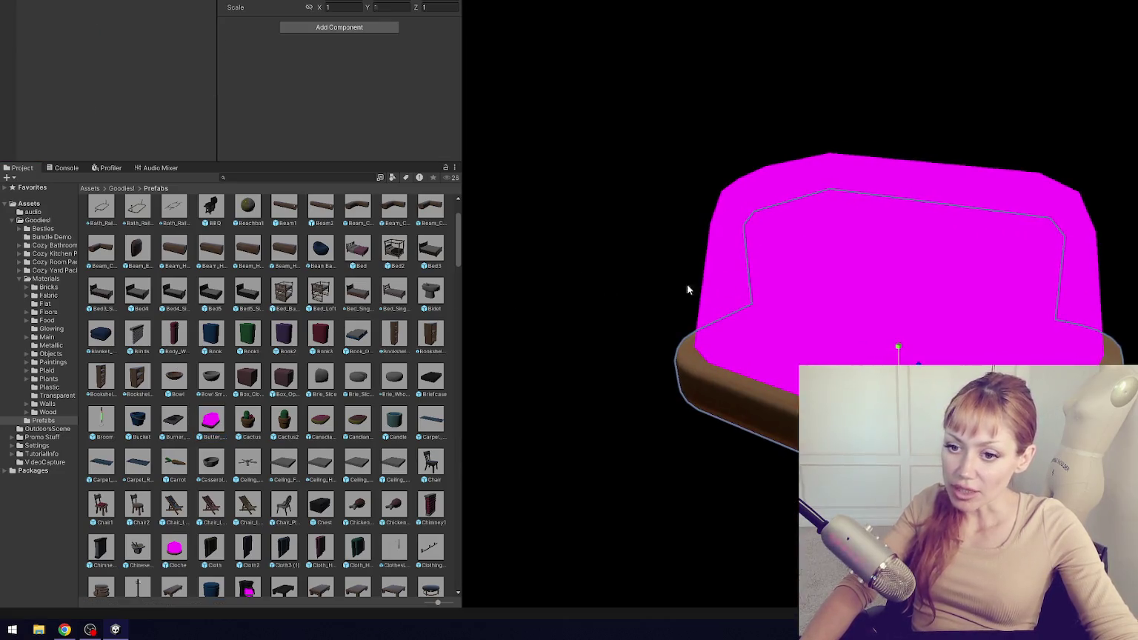
click(76, 395)
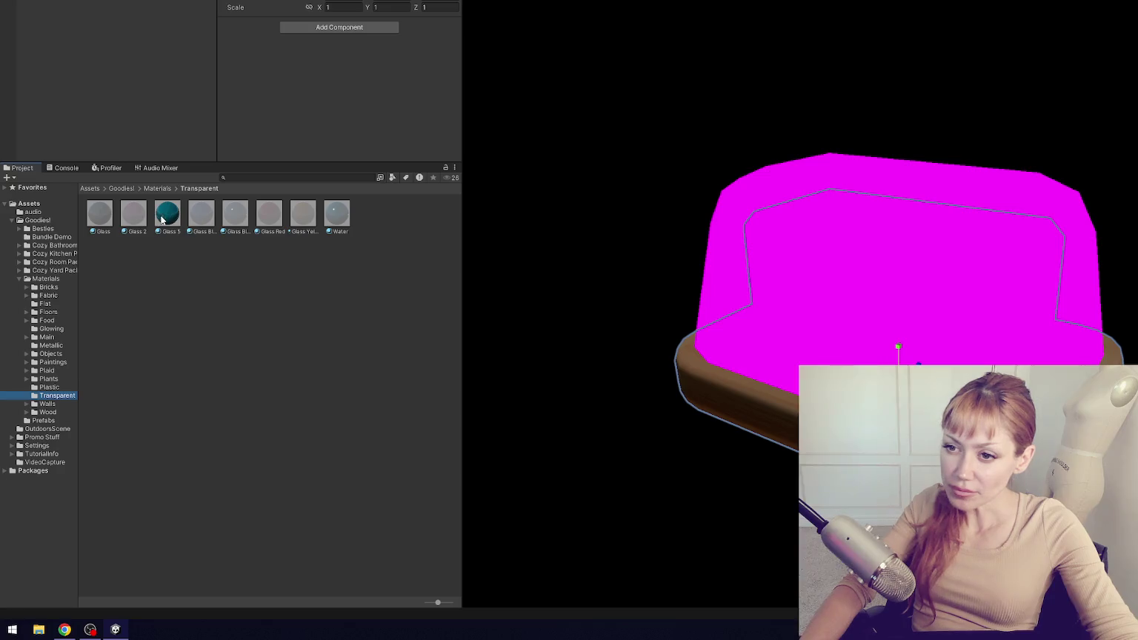
drag(102, 216, 827, 280)
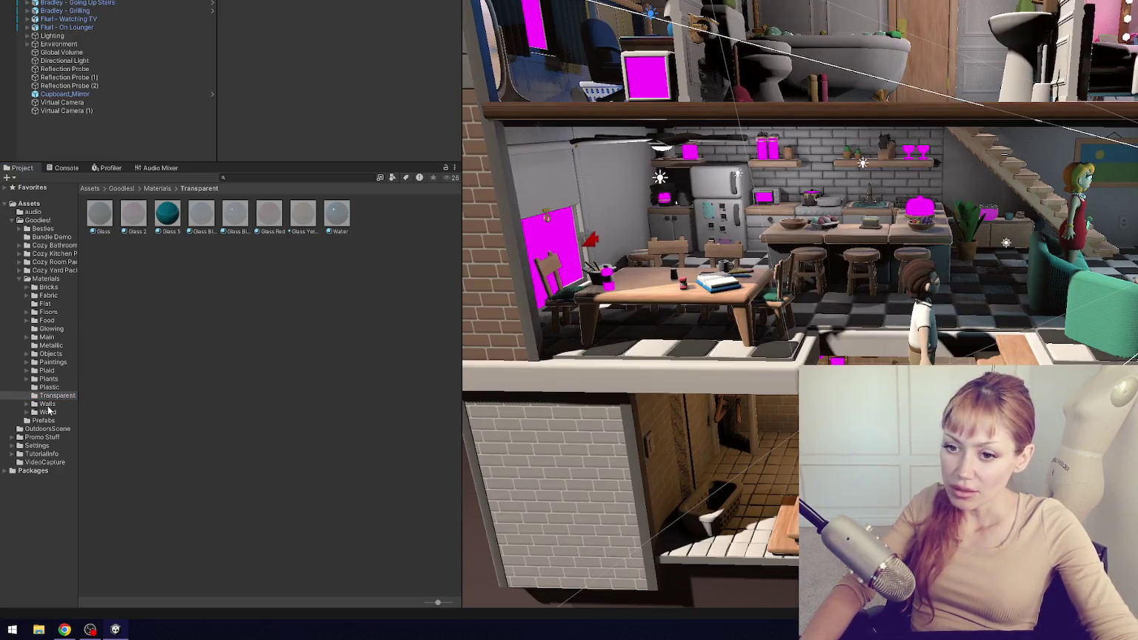
- Open the Cloche prefab and make it Glass instead of pink
click(58, 421)
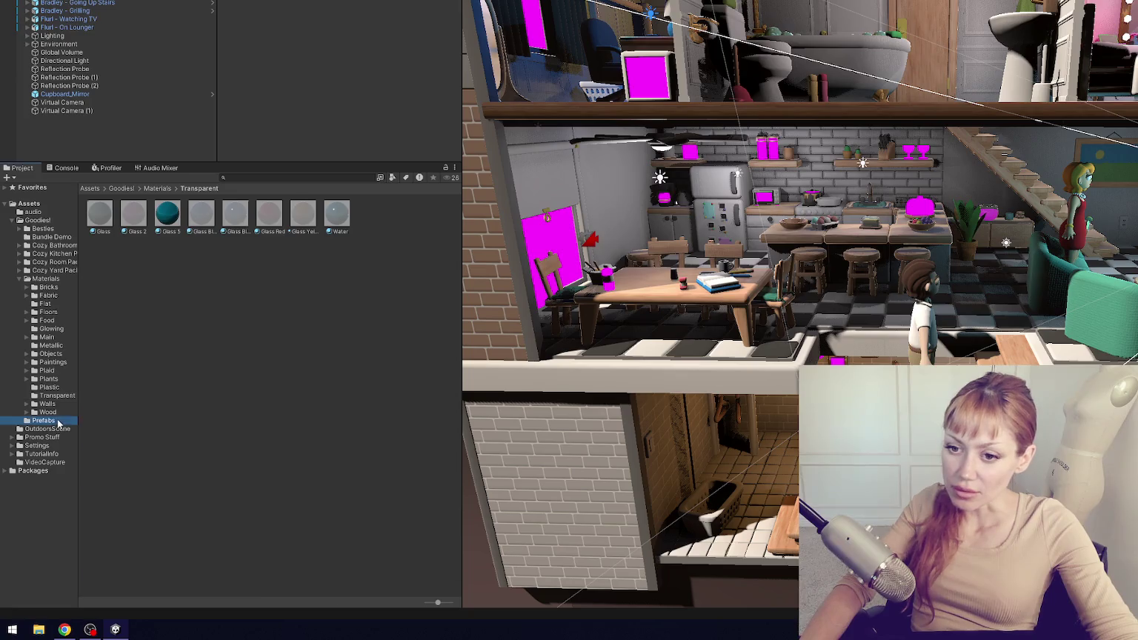
scroll(324, 359, down, 1)
double_click(186, 429)
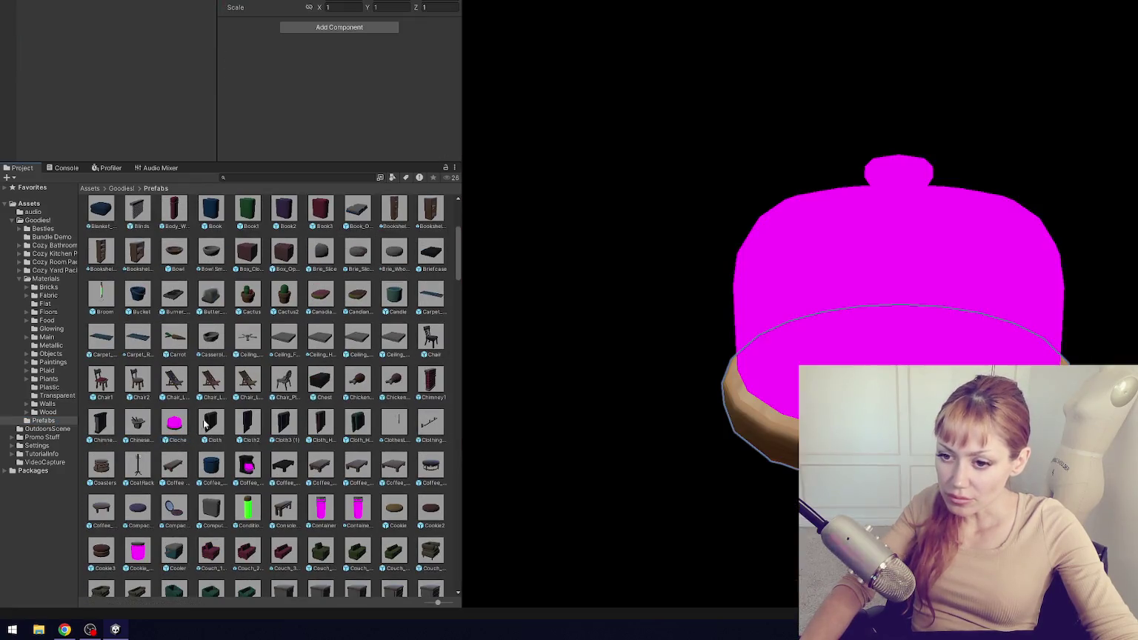
click(56, 395)
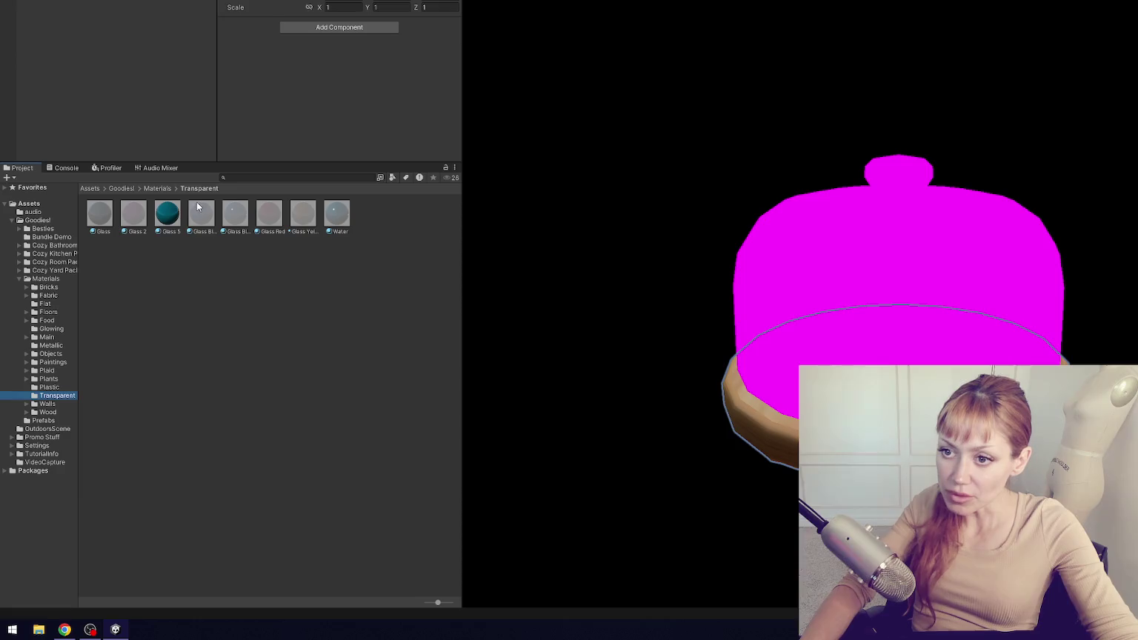
drag(105, 219, 752, 257)
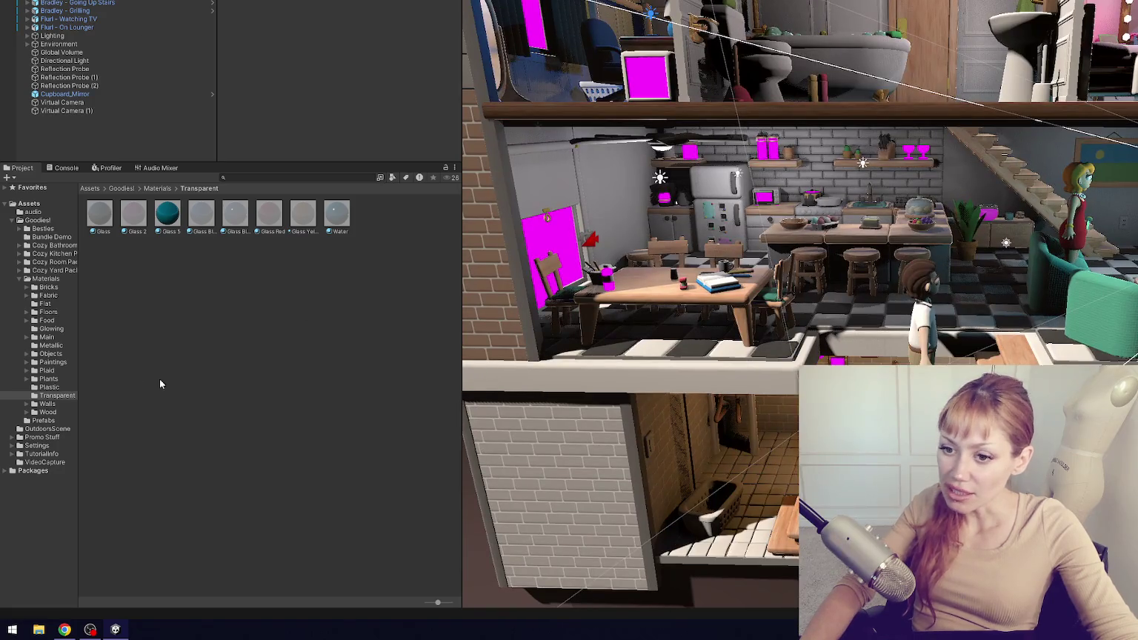
click(43, 420)
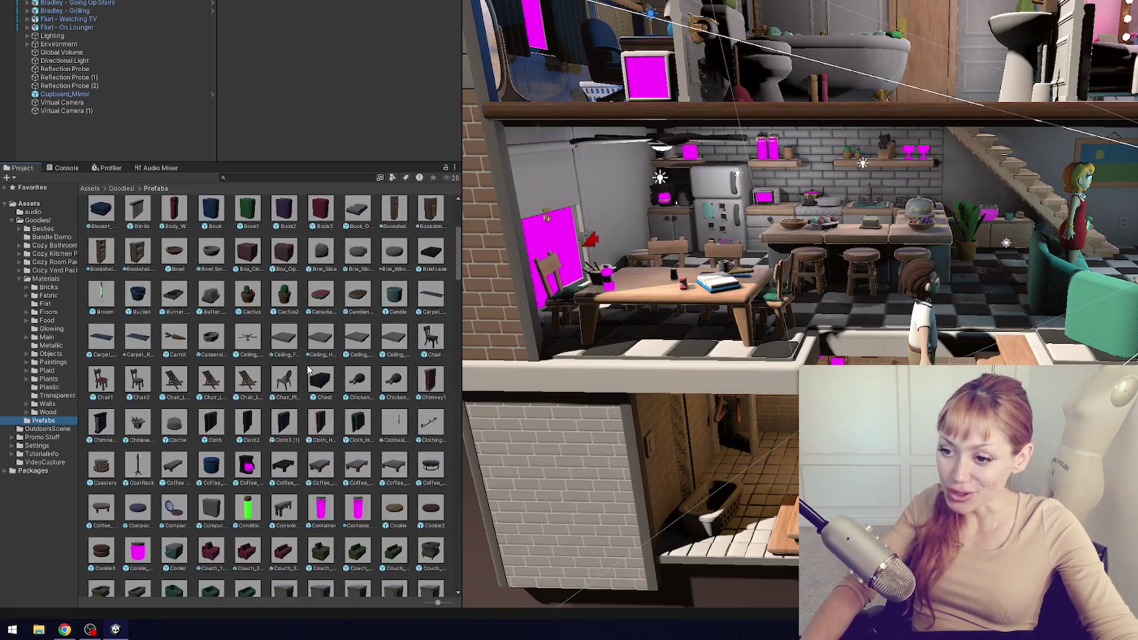
- Open the coffee maker prefab and apply Glass to its pink carafe
scroll(299, 373, down, 1)
double_click(248, 371)
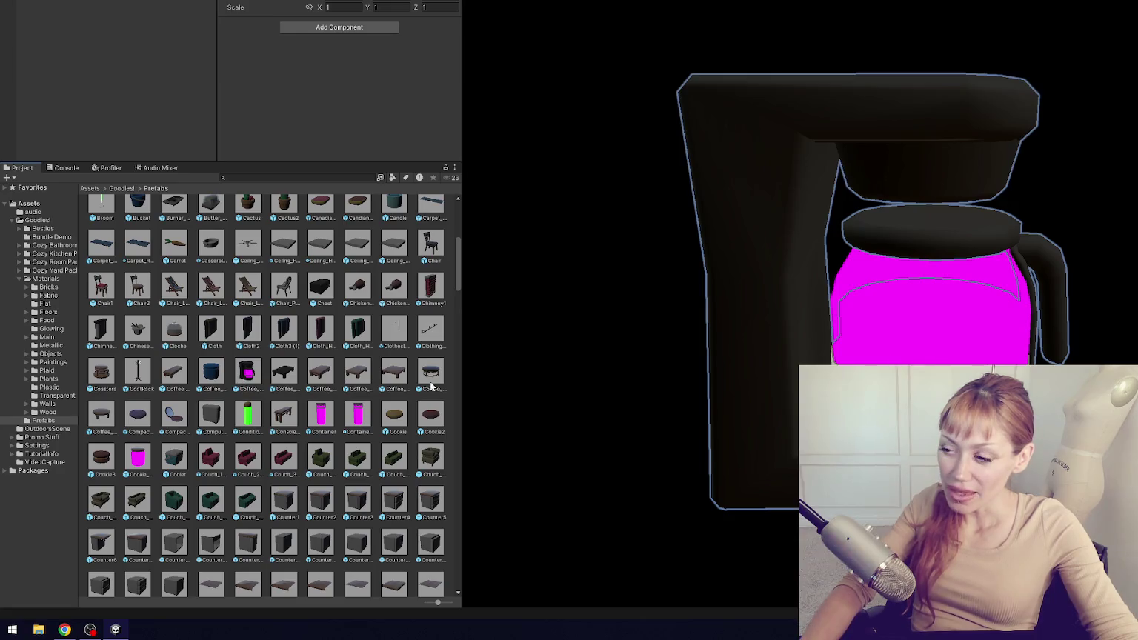
mouse_move(816, 295)
mouse_down()
mouse_move(745, 241)
mouse_move(788, 247)
mouse_up()
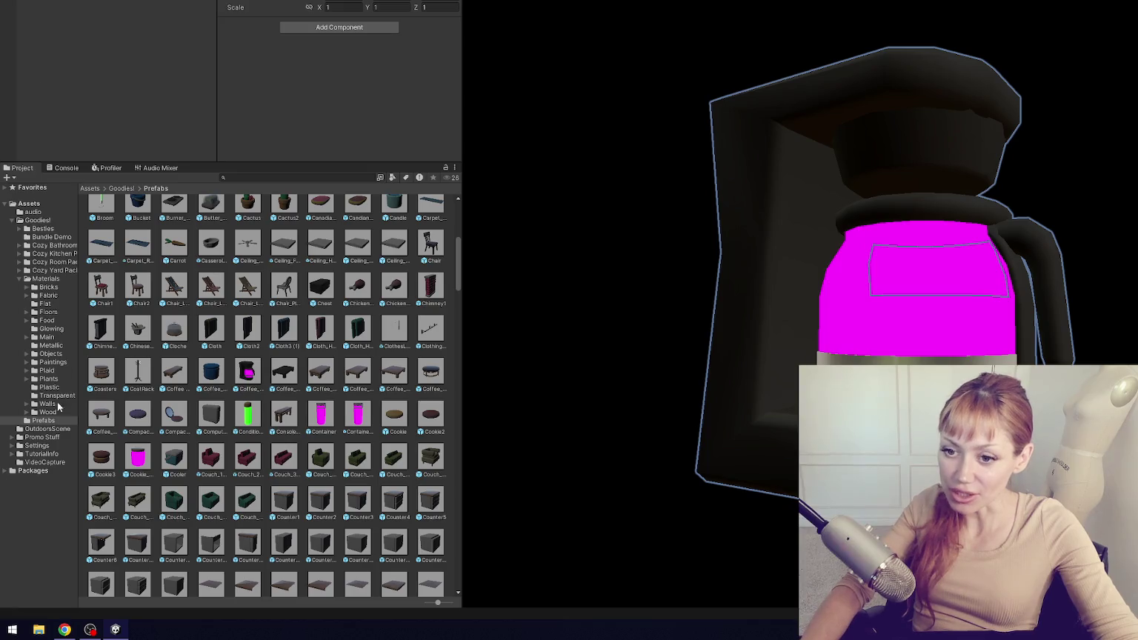
click(46, 279)
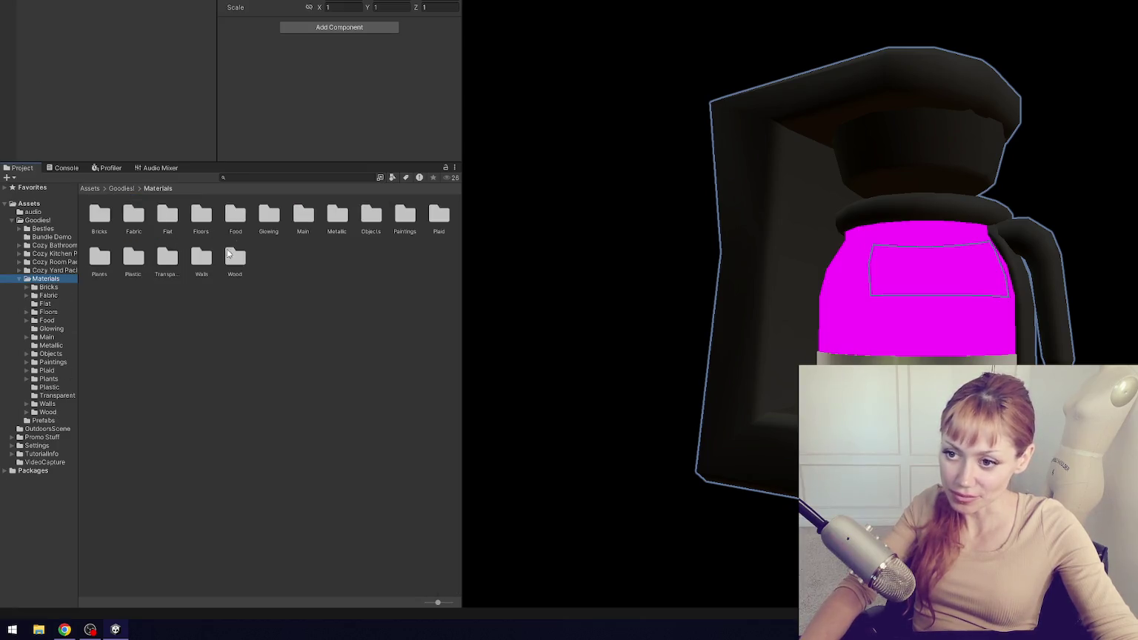
click(57, 395)
mouse_move(99, 214)
mouse_down()
mouse_move(797, 315)
mouse_move(895, 318)
mouse_up()
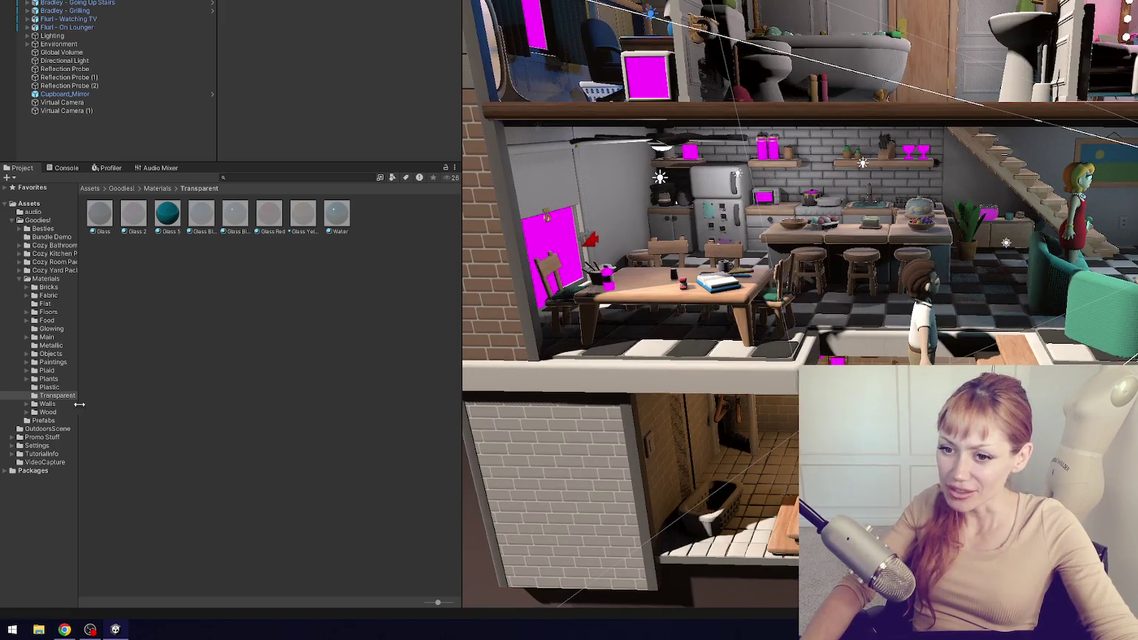
click(49, 411)
- Open the Container prefab, apply Glass to it, and return to the house scene
click(60, 421)
scroll(315, 382, down, 5)
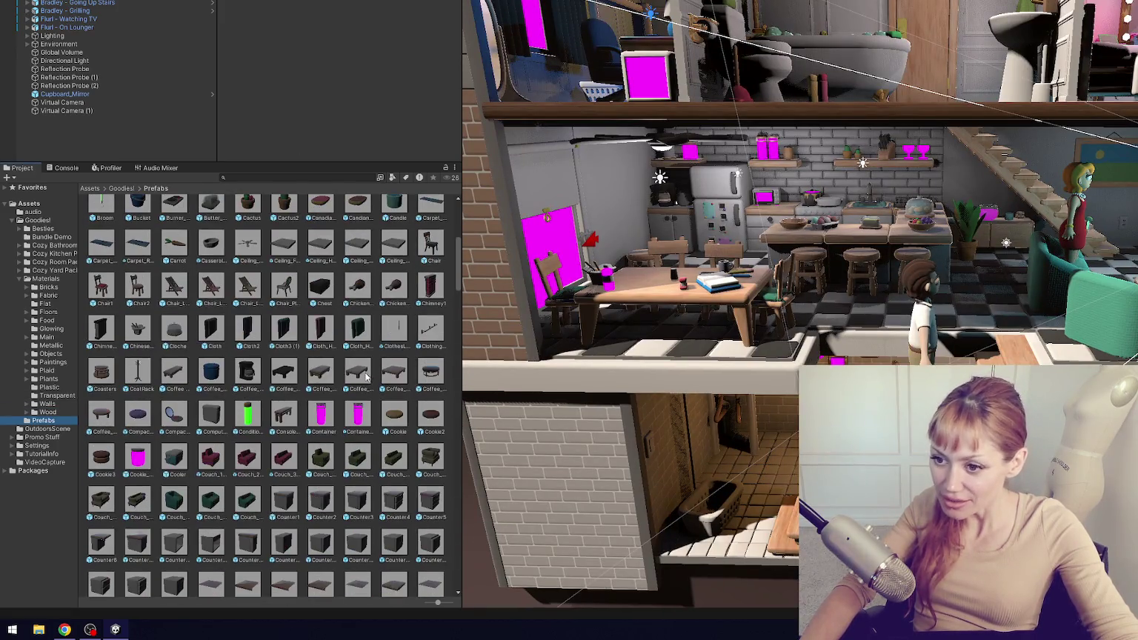
double_click(321, 416)
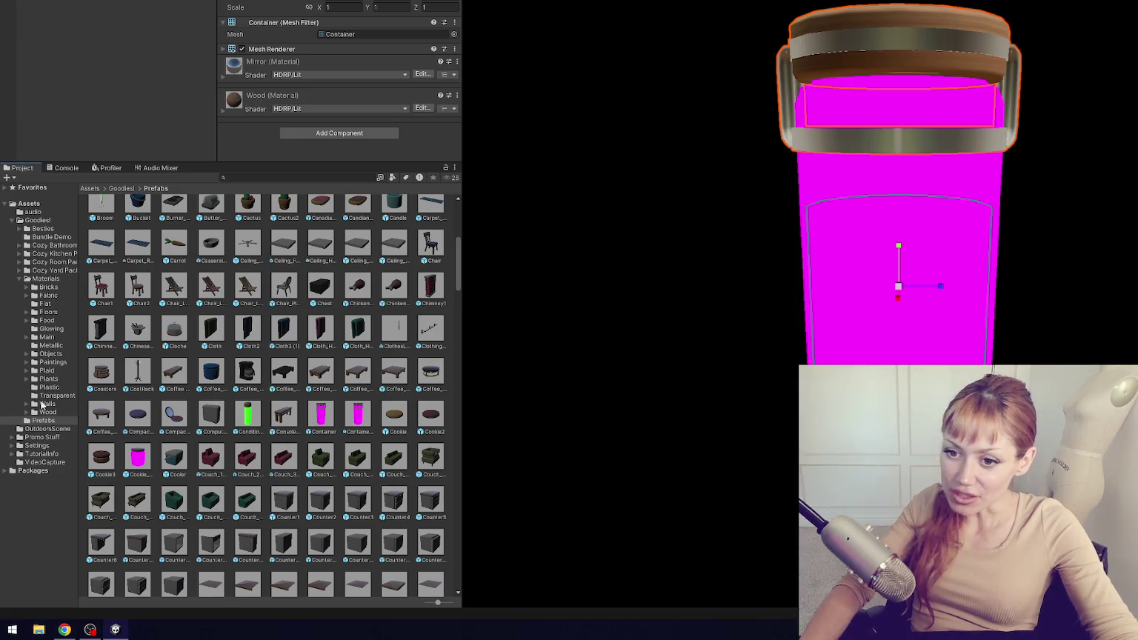
click(47, 280)
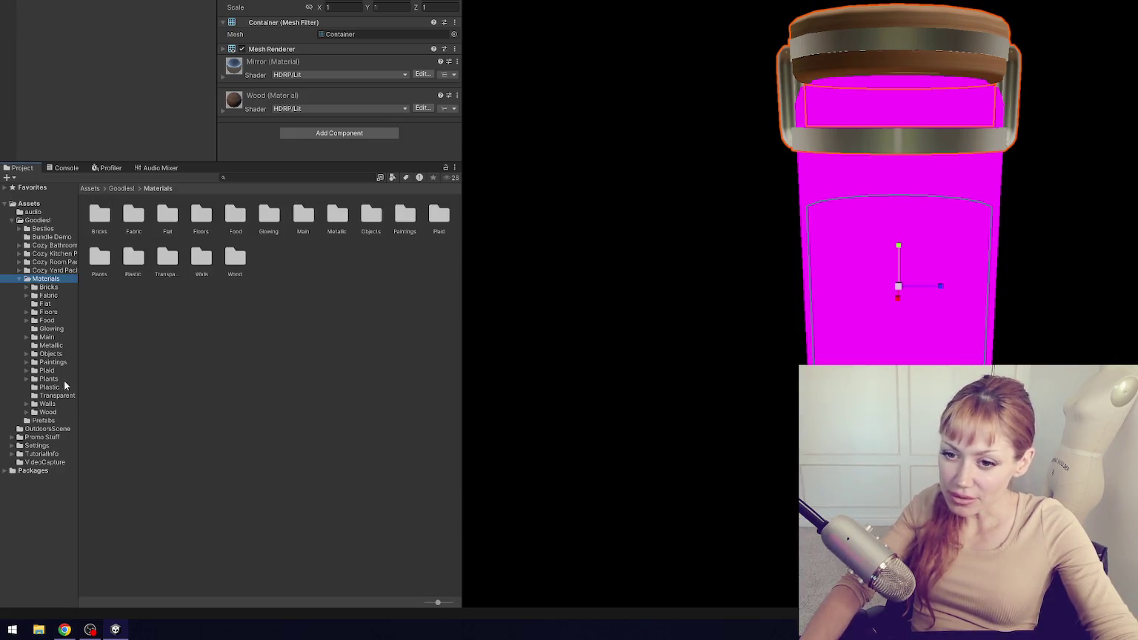
click(57, 395)
drag(99, 213, 821, 247)
click(8, 2)
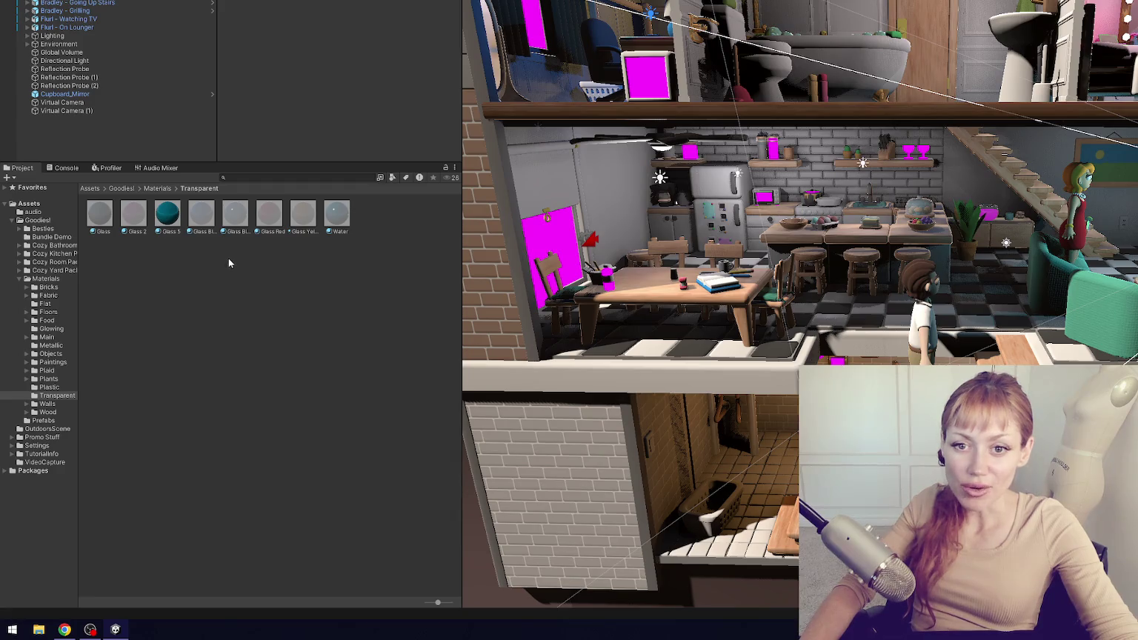
click(73, 419)
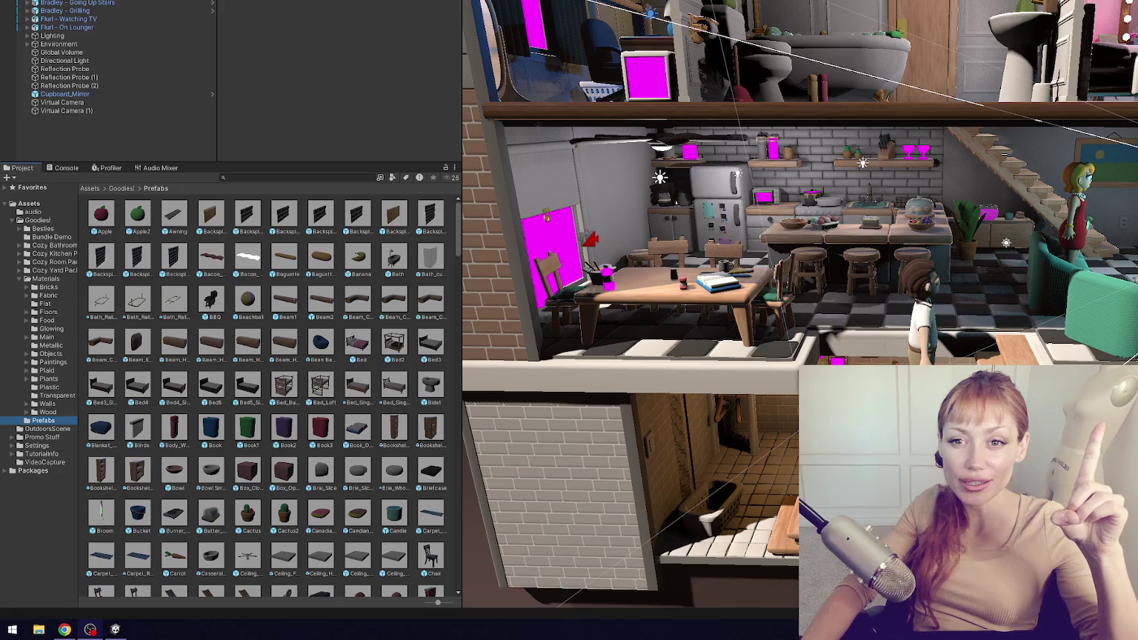
- Scroll down the Prefabs grid to reveal more prefabs
scroll(215, 280, down, 3)
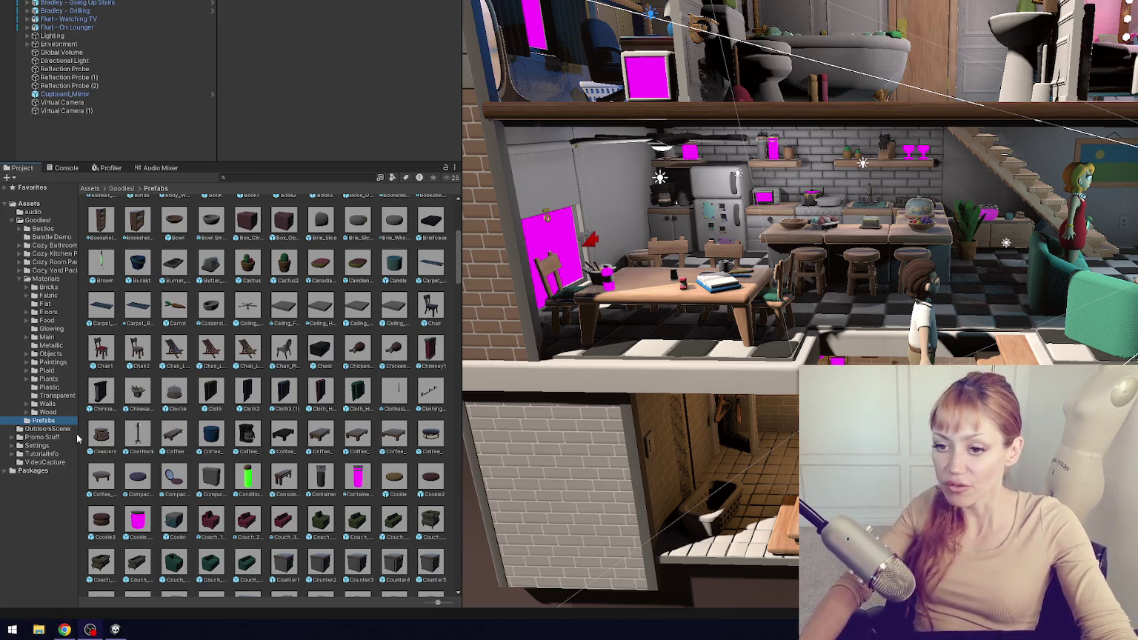
- Open the Container prefab and apply Glass to its pink body
double_click(361, 478)
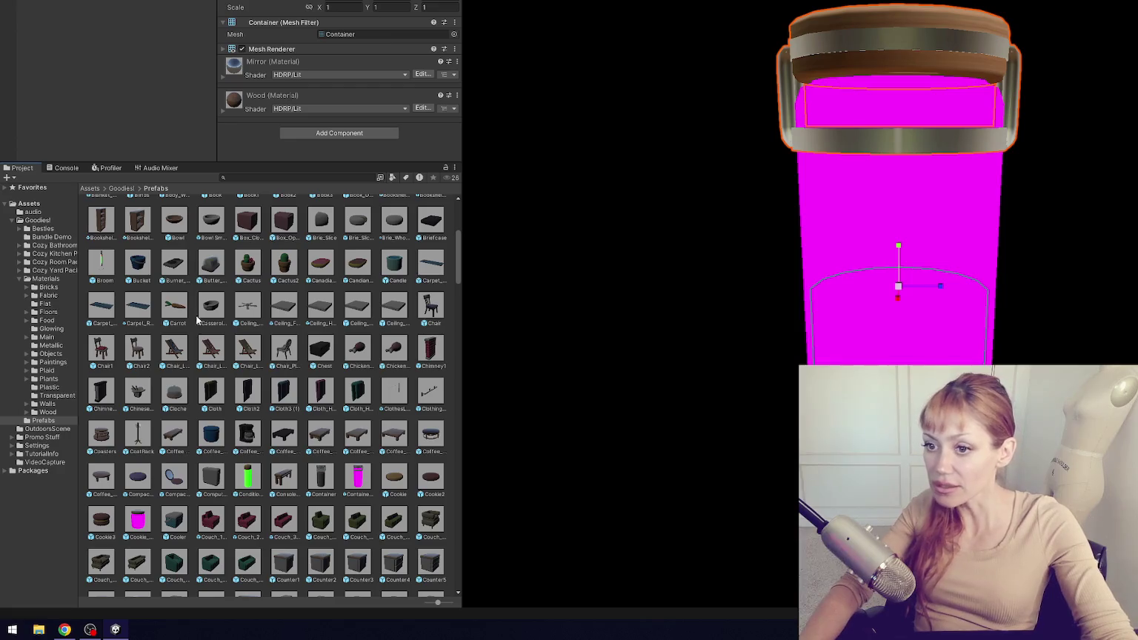
click(46, 396)
drag(99, 213, 855, 212)
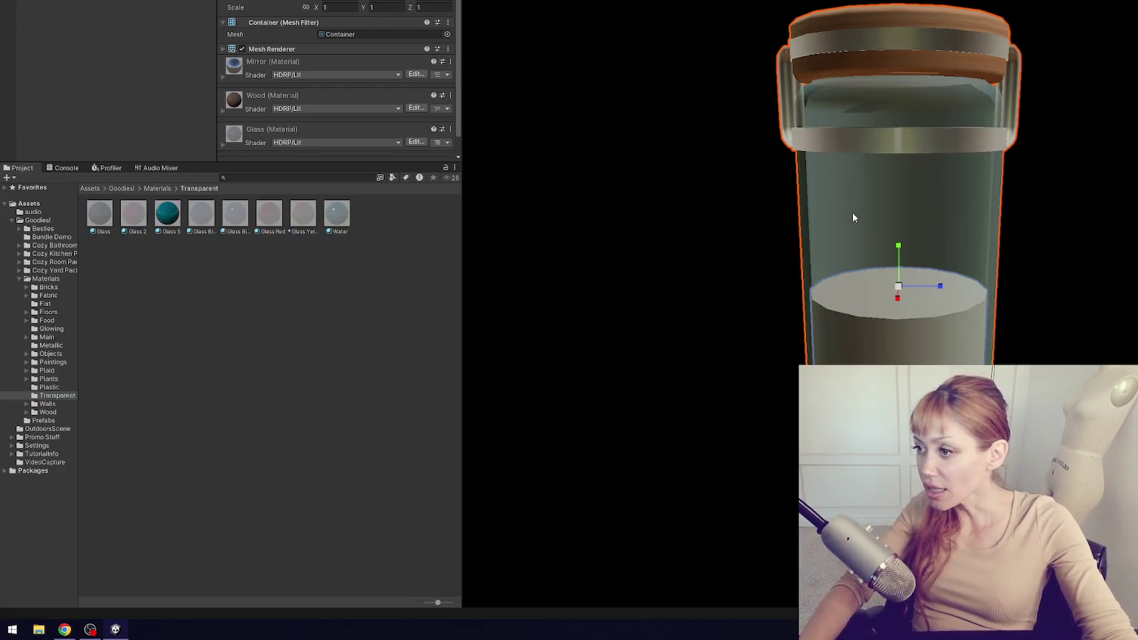
click(653, 233)
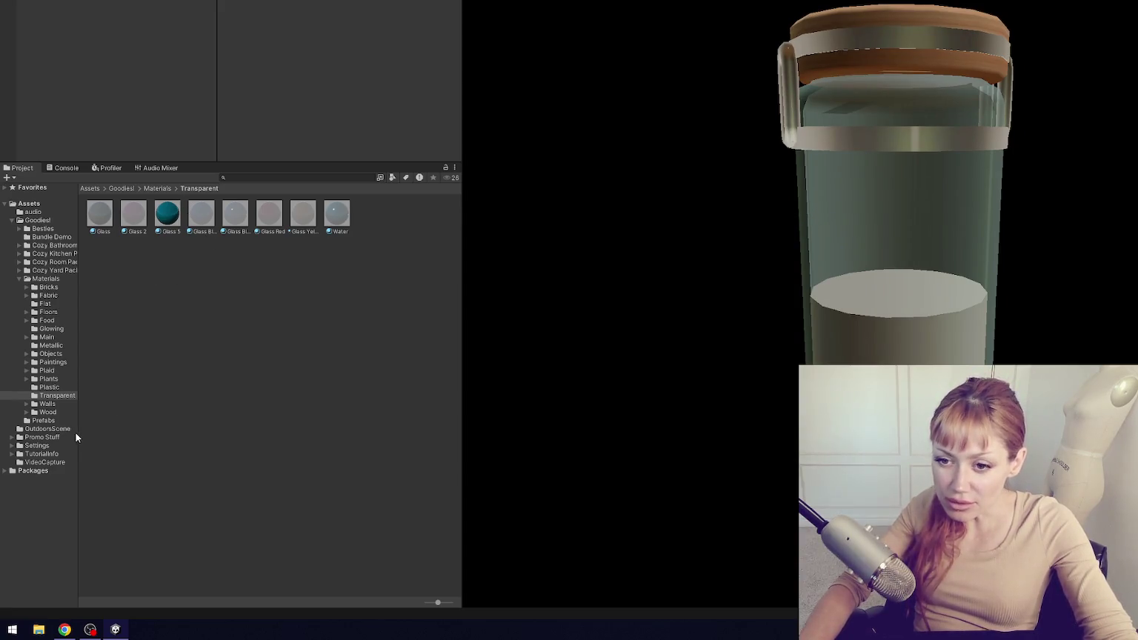
- Browse the Paintings, Besties, Bundle Demo, bathroom pack and Bricks folders
click(65, 383)
click(64, 371)
click(72, 364)
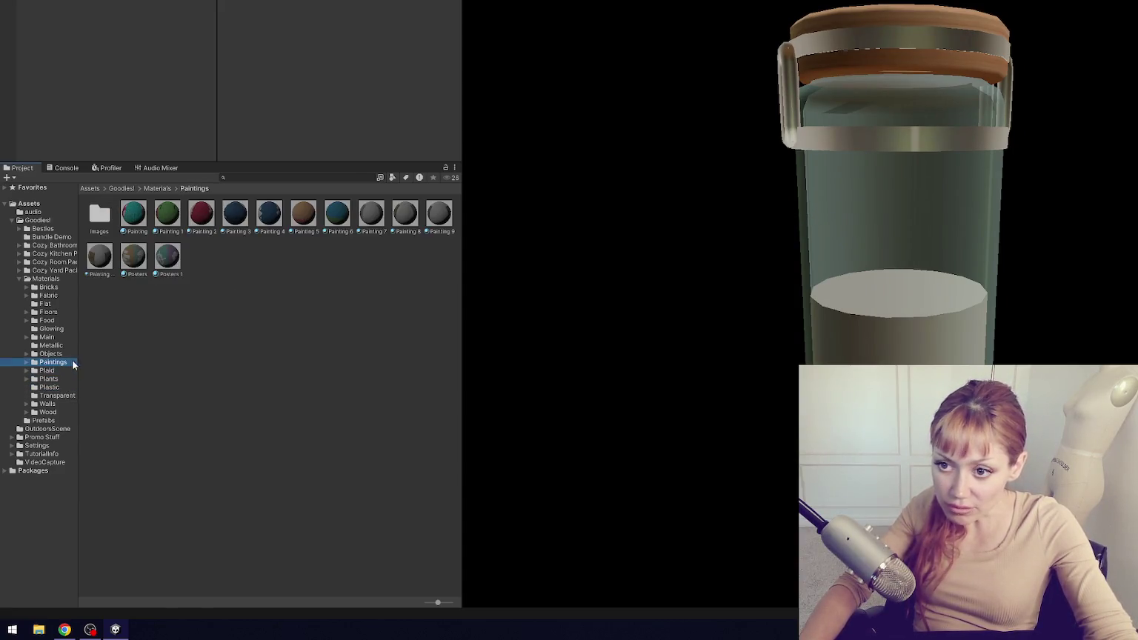
click(157, 189)
click(42, 230)
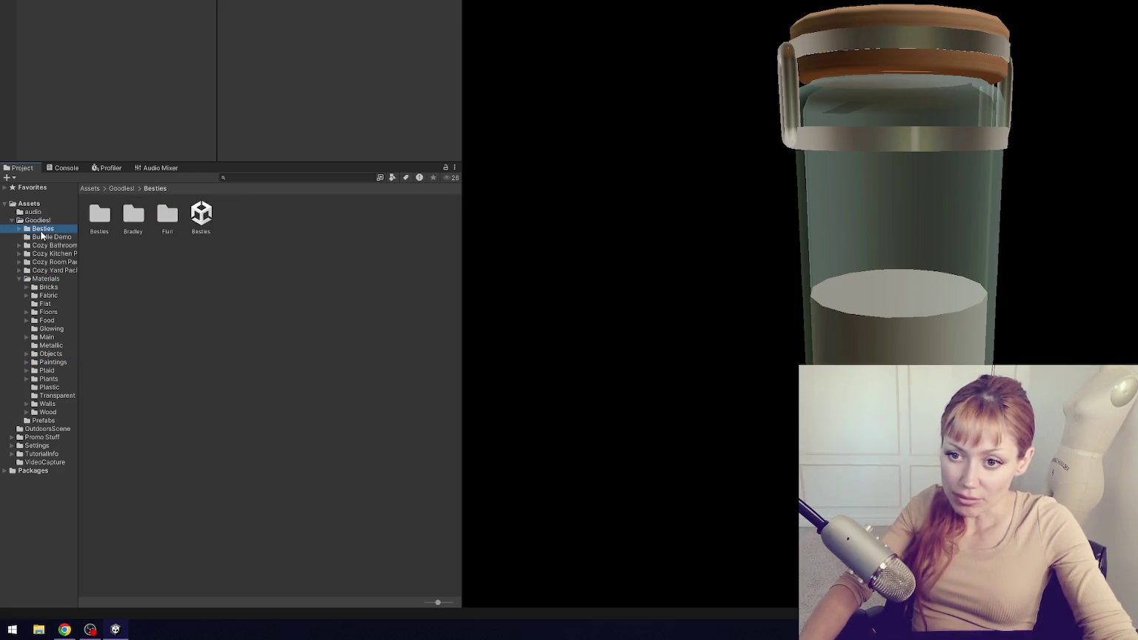
click(53, 238)
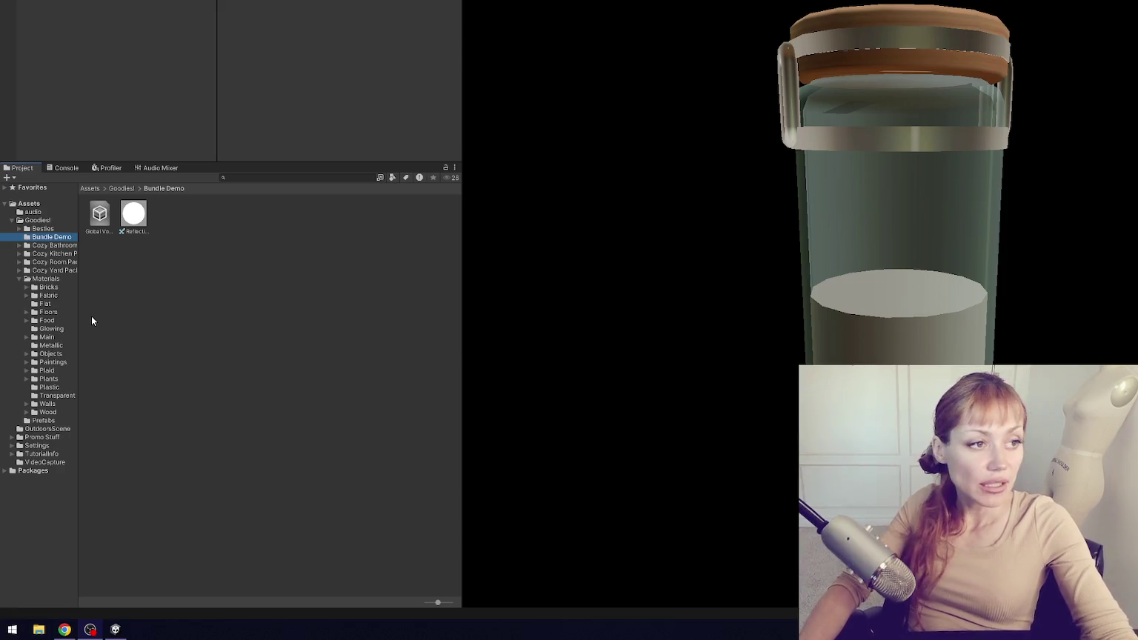
click(62, 246)
click(46, 279)
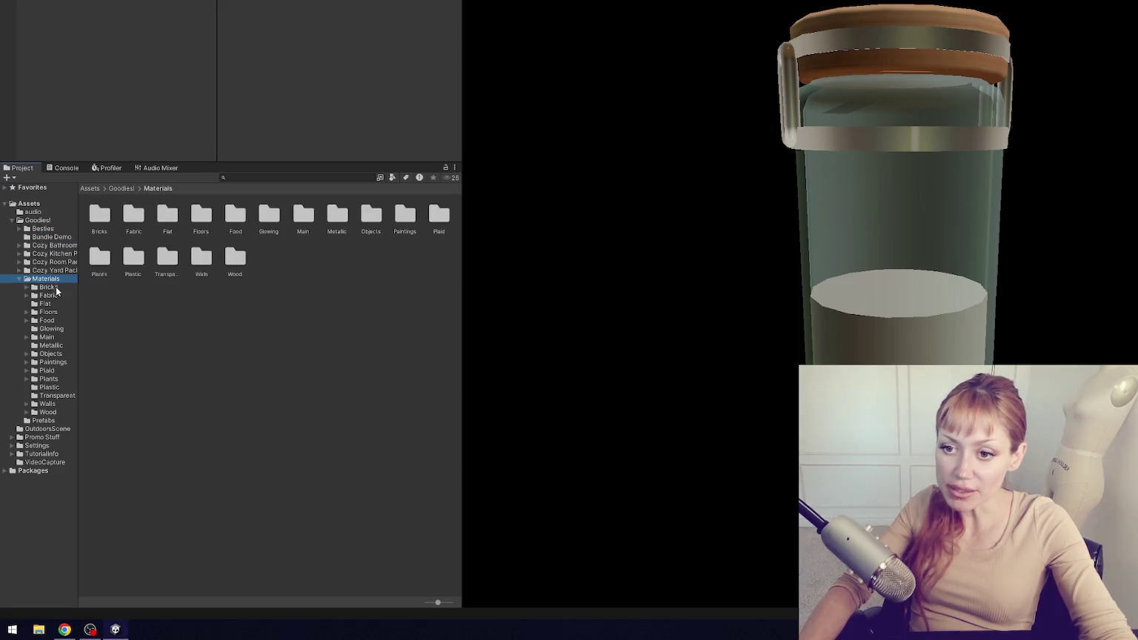
click(54, 287)
- Select the magenta Cookie_Jar prefab in the Prefabs grid
click(43, 420)
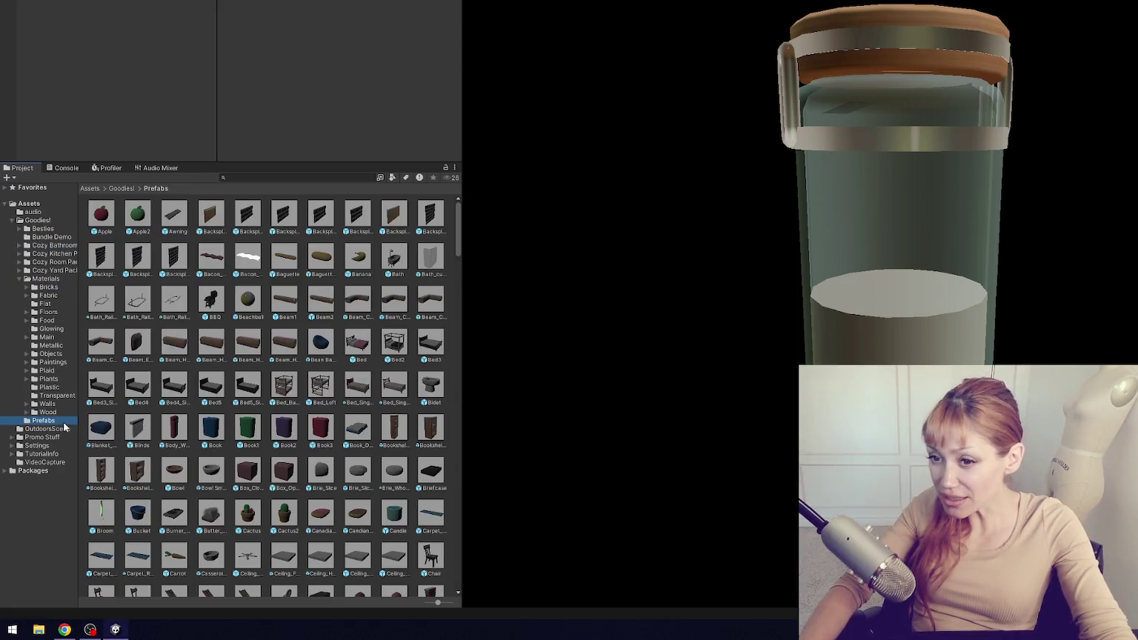
scroll(343, 315, down, 4)
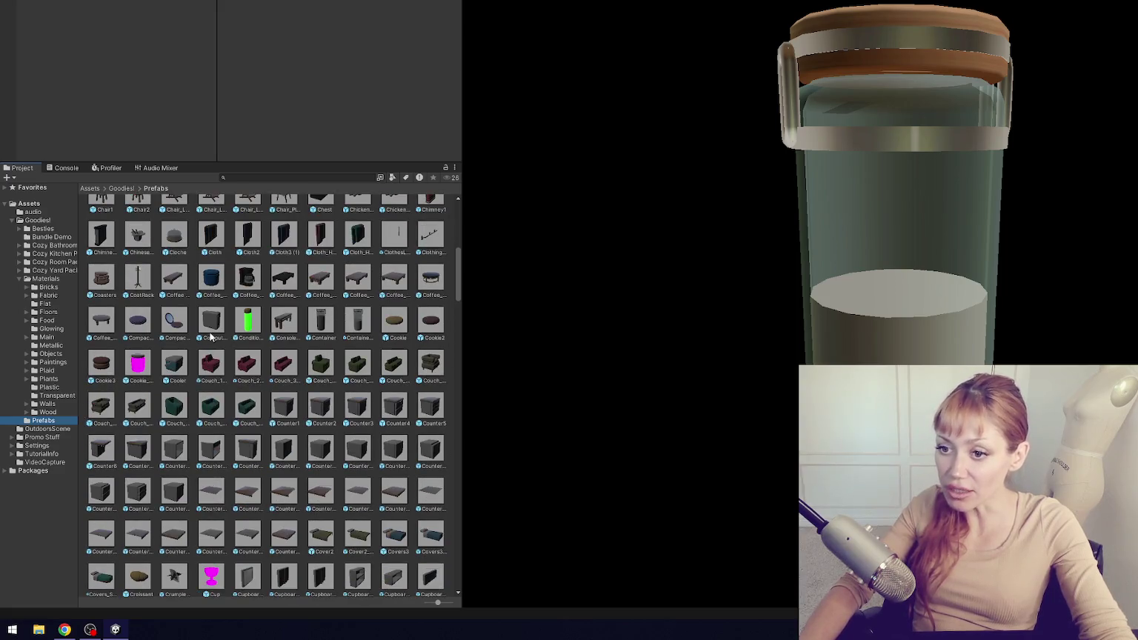
click(139, 363)
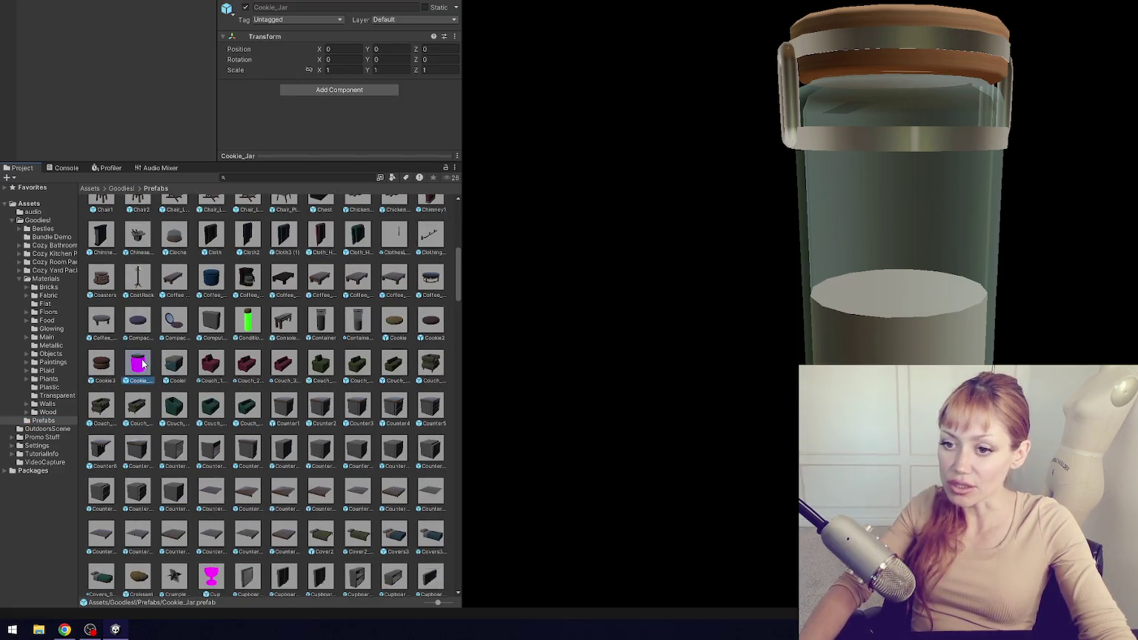
- Apply Glass to the cookie jar and save the prefab
click(72, 398)
drag(99, 215, 767, 201)
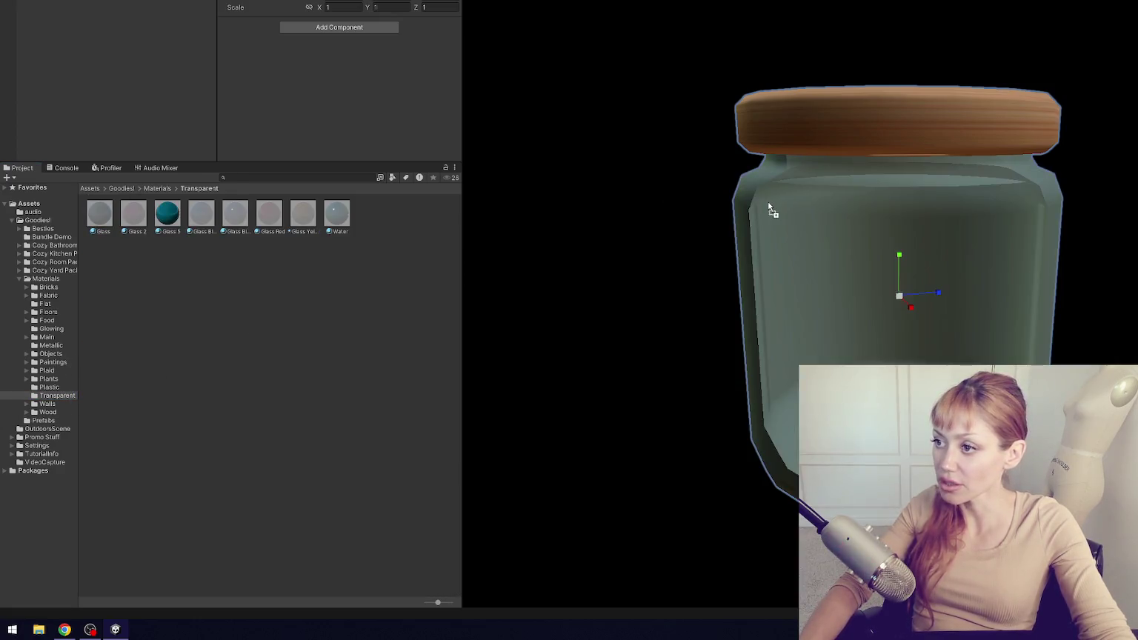
click(58, 423)
scroll(266, 318, down, 8)
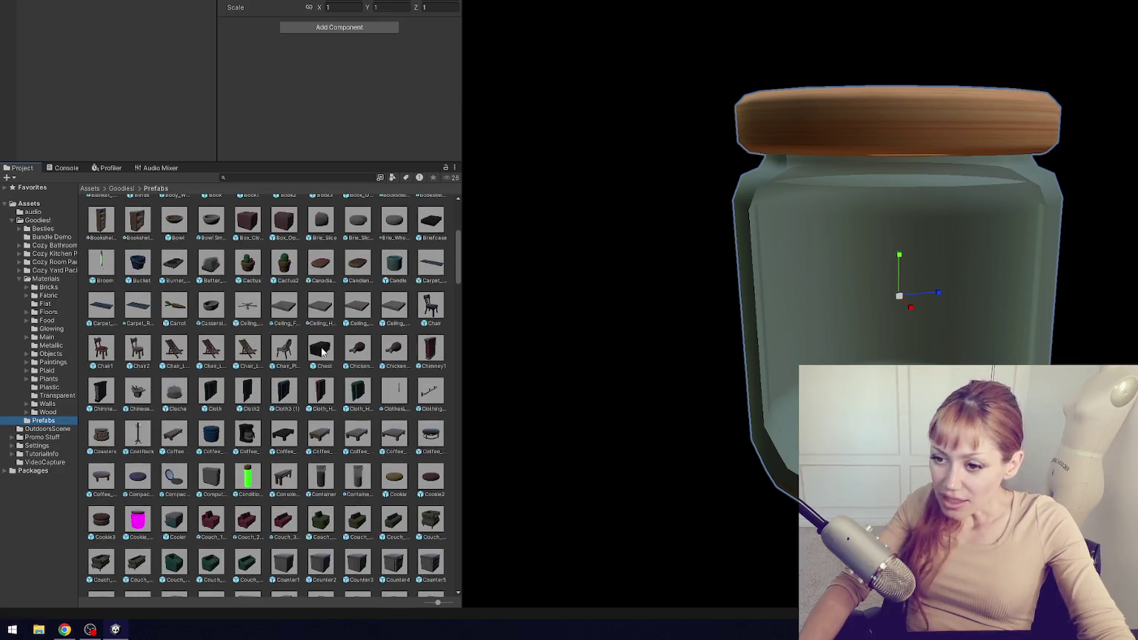
double_click(248, 289)
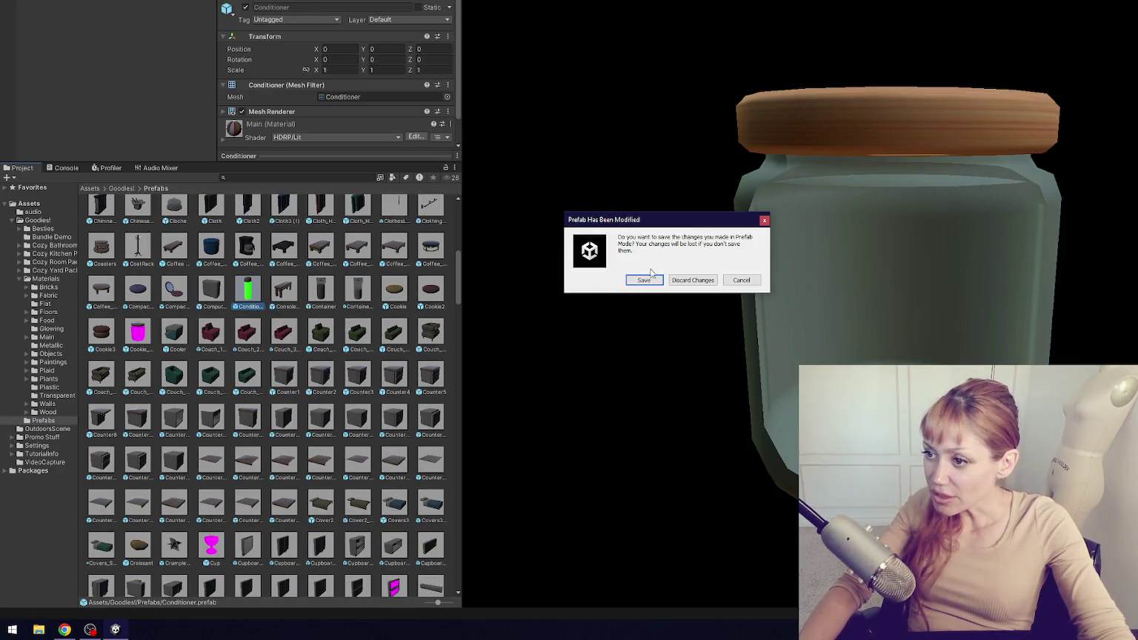
click(649, 281)
mouse_move(582, 251)
mouse_down()
mouse_move(736, 201)
mouse_move(735, 186)
mouse_up()
- Open the magenta Cup prefab and apply Glass to it
scroll(222, 370, down, 6)
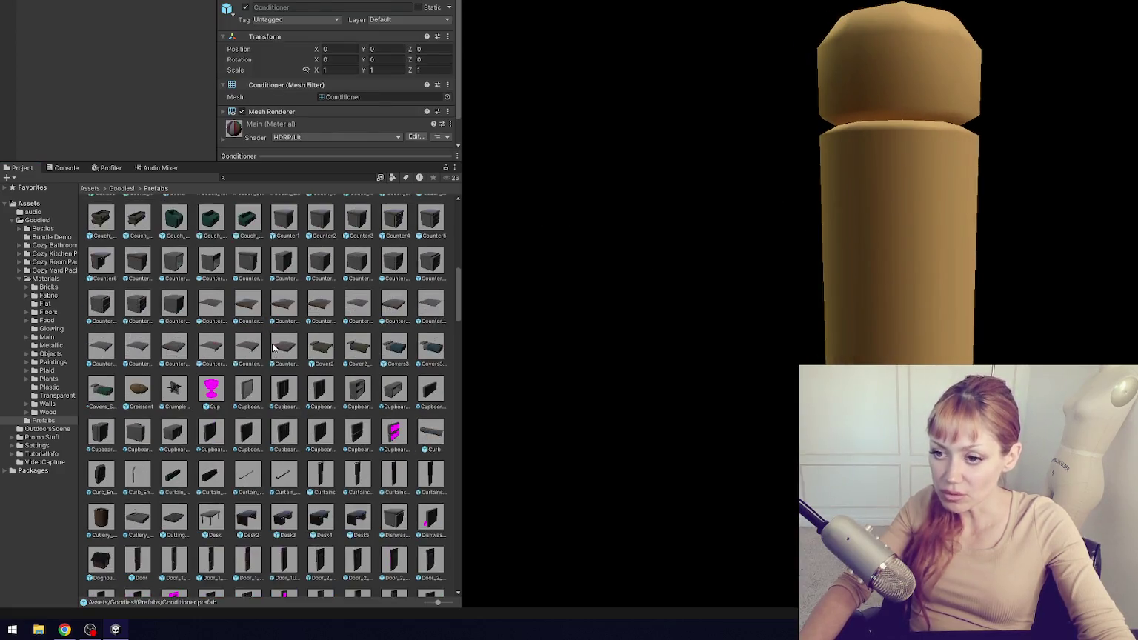
click(212, 263)
double_click(213, 265)
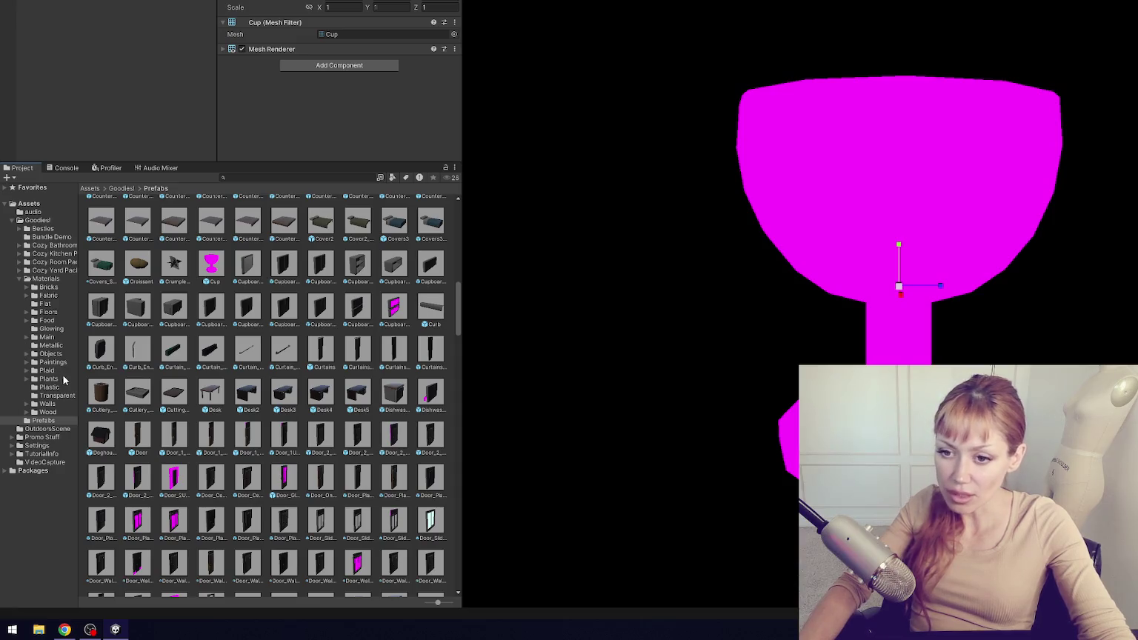
click(63, 395)
drag(106, 213, 782, 158)
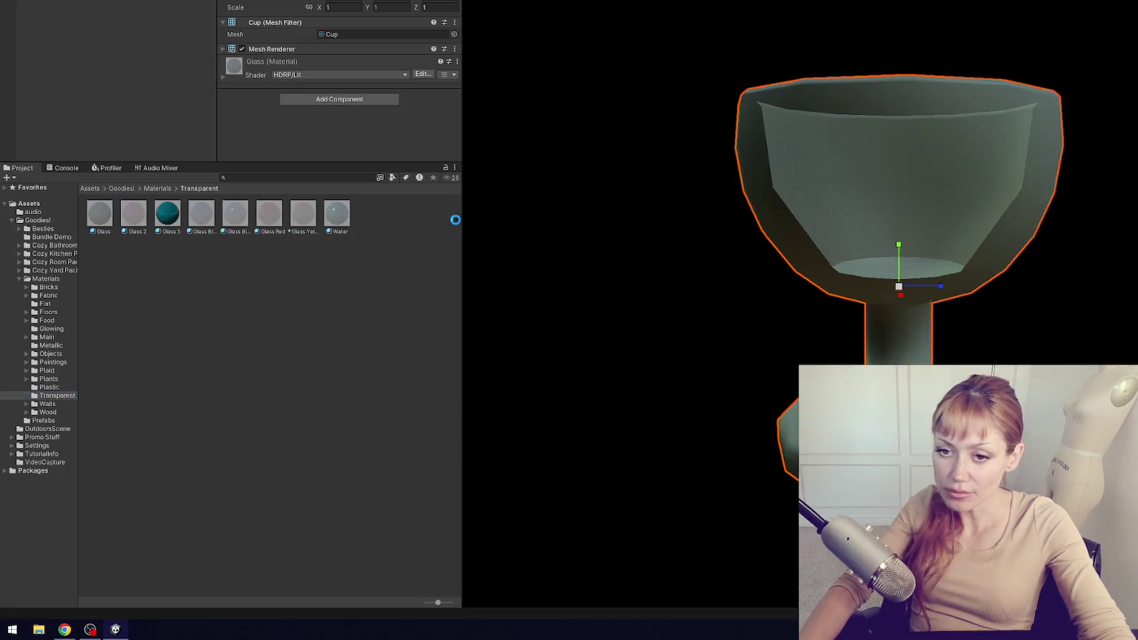
- Open the cupboard prefab and apply Glass to its top and bottom panels
click(65, 420)
scroll(396, 337, down, 6)
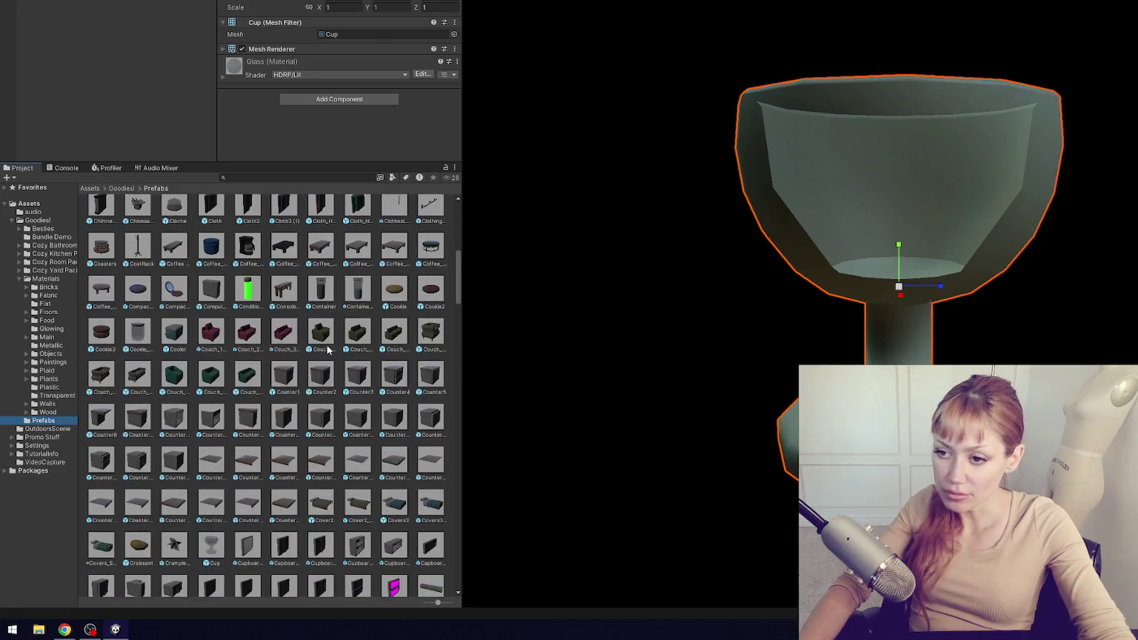
double_click(396, 337)
mouse_move(678, 254)
mouse_down()
mouse_move(490, 229)
mouse_move(724, 183)
mouse_move(1014, 184)
mouse_move(563, 212)
mouse_up()
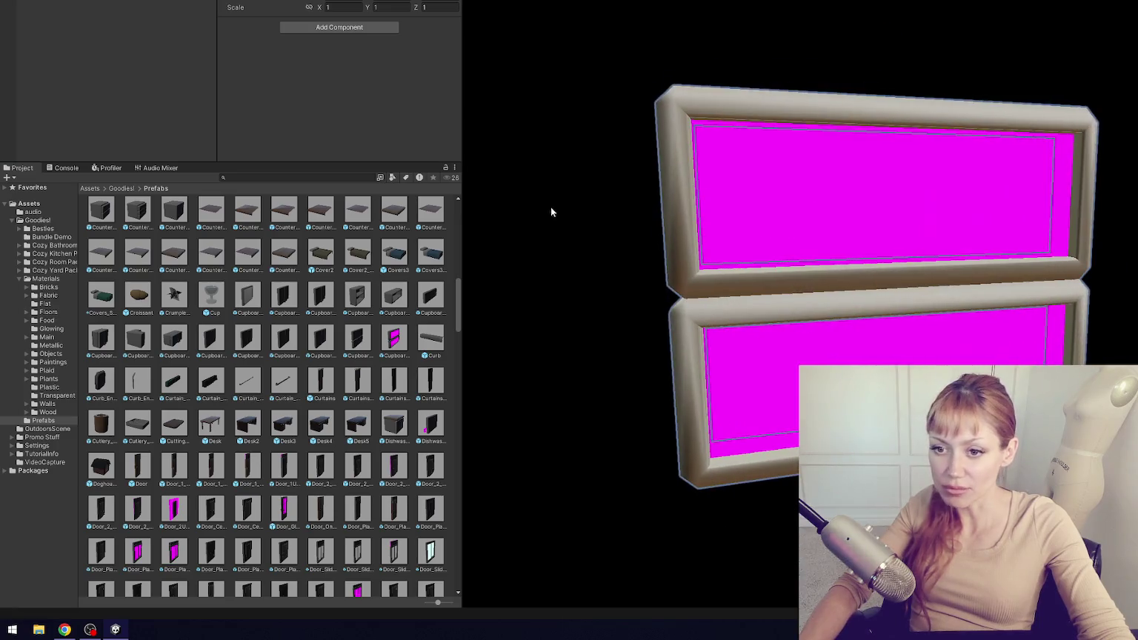
click(57, 395)
drag(178, 221, 874, 193)
drag(98, 218, 825, 327)
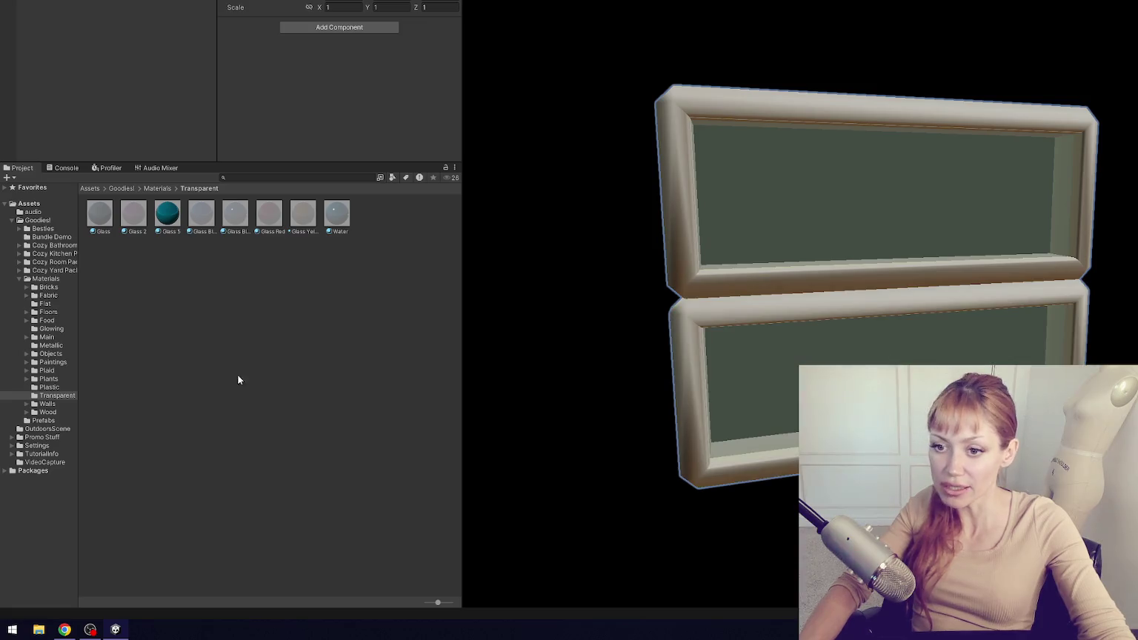
- Open the Dishwasher prefab from the Prefabs list and orbit around it
click(49, 280)
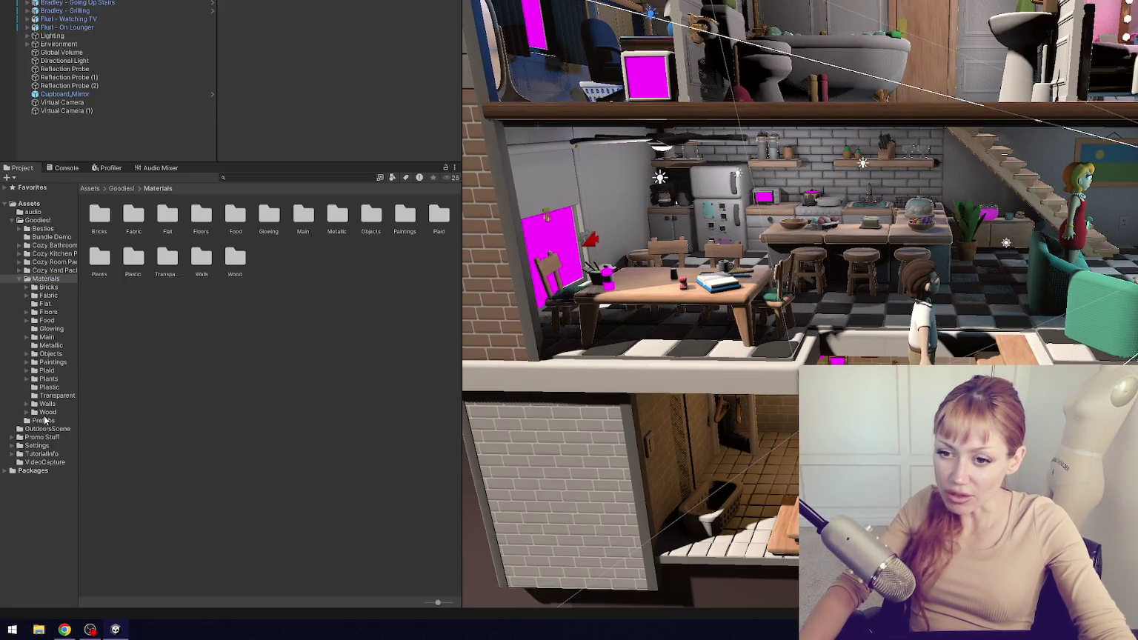
click(43, 420)
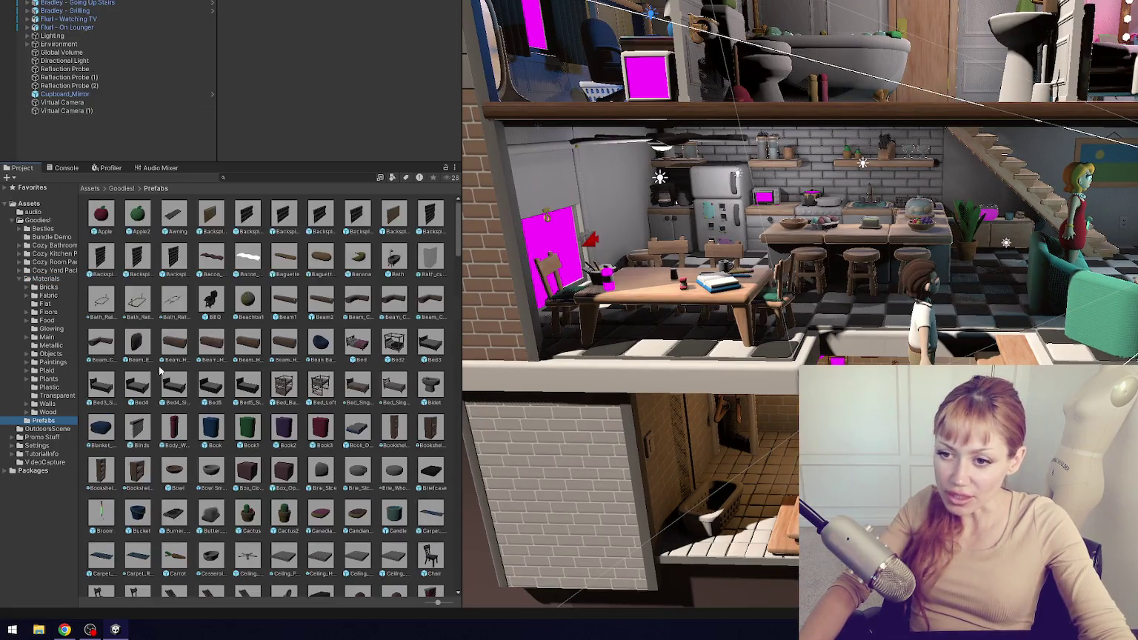
scroll(320, 359, down, 5)
scroll(319, 359, down, 8)
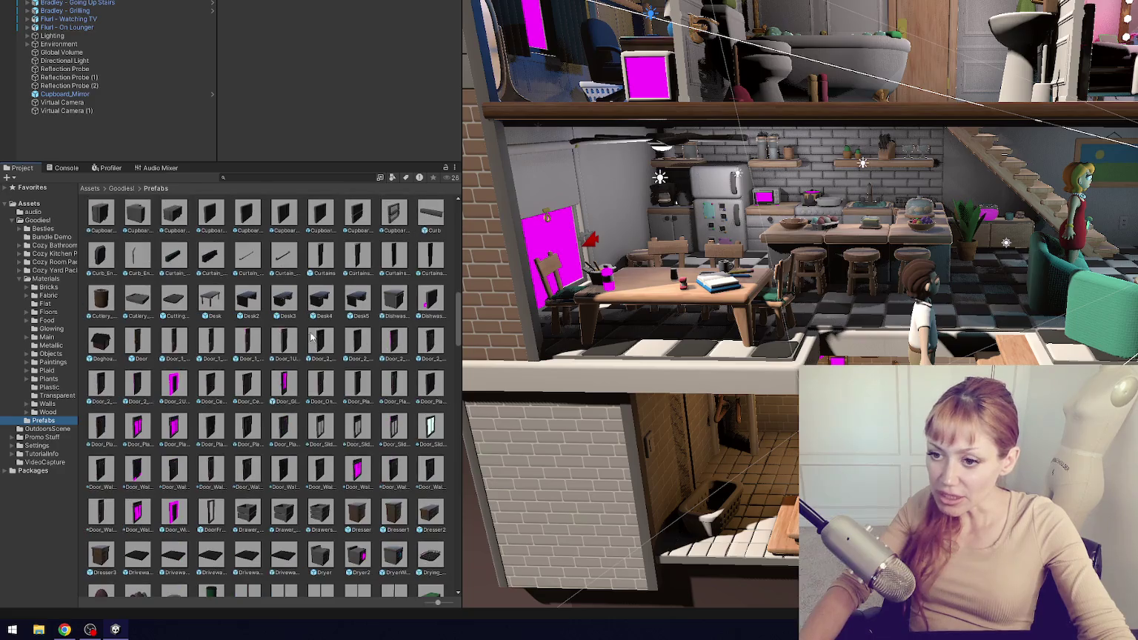
double_click(434, 303)
mouse_move(727, 272)
mouse_down()
mouse_move(1003, 289)
mouse_move(746, 221)
mouse_move(571, 226)
mouse_move(490, 211)
mouse_move(549, 327)
mouse_move(663, 243)
mouse_up()
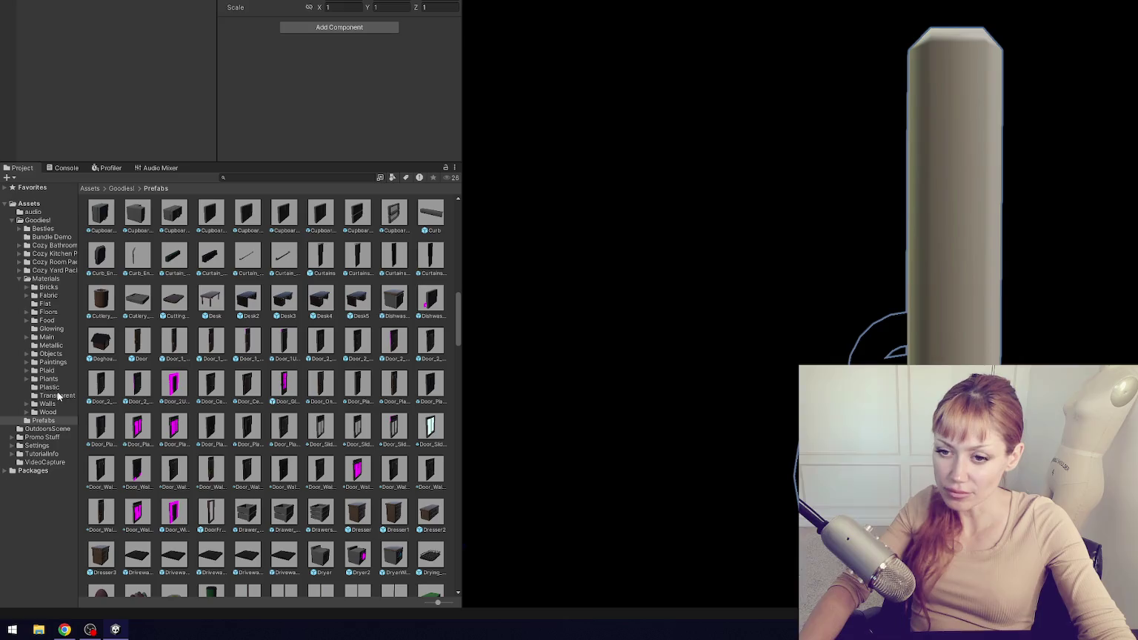
- Browse the Metallic materials and view the dishwasher's front
click(53, 346)
click(348, 246)
mouse_move(562, 311)
mouse_down()
mouse_move(629, 319)
mouse_move(797, 399)
mouse_move(548, 325)
mouse_up()
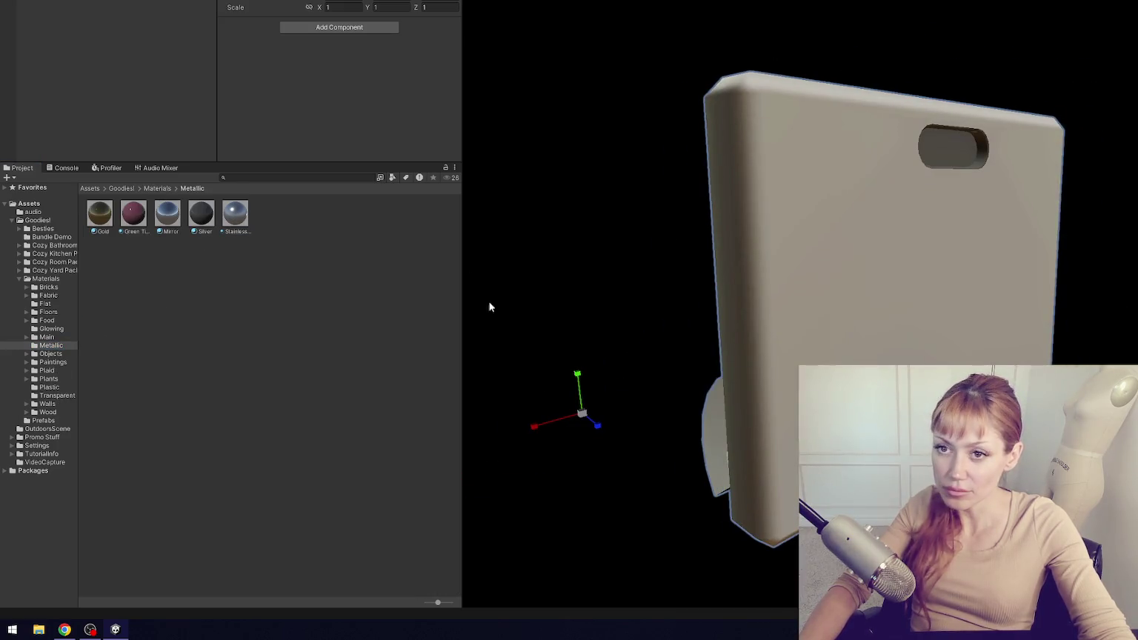
- Return to the prefab list and preview the doghouse prefab
click(43, 420)
scroll(274, 305, down, 10)
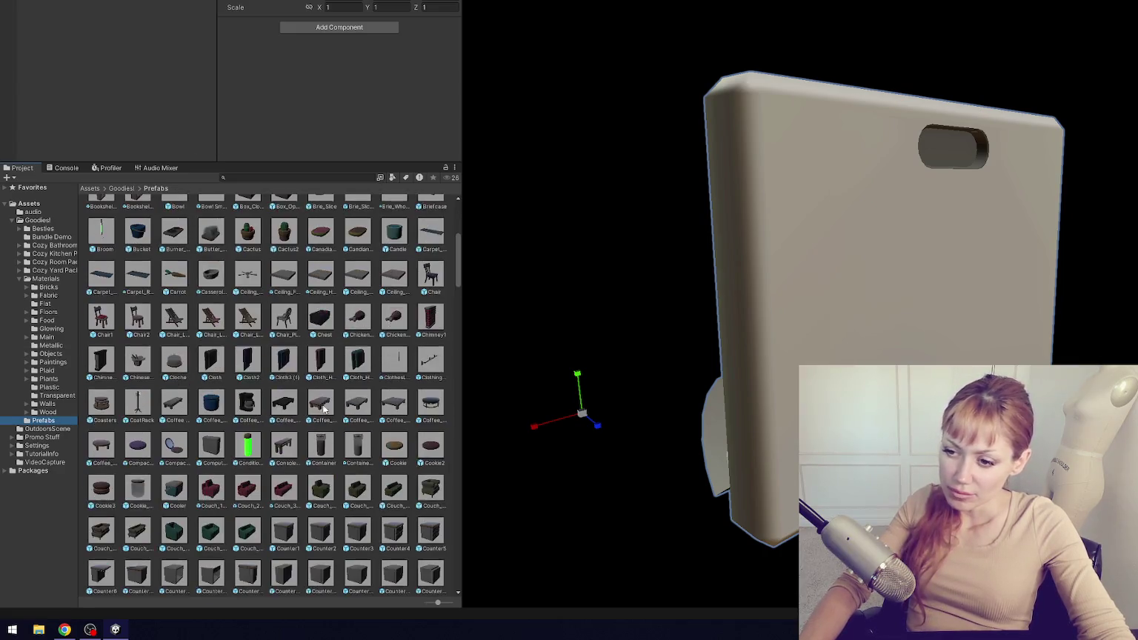
scroll(274, 296, up, 2)
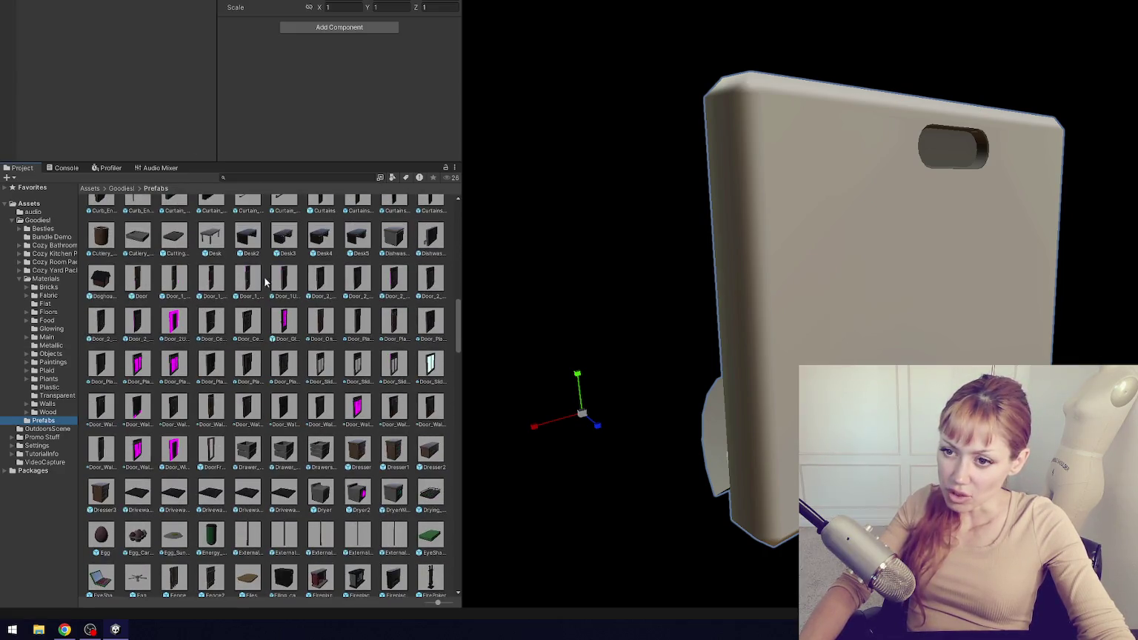
click(121, 282)
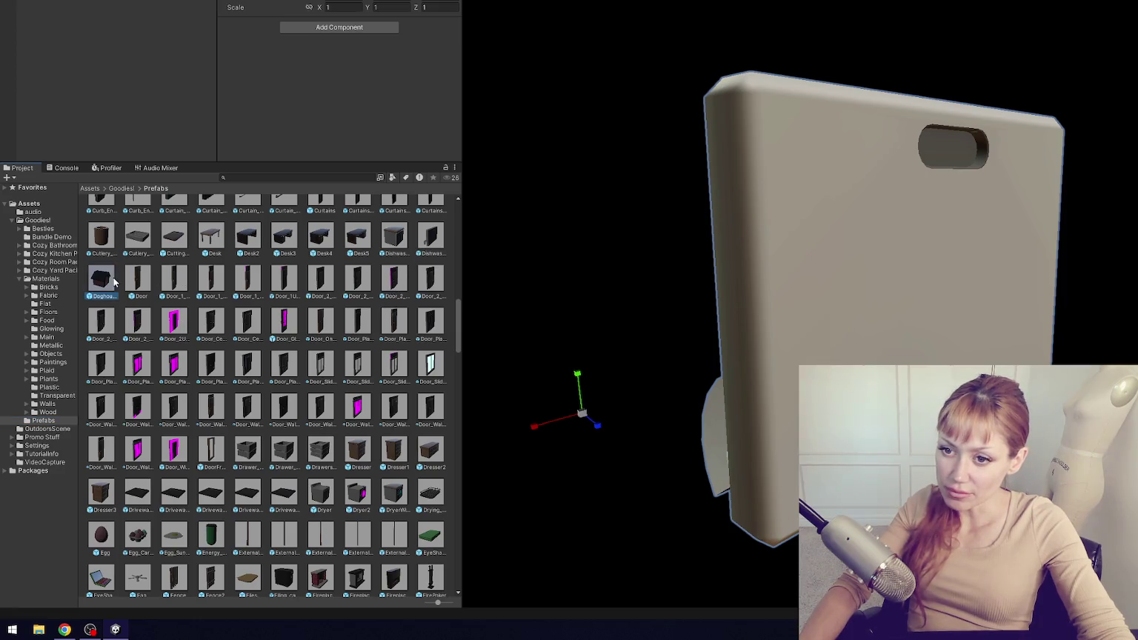
- Open the magenta-topped Door prefab and give its top a brown Walls material
click(141, 284)
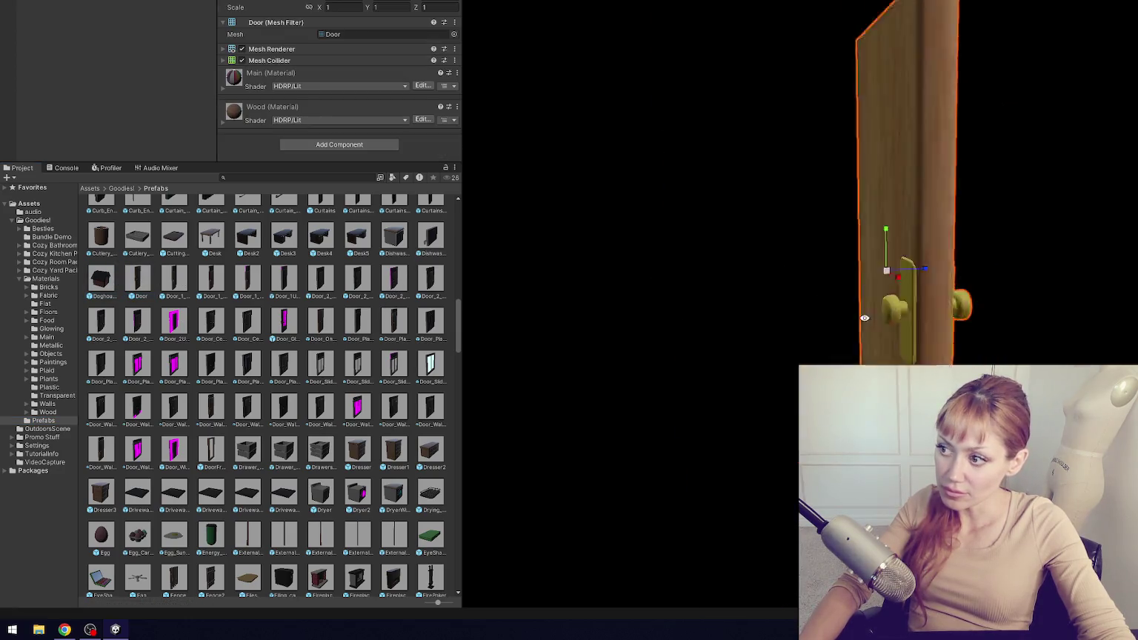
click(249, 281)
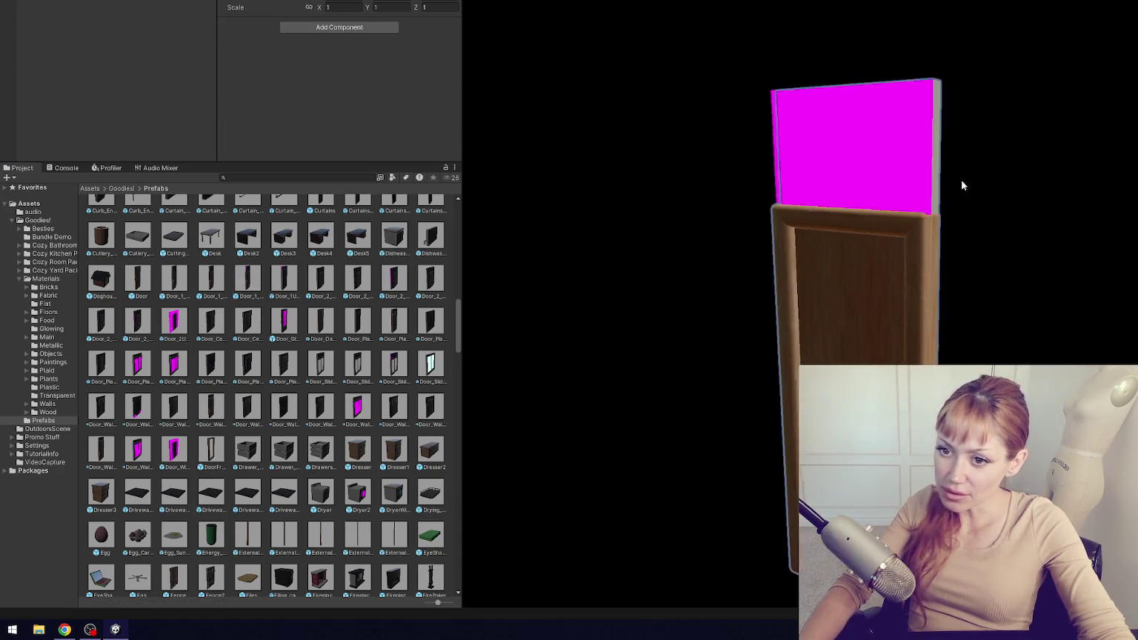
drag(960, 180, 972, 175)
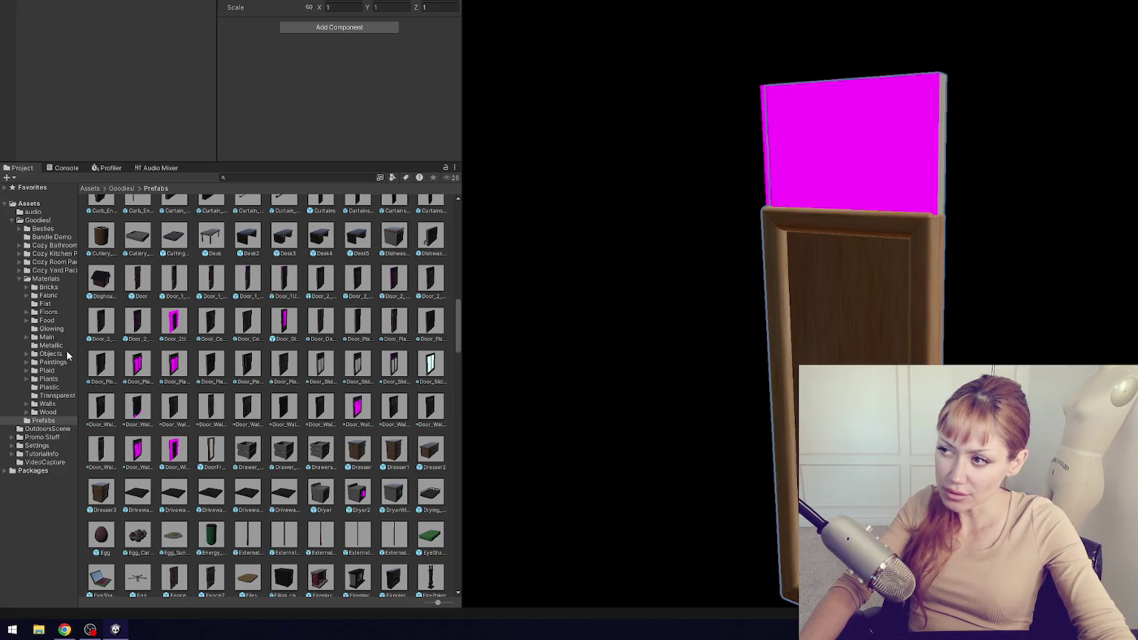
click(49, 404)
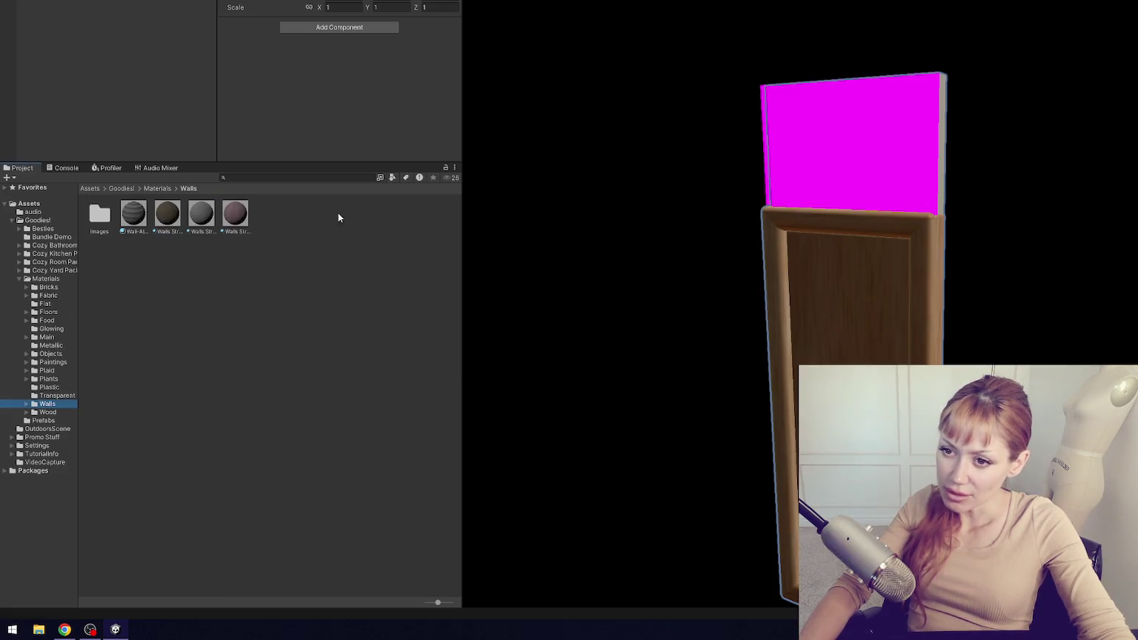
drag(233, 222, 811, 169)
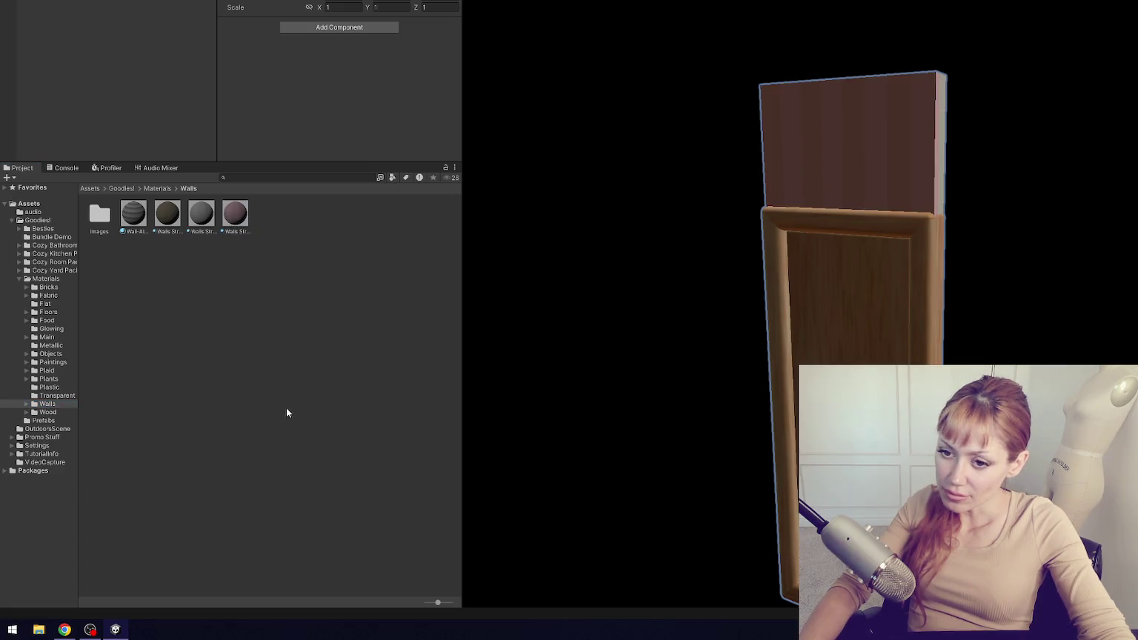
- Apply a Walls material to the magenta wall above another door prefab
click(73, 421)
scroll(372, 430, down, 5)
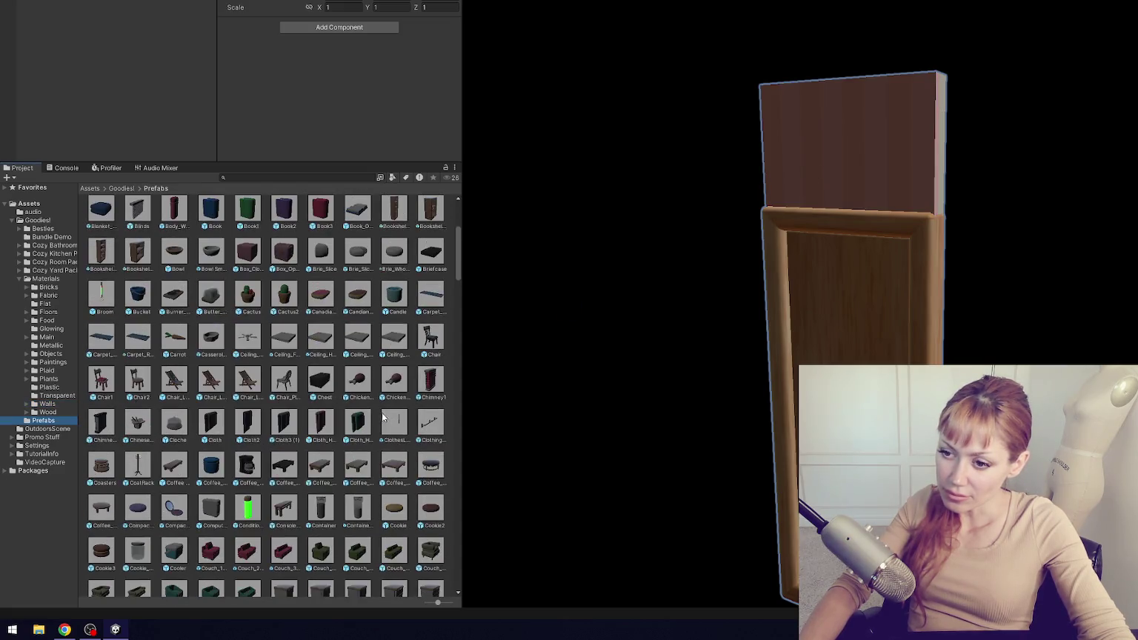
scroll(390, 398, down, 6)
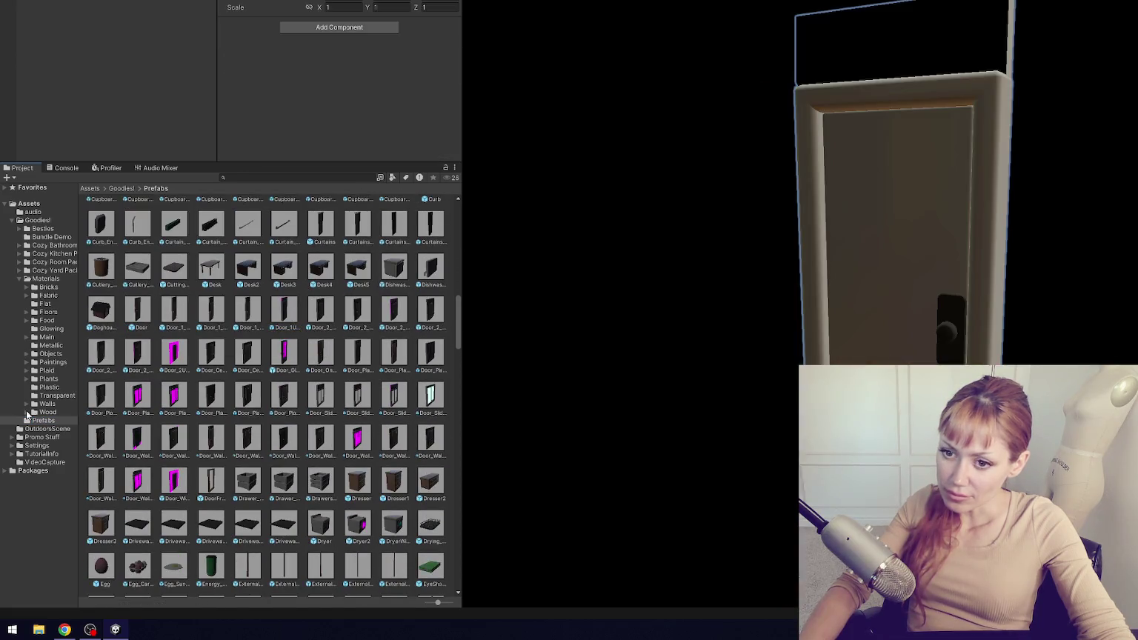
click(50, 413)
click(61, 400)
mouse_move(235, 213)
mouse_down()
mouse_move(384, 195)
mouse_move(853, 71)
mouse_move(851, 97)
mouse_move(622, 96)
mouse_move(954, 105)
mouse_up()
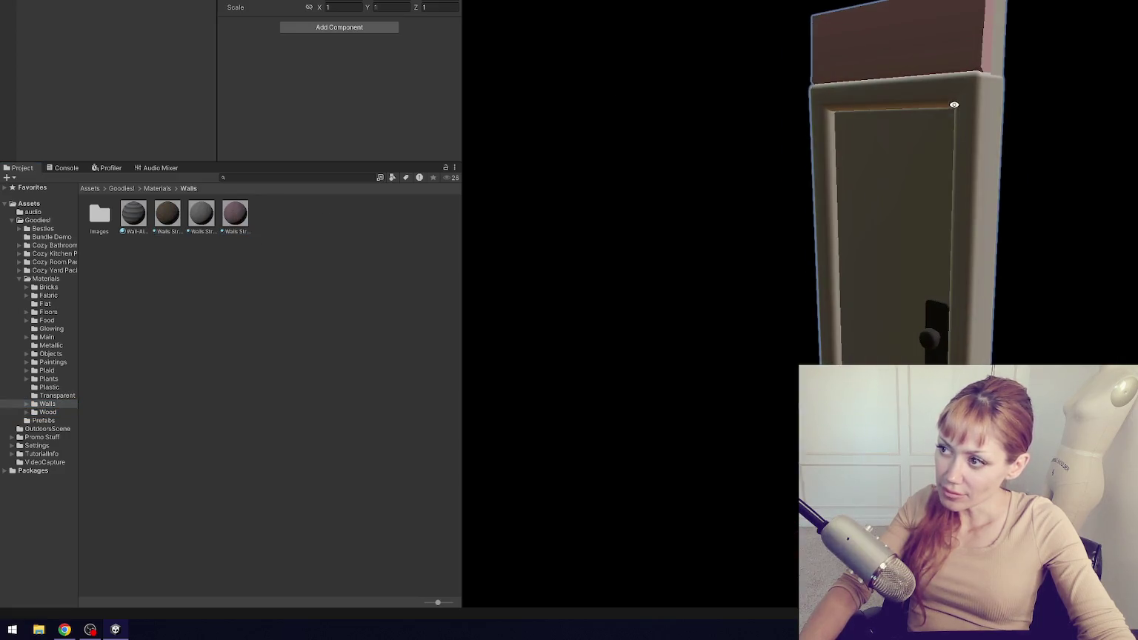
- Open the magenta-walled door prefab and cover its wall with striped wall material
click(71, 422)
scroll(365, 385, down, 5)
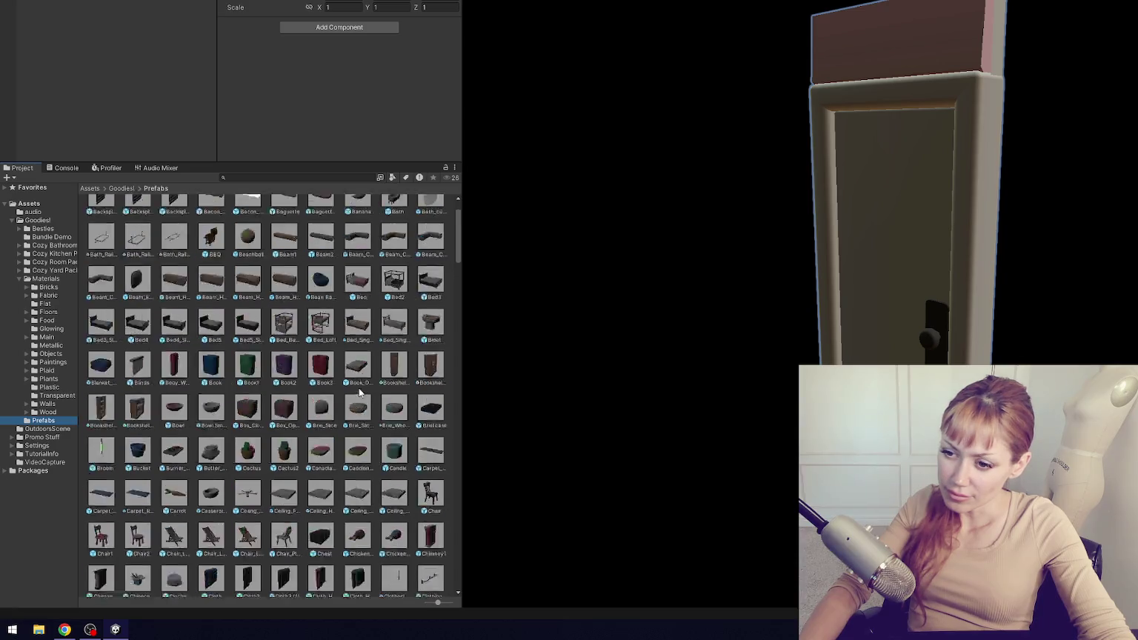
scroll(365, 386, down, 10)
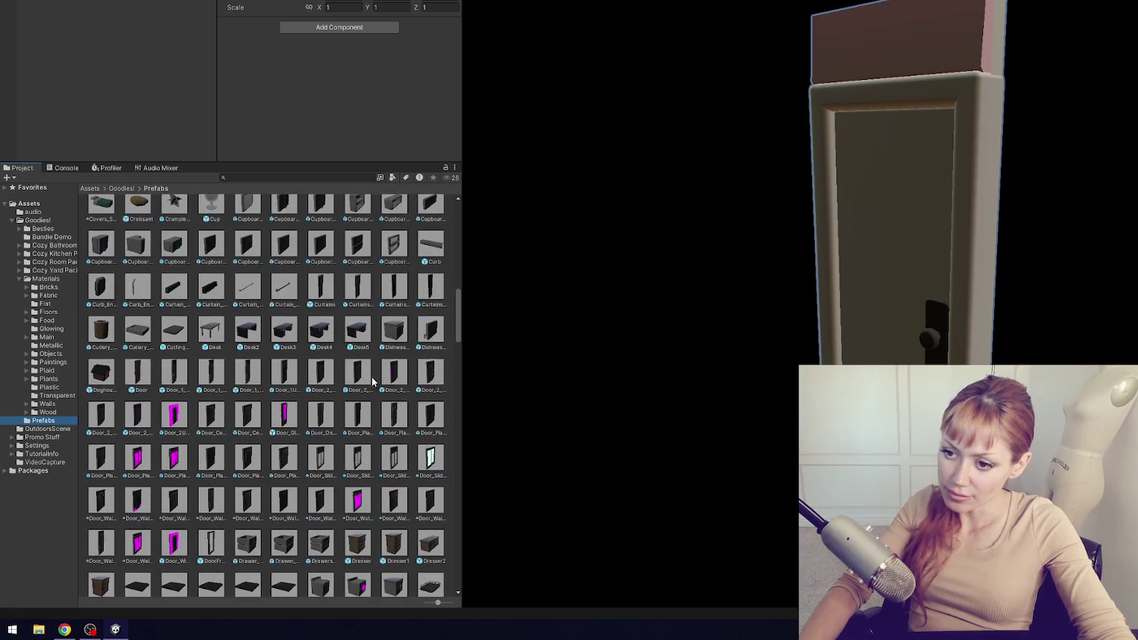
double_click(391, 375)
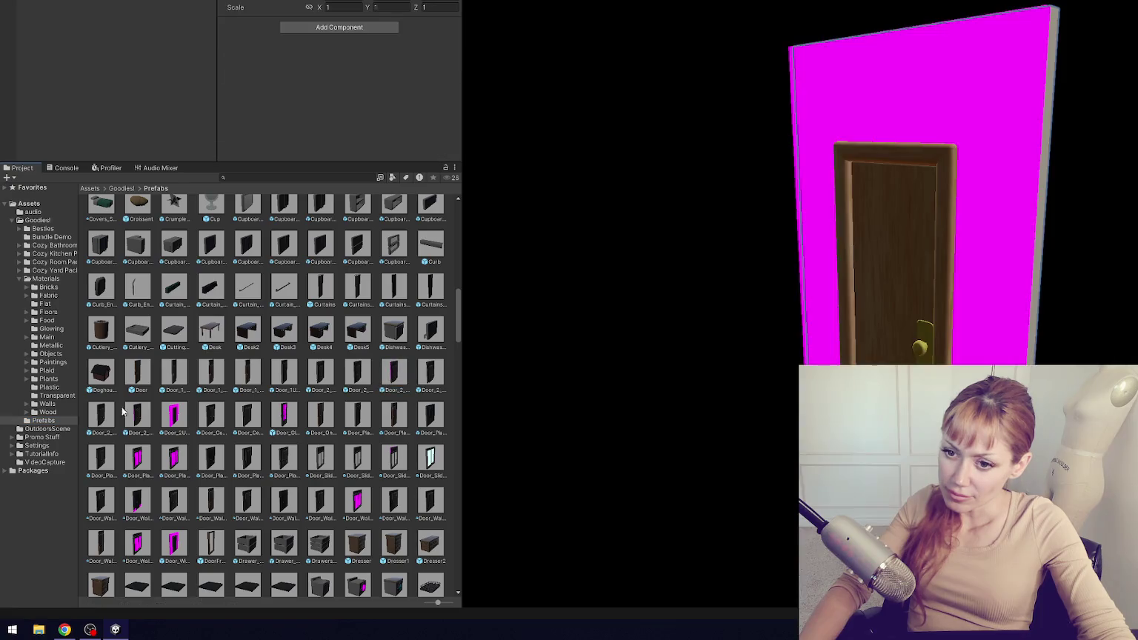
click(47, 404)
drag(242, 215, 839, 77)
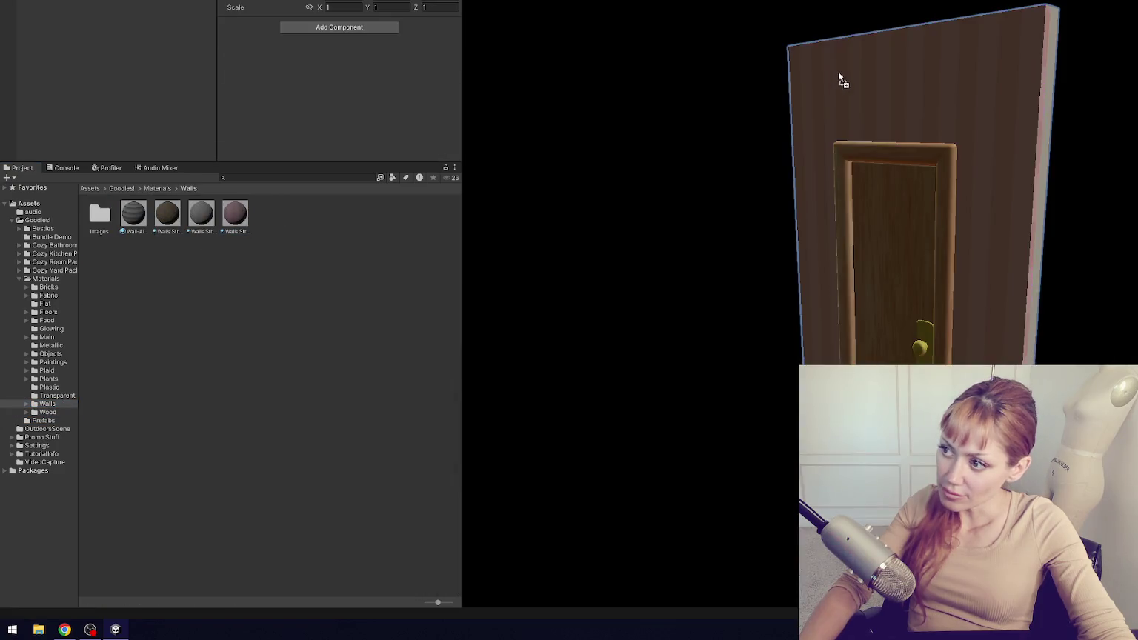
- Find the Conditioner prefab and open it in Prefab Mode
click(43, 420)
scroll(413, 430, down, 10)
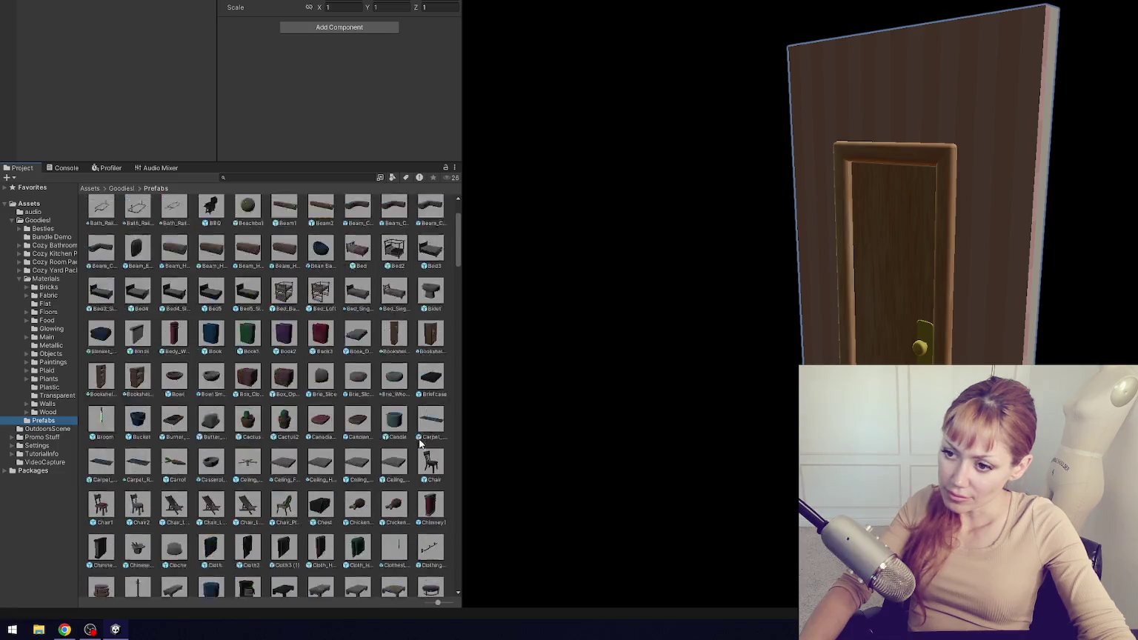
scroll(394, 407, down, 5)
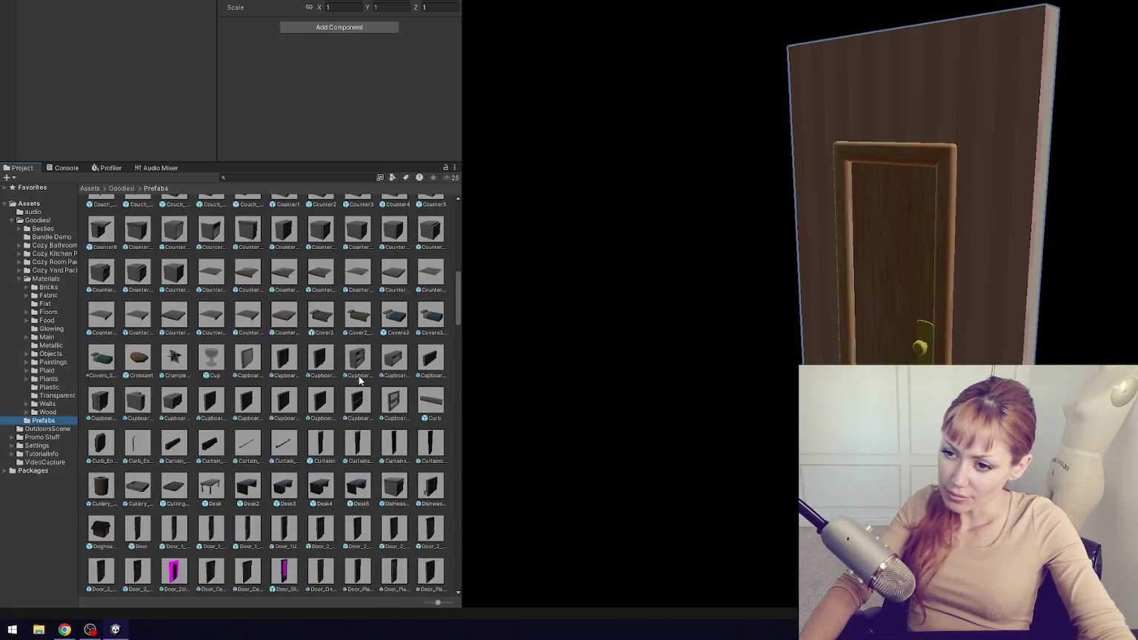
scroll(246, 361, up, 8)
double_click(246, 360)
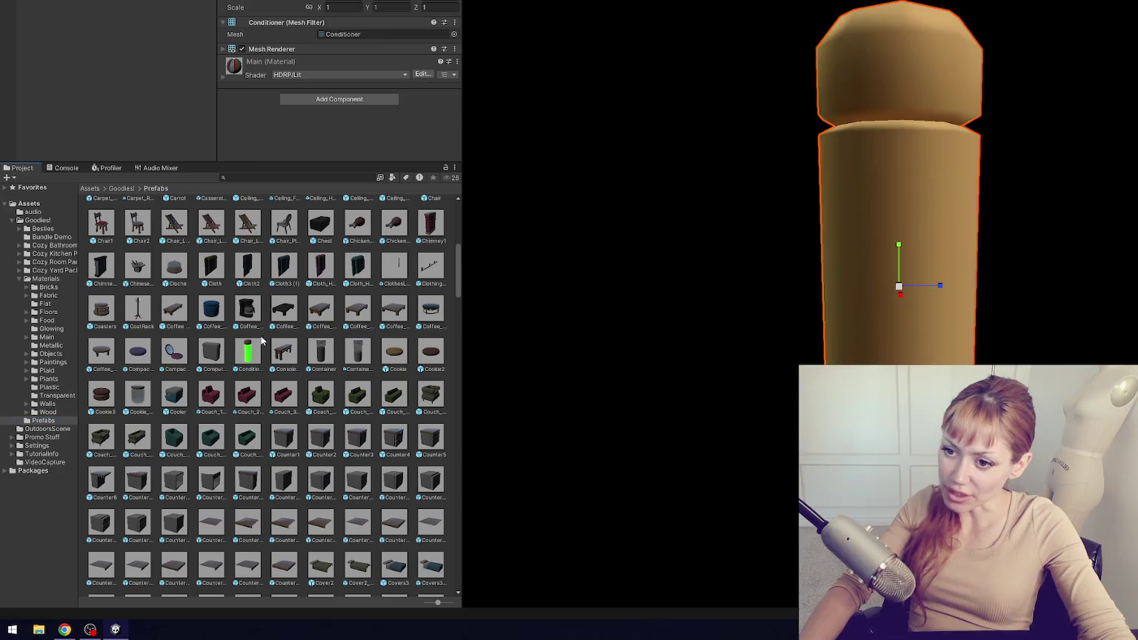
- Give the conditioner the Flat Sand material
click(63, 304)
drag(437, 260, 855, 241)
click(43, 420)
scroll(352, 363, down, 10)
scroll(353, 363, down, 6)
scroll(424, 288, up, 2)
- Open another door prefab and apply a brown wall material behind the door
mouse_move(404, 288)
mouse_down()
mouse_move(705, 294)
mouse_move(680, 300)
mouse_up()
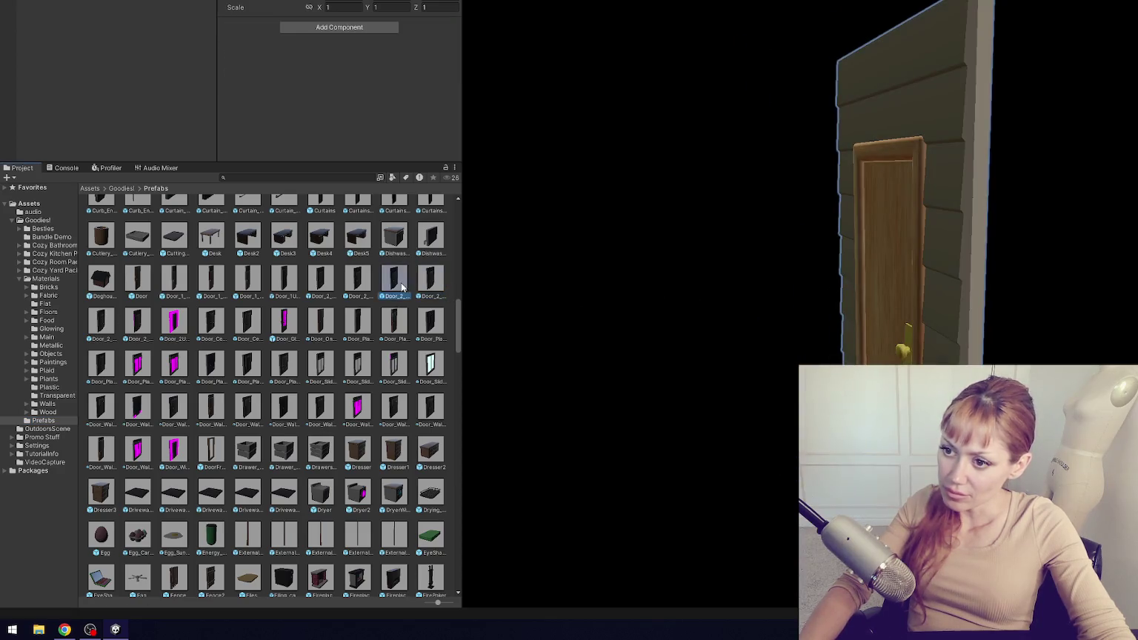
click(46, 403)
drag(235, 213, 792, 148)
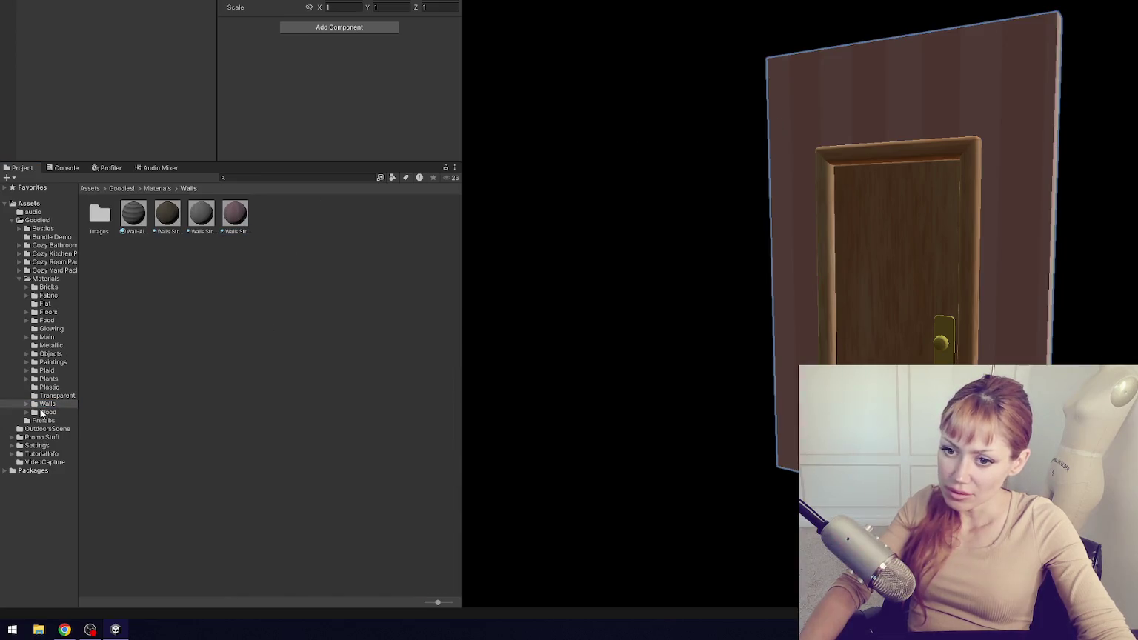
- Open the white door prefab and replace its magenta wall with a Walls material
click(43, 420)
scroll(165, 376, down, 10)
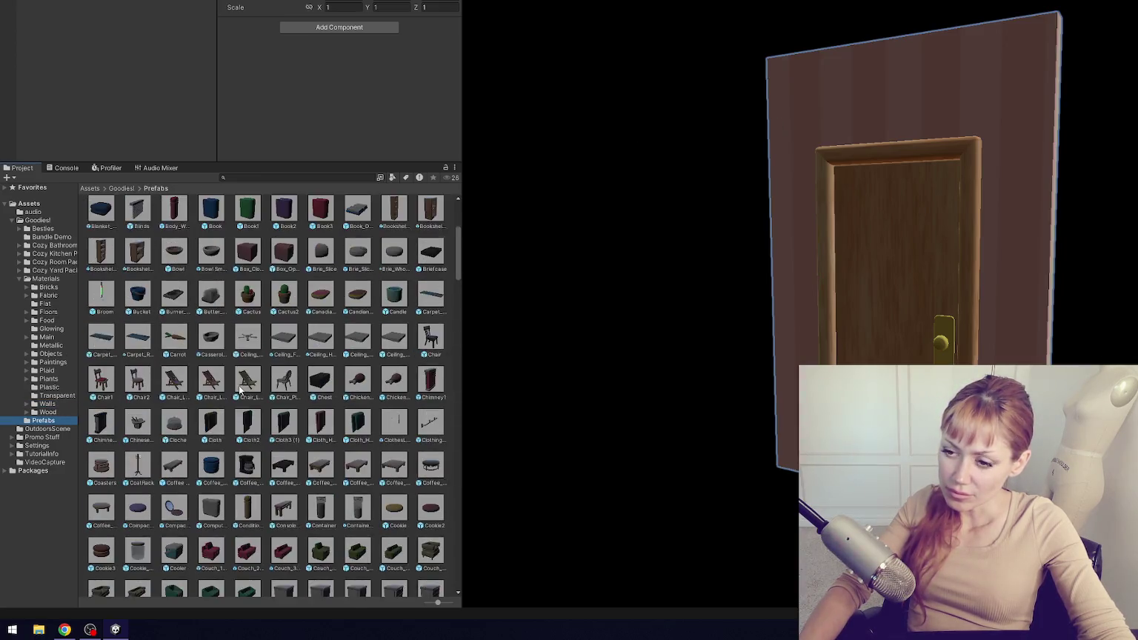
click(105, 365)
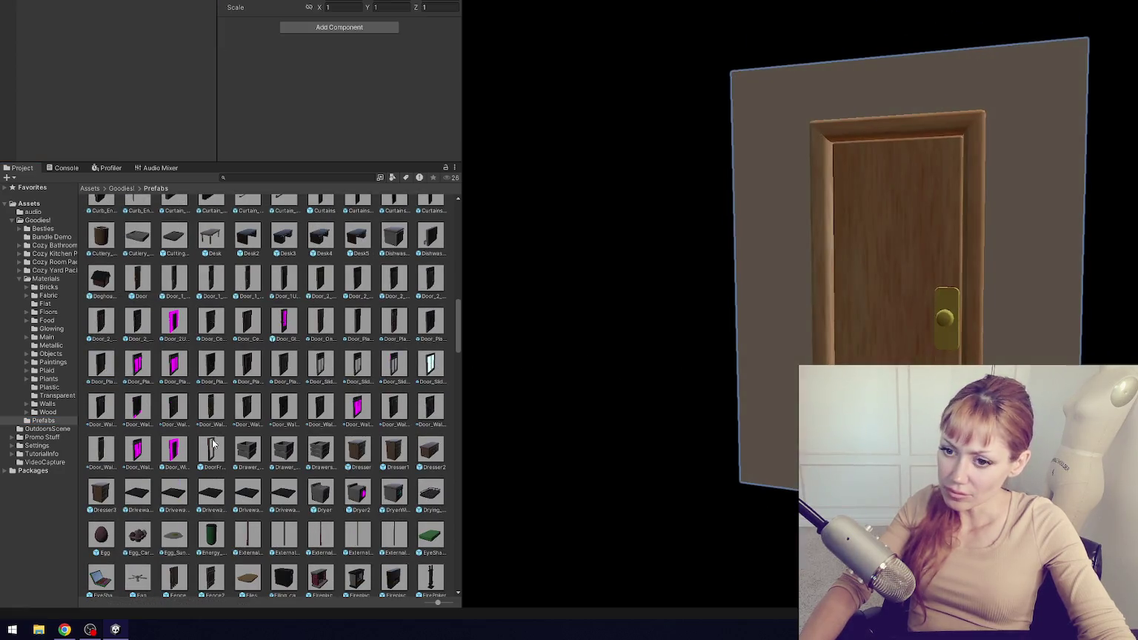
click(178, 326)
mouse_move(604, 341)
mouse_down()
mouse_move(1054, 306)
mouse_move(829, 312)
mouse_up()
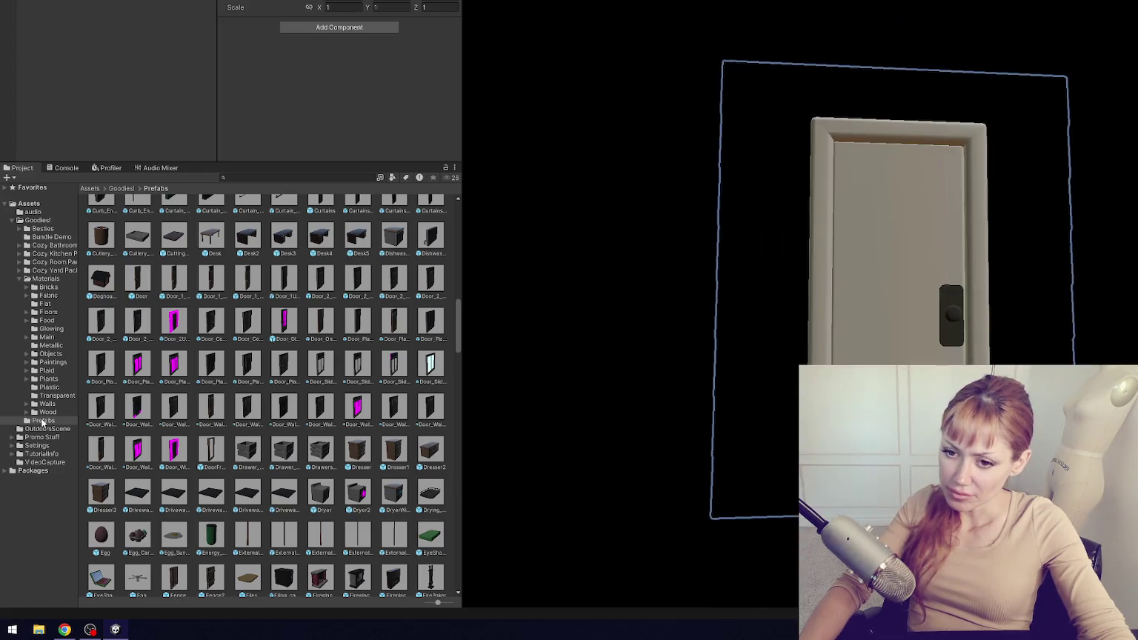
click(62, 405)
mouse_move(133, 215)
mouse_down()
mouse_move(1046, 326)
mouse_move(1022, 325)
mouse_up()
drag(241, 219, 864, 185)
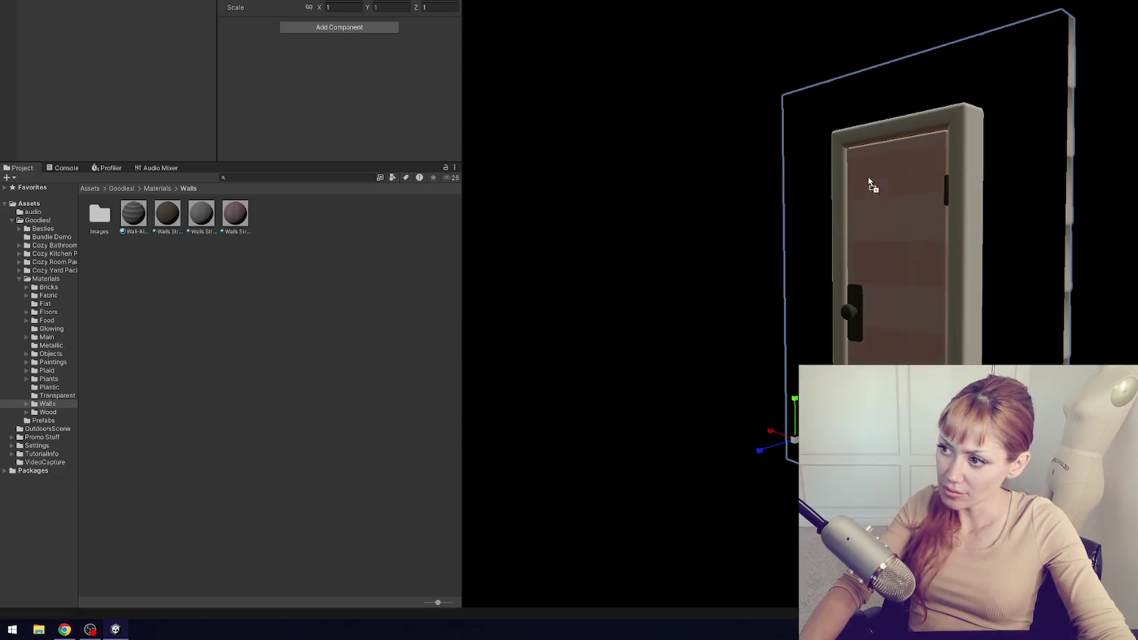
mouse_move(688, 302)
mouse_down()
mouse_move(1057, 325)
mouse_move(528, 279)
mouse_move(636, 300)
mouse_up()
- Open the Door_Glass prefab from the Prefabs list
click(44, 420)
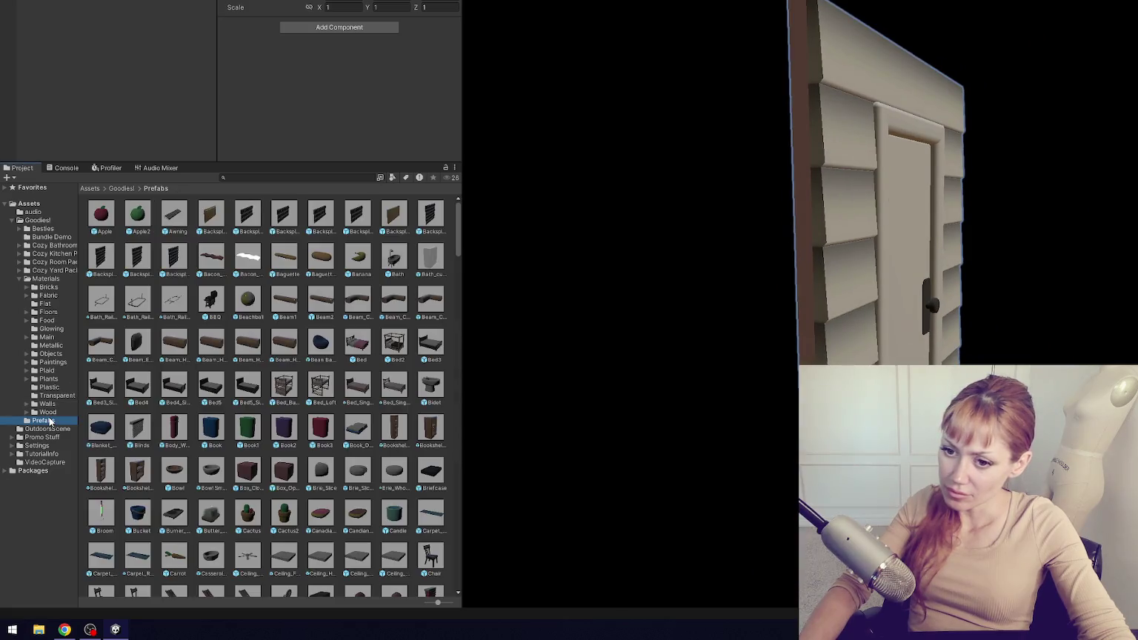
scroll(332, 398, down, 10)
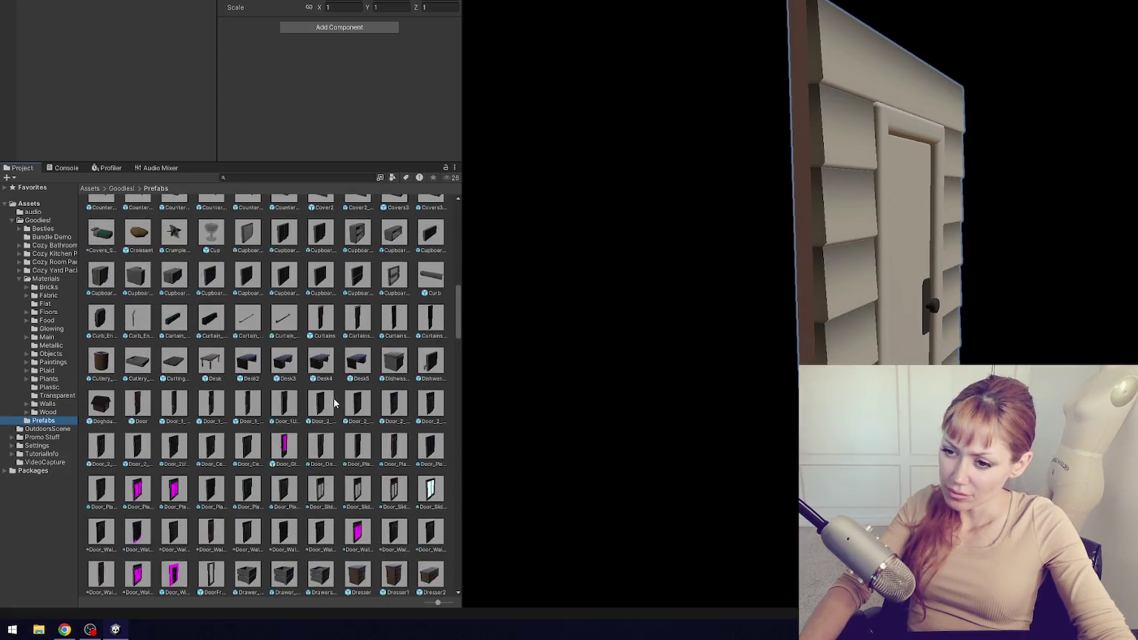
double_click(281, 324)
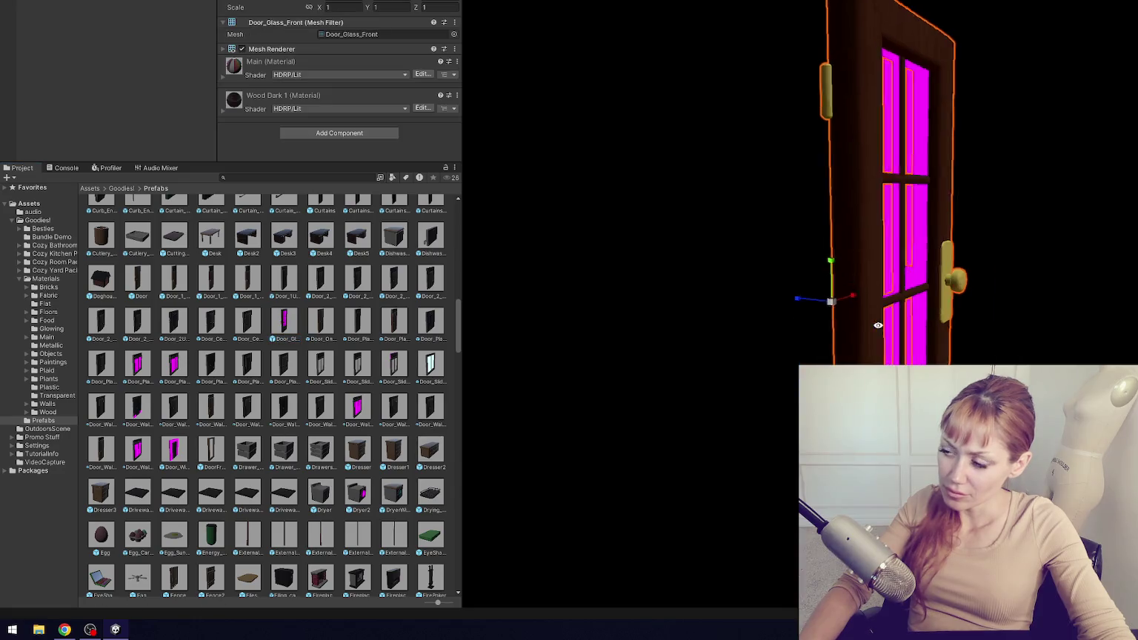
- Apply Transparent Glass to the glass door's magenta panes
click(60, 395)
mouse_move(103, 217)
mouse_down()
mouse_move(807, 169)
mouse_move(872, 141)
mouse_up()
mouse_move(811, 172)
alt+mouse_down()
mouse_move(1122, 261)
mouse_move(909, 274)
alt+mouse_up()
click(46, 420)
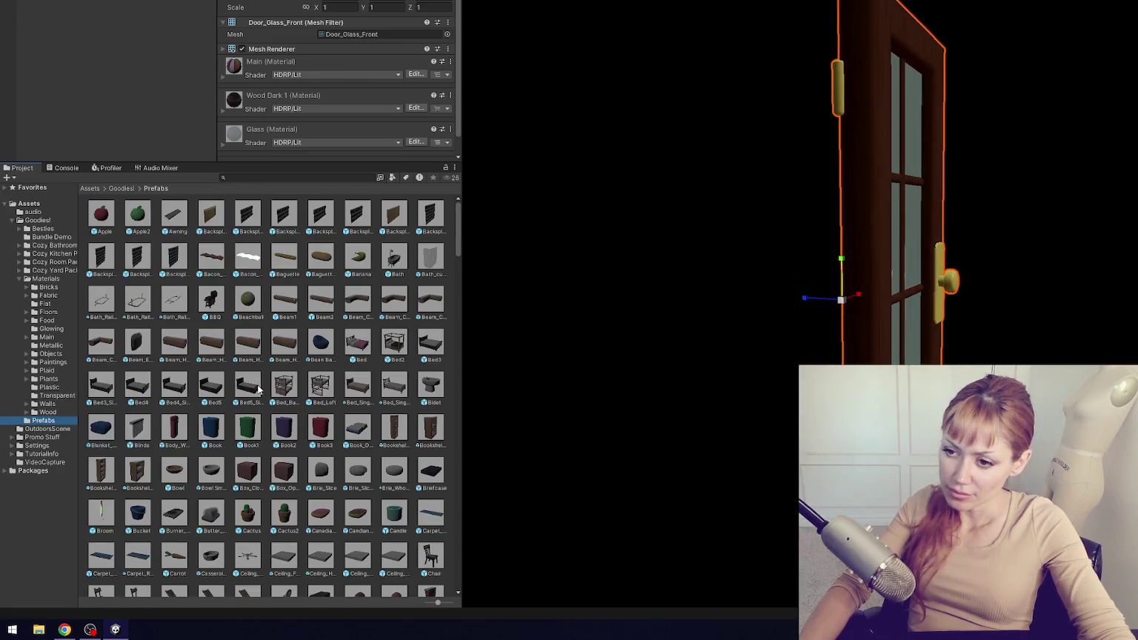
scroll(255, 390, down, 10)
- Put Glass in the double window's left and right panes, then return to the house
double_click(134, 331)
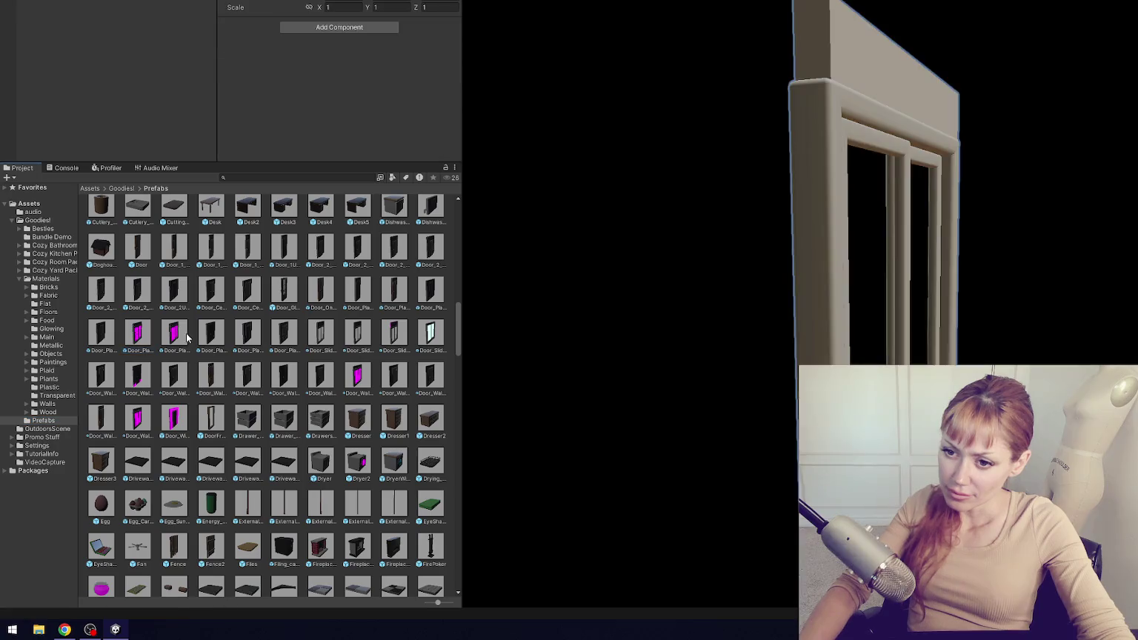
alt+drag(800, 308, 682, 302)
click(37, 395)
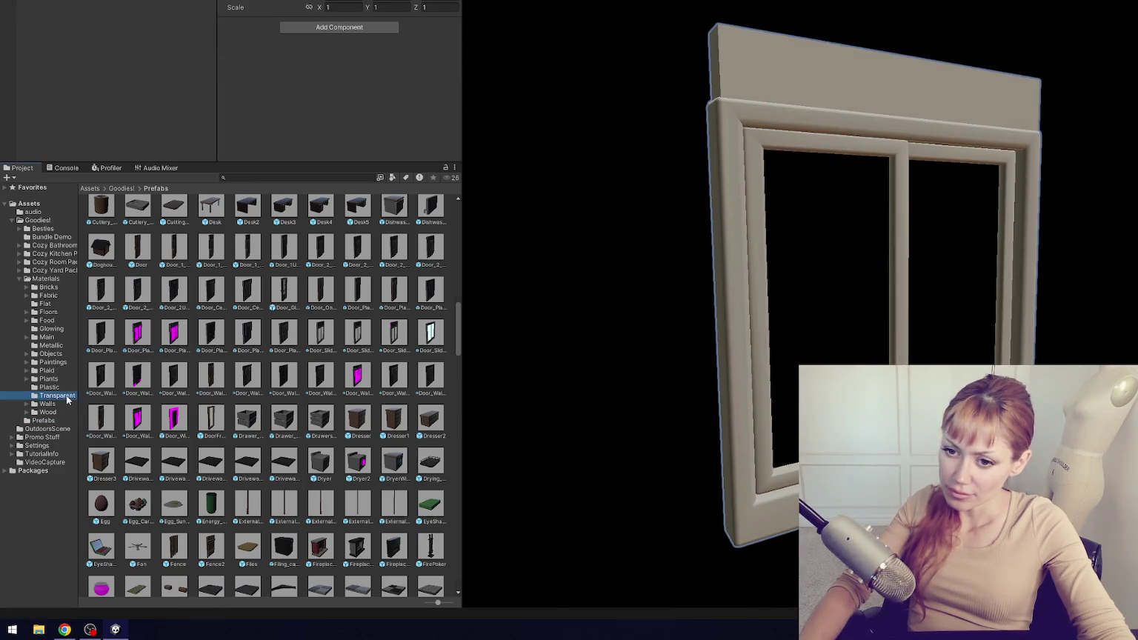
mouse_move(107, 214)
mouse_down()
mouse_move(764, 257)
mouse_move(820, 246)
mouse_up()
drag(99, 214, 930, 222)
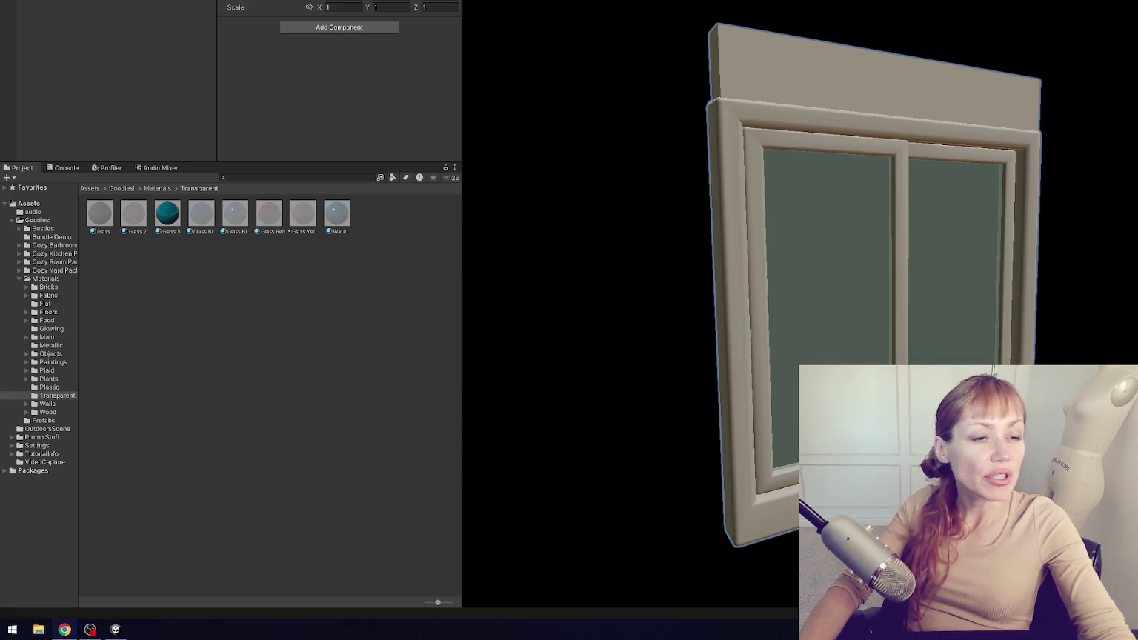
mouse_move(462, 278)
mouse_down()
mouse_move(402, 283)
mouse_move(498, 290)
mouse_move(450, 271)
mouse_move(1049, 272)
mouse_move(675, 272)
mouse_up()
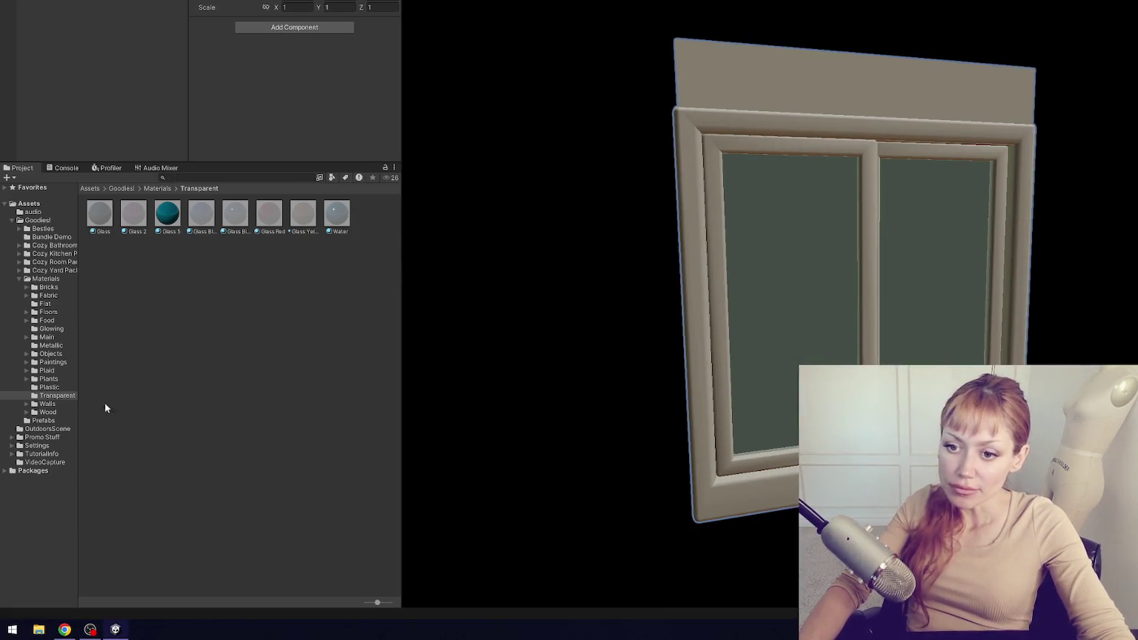
click(645, 285)
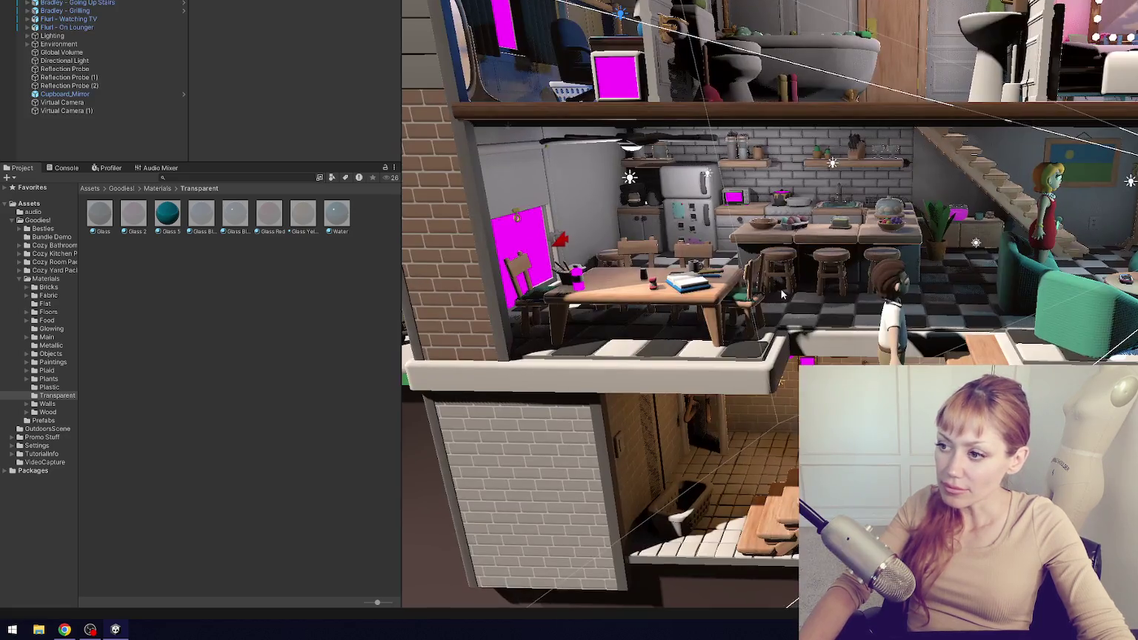
- Browse the wall, glass and wood material folders, then open the double-pane magenta window prefab
click(47, 403)
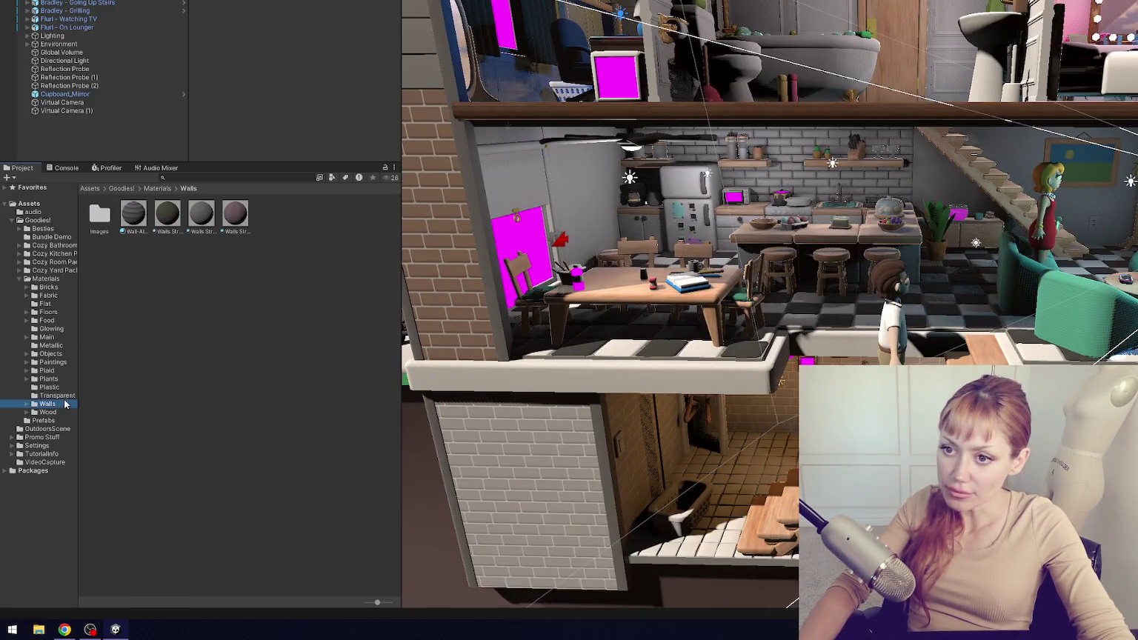
click(65, 396)
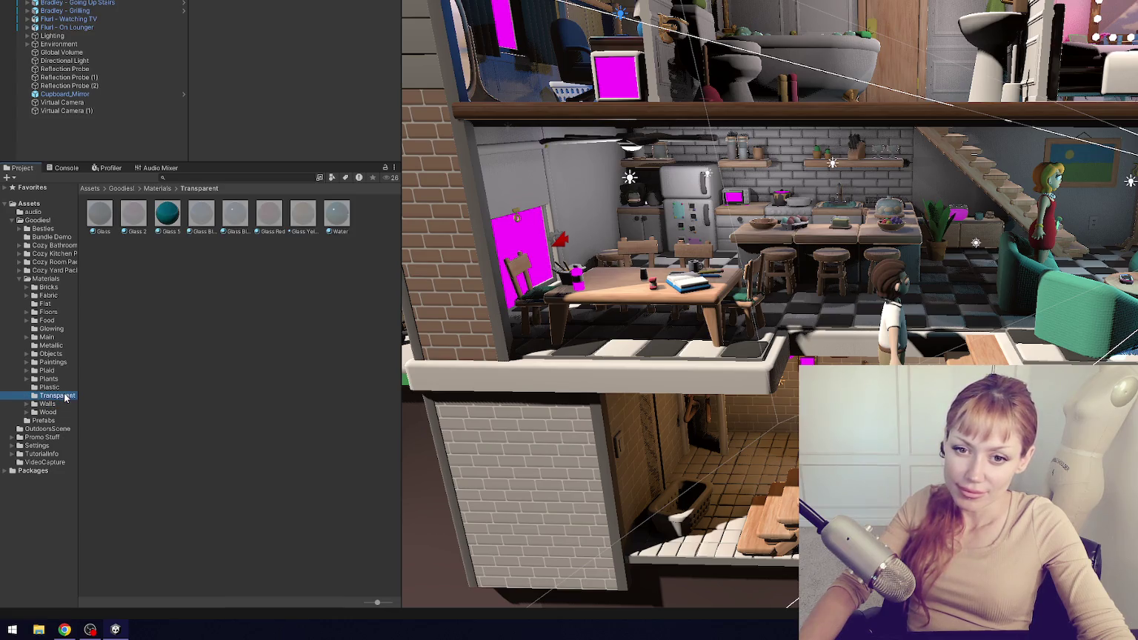
click(47, 404)
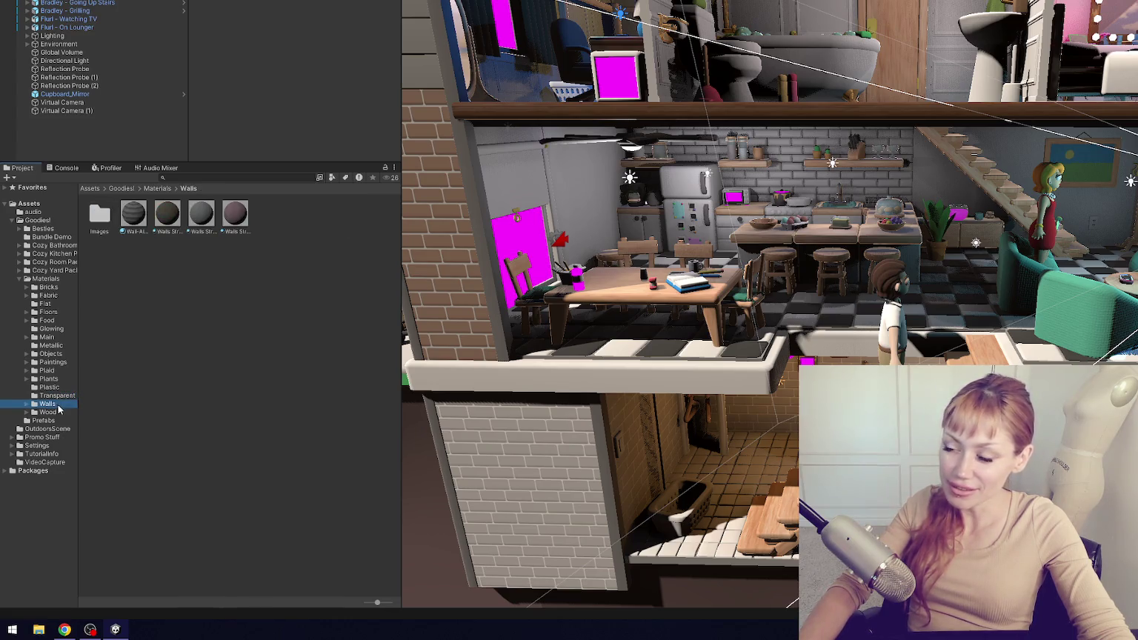
click(60, 413)
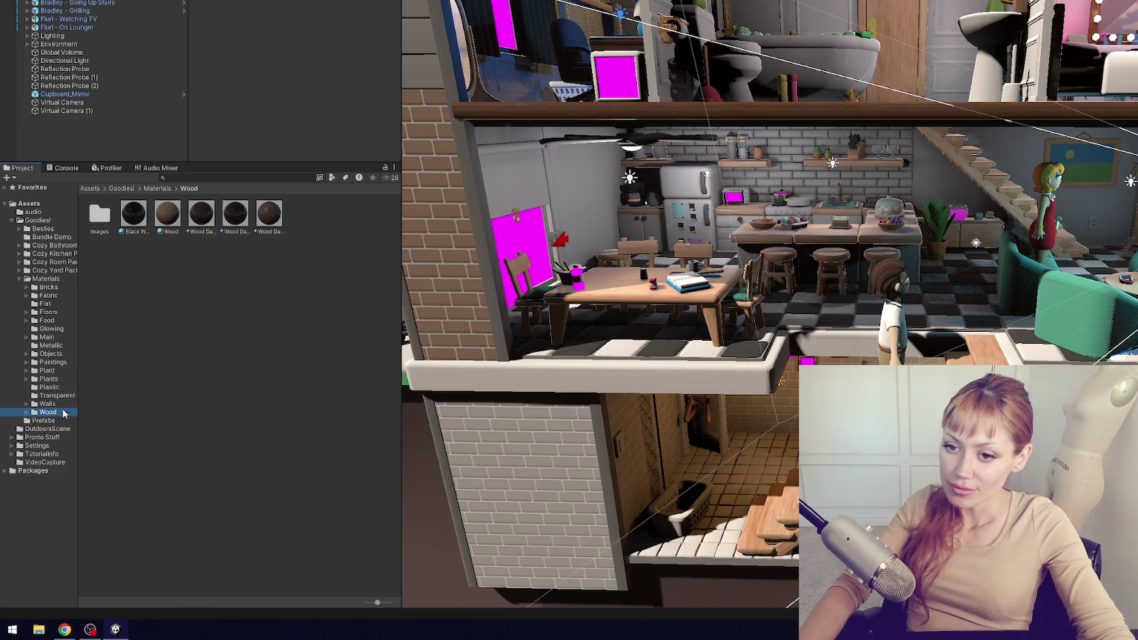
click(62, 420)
scroll(294, 326, down, 10)
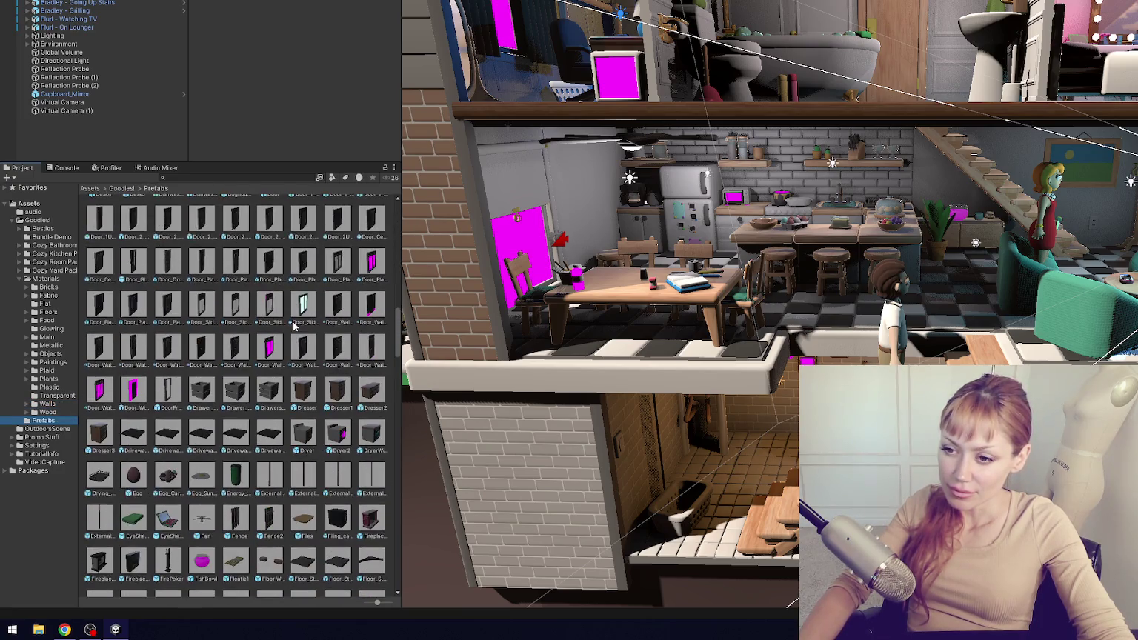
double_click(378, 267)
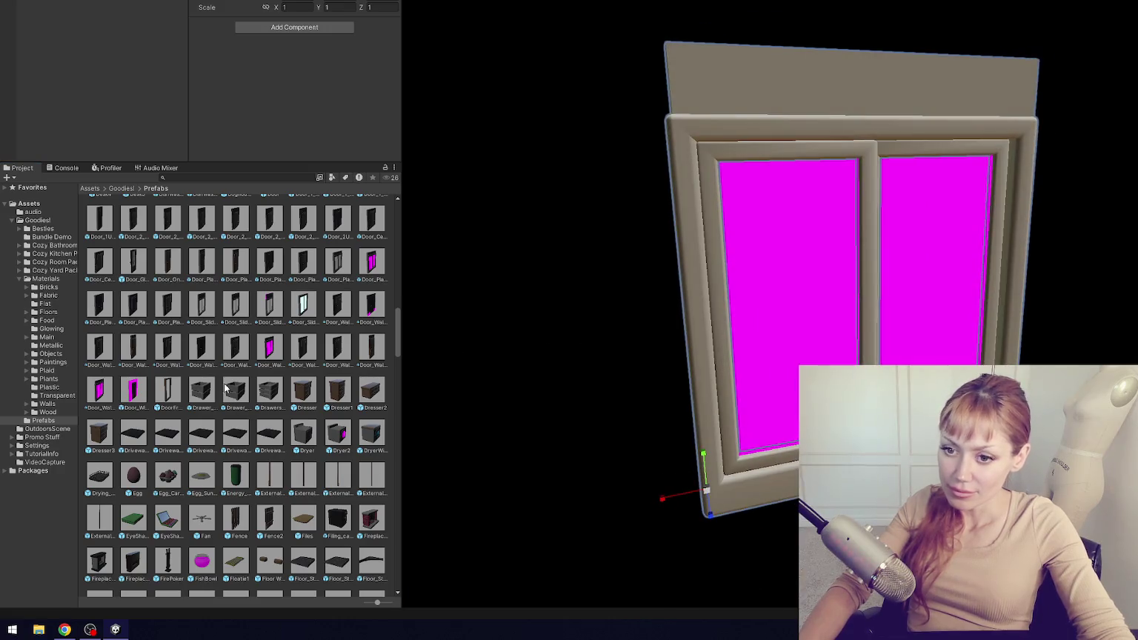
- Apply Glass to the door's left and right panes
click(58, 396)
drag(167, 214, 745, 253)
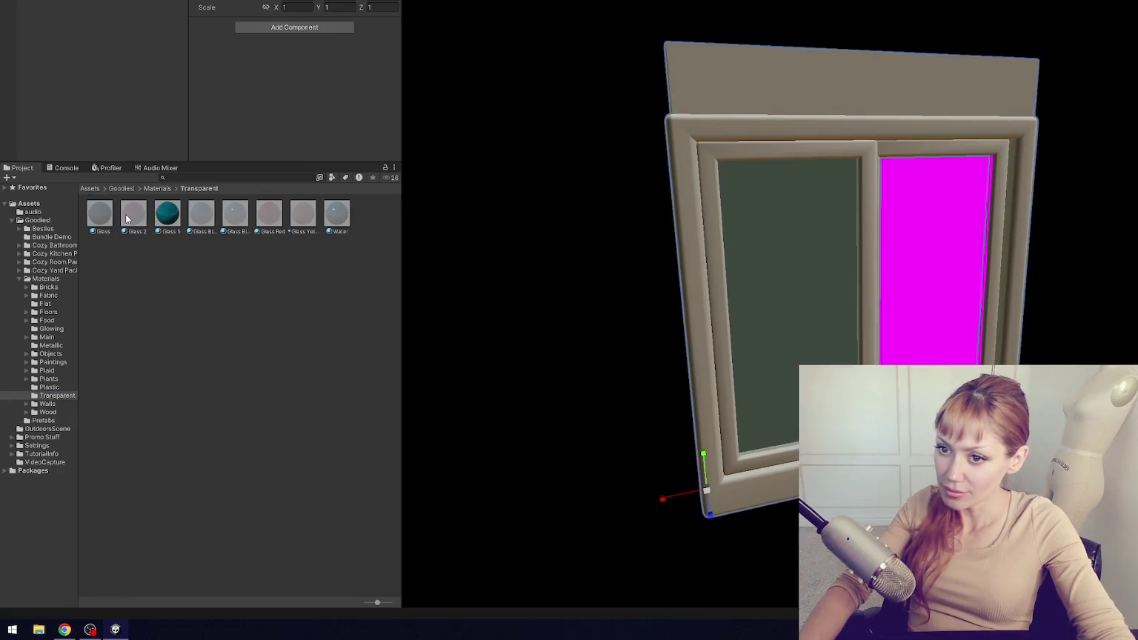
drag(129, 219, 925, 238)
click(43, 420)
scroll(289, 389, down, 10)
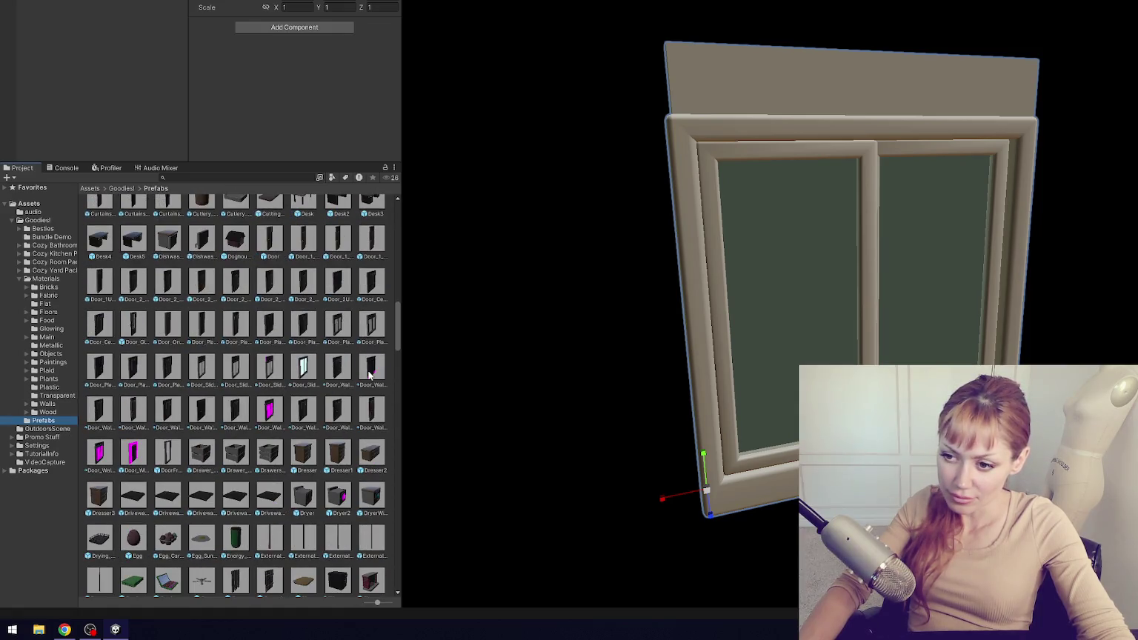
- Preview a wall material on the door model's wall and check the wall's edge
mouse_move(403, 376)
mouse_down()
mouse_move(581, 375)
mouse_move(715, 337)
mouse_move(561, 340)
mouse_move(705, 306)
mouse_move(533, 330)
mouse_up()
click(48, 404)
mouse_move(235, 214)
mouse_down()
mouse_move(446, 398)
mouse_move(733, 519)
mouse_move(386, 422)
mouse_up()
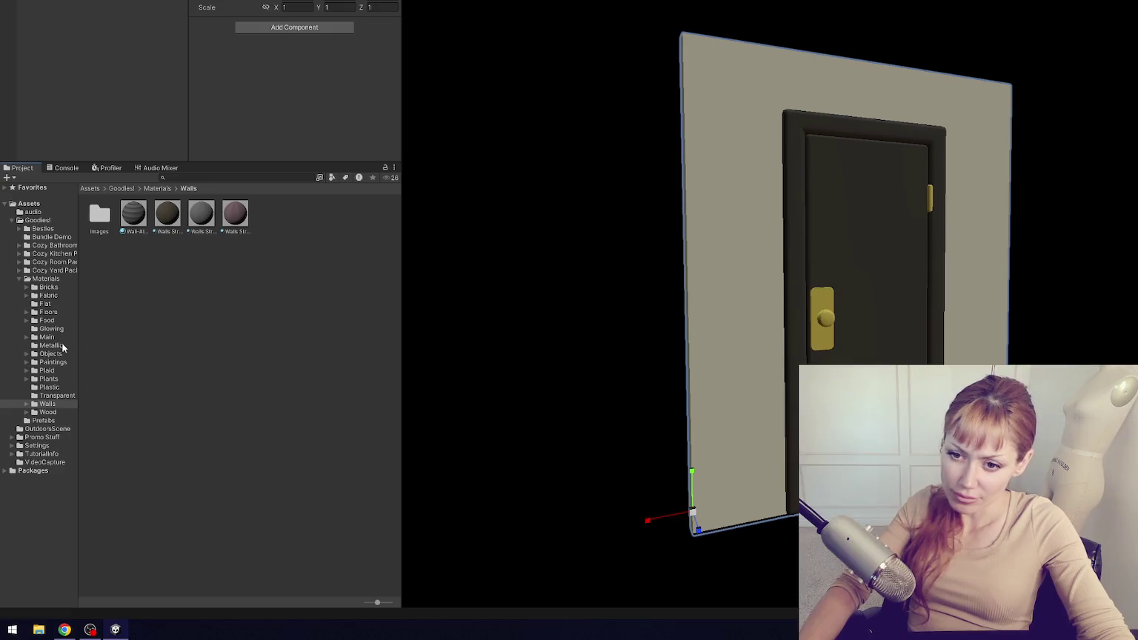
click(46, 304)
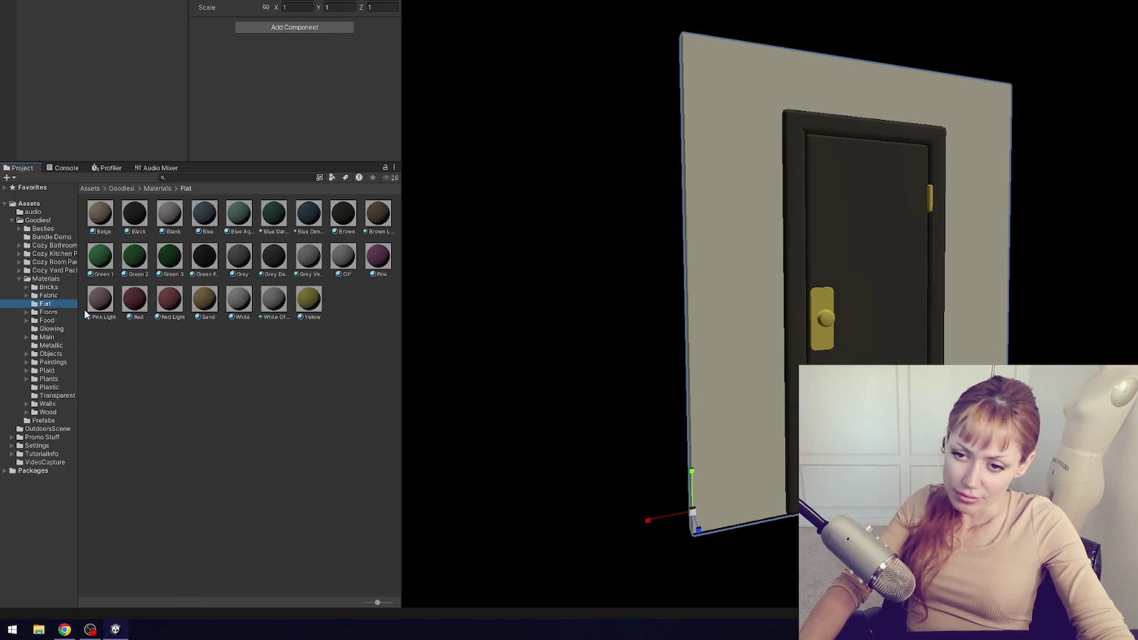
drag(678, 433, 736, 443)
click(63, 420)
scroll(239, 403, down, 10)
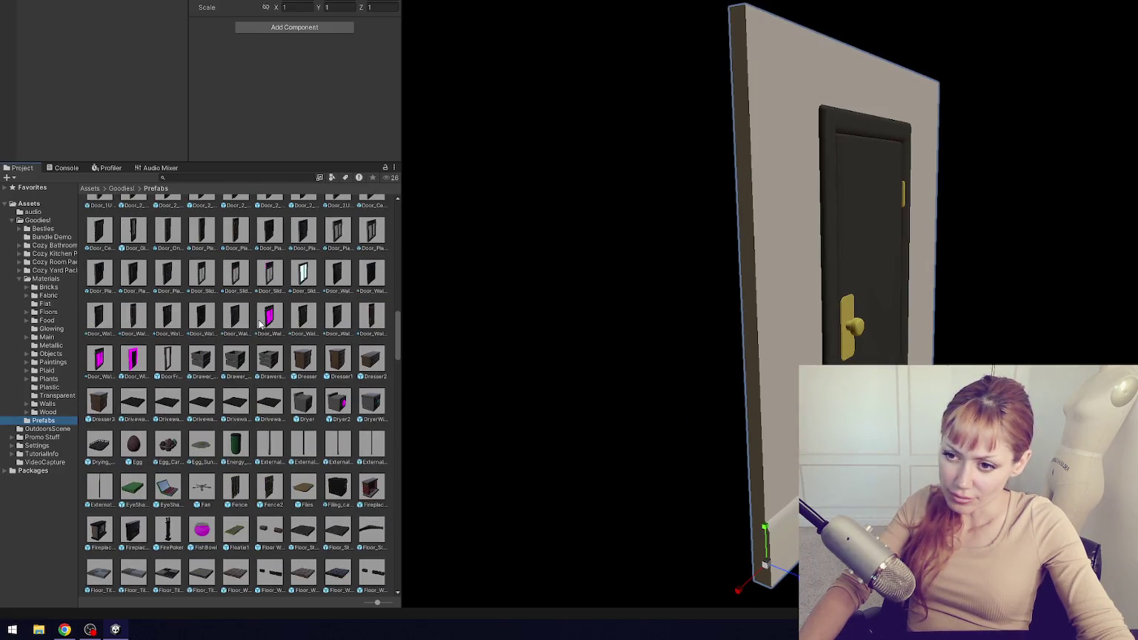
- Give the sliding door's magenta top a wood wall material
mouse_move(272, 275)
mouse_down()
mouse_move(400, 317)
mouse_move(832, 285)
mouse_up()
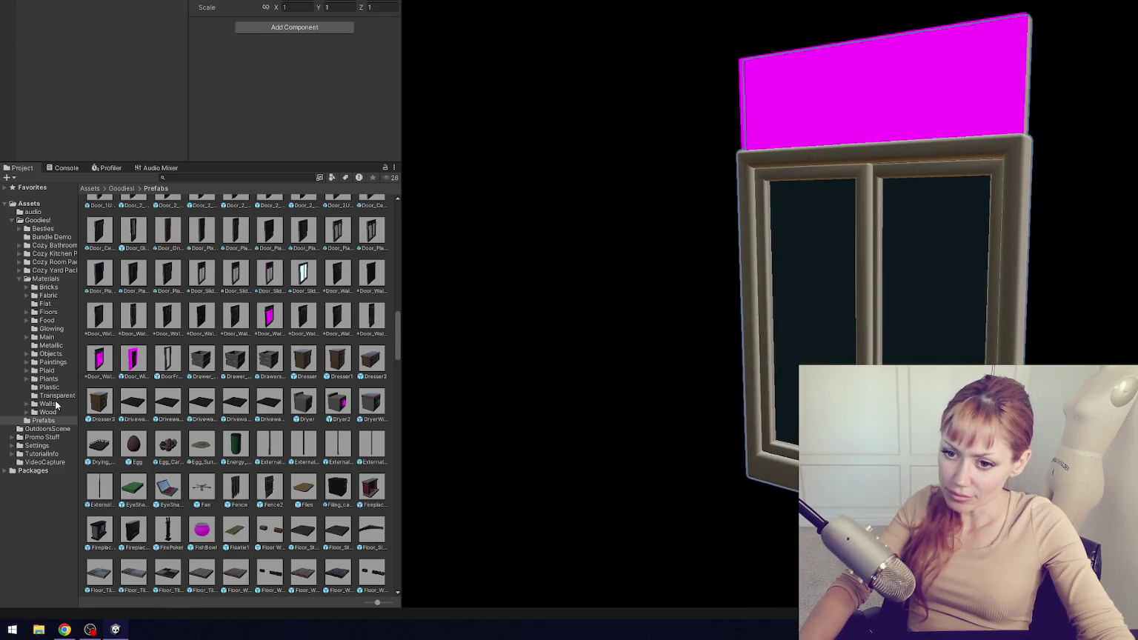
click(55, 404)
drag(247, 229, 806, 104)
click(43, 419)
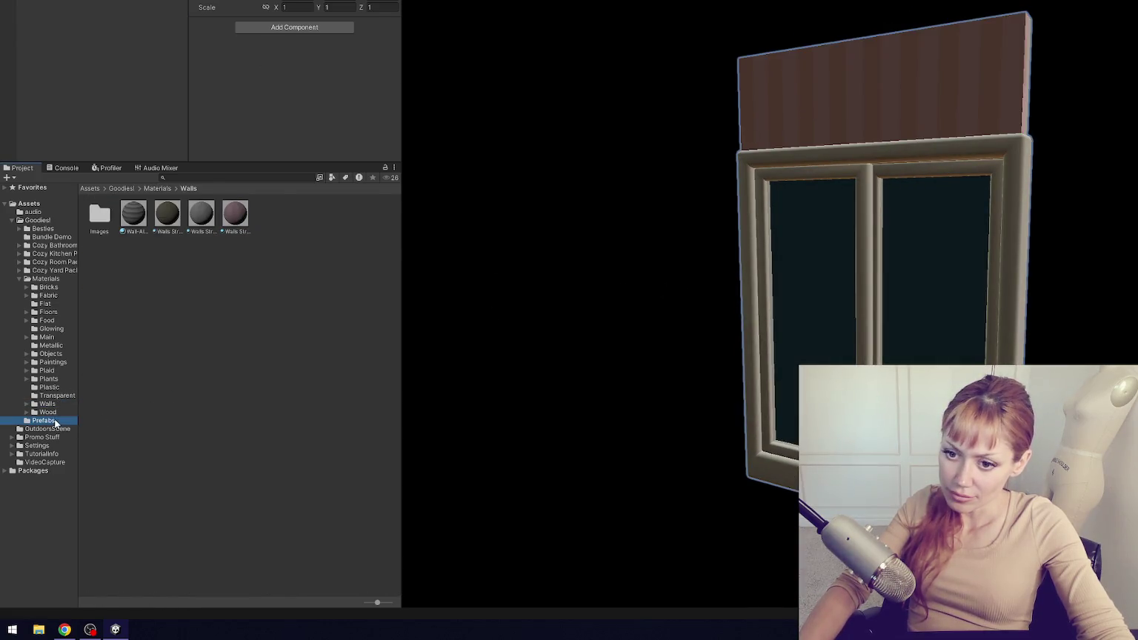
scroll(268, 379, down, 5)
scroll(269, 379, down, 2)
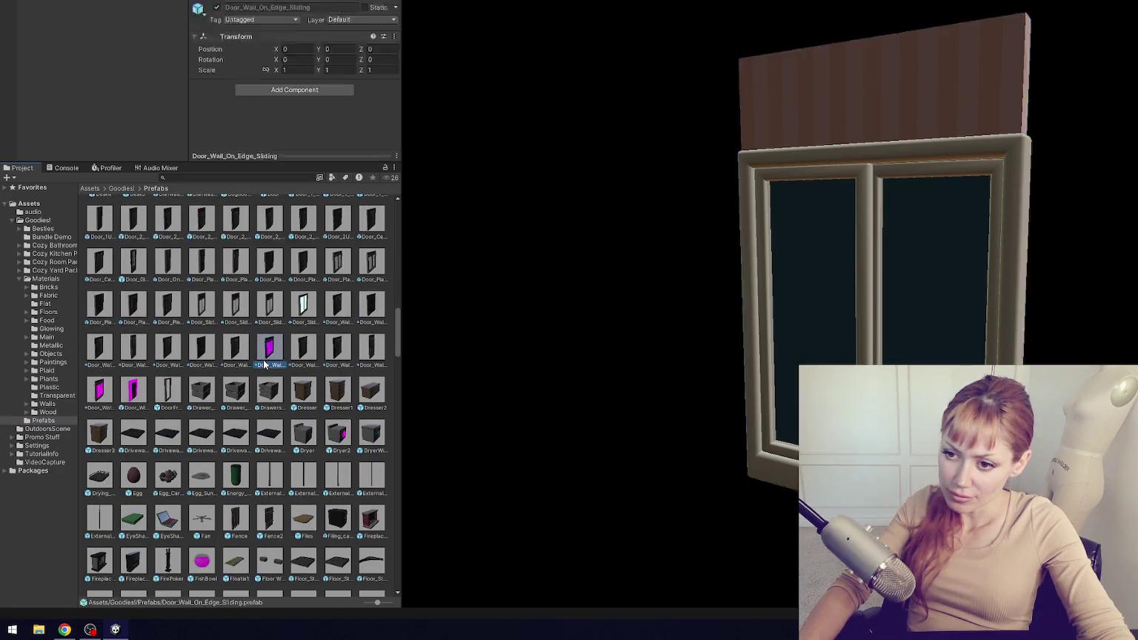
- Apply Glass to both window panes at once, then undo it
drag(269, 346, 685, 409)
click(44, 397)
mouse_move(99, 213)
mouse_down()
mouse_move(726, 272)
mouse_move(904, 262)
mouse_up()
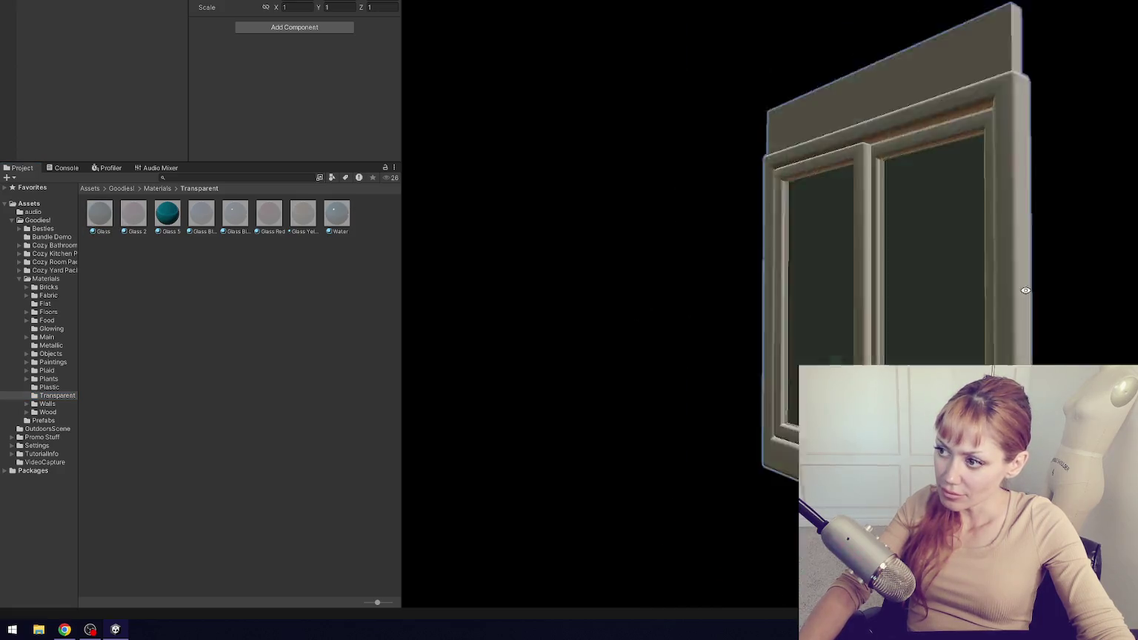
click(59, 420)
scroll(216, 299, down, 10)
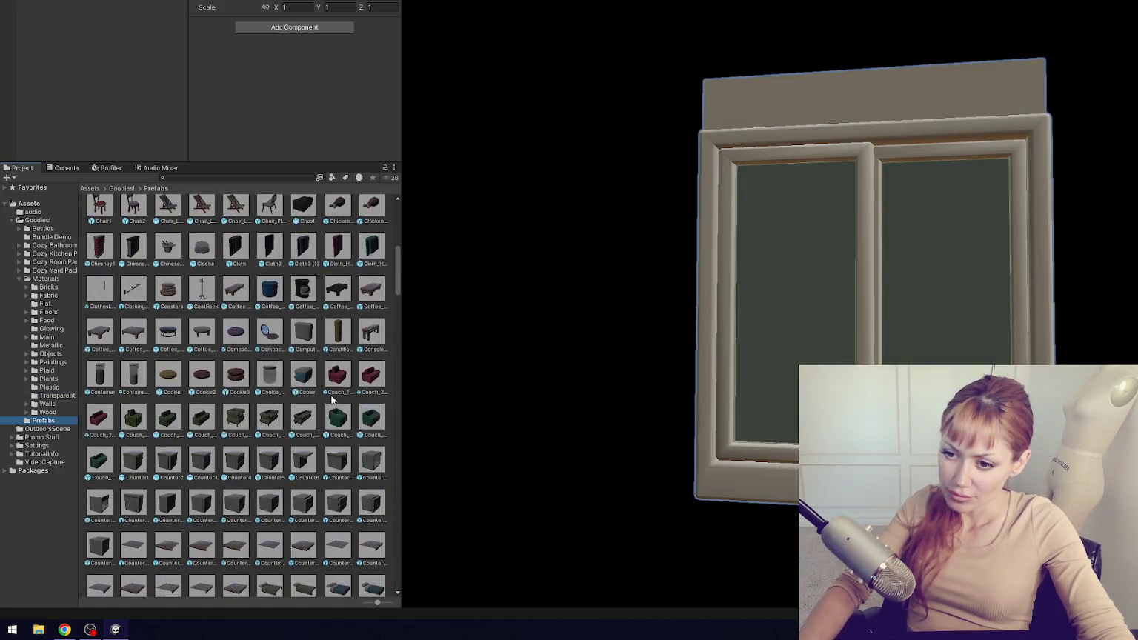
key(ctrl+z)
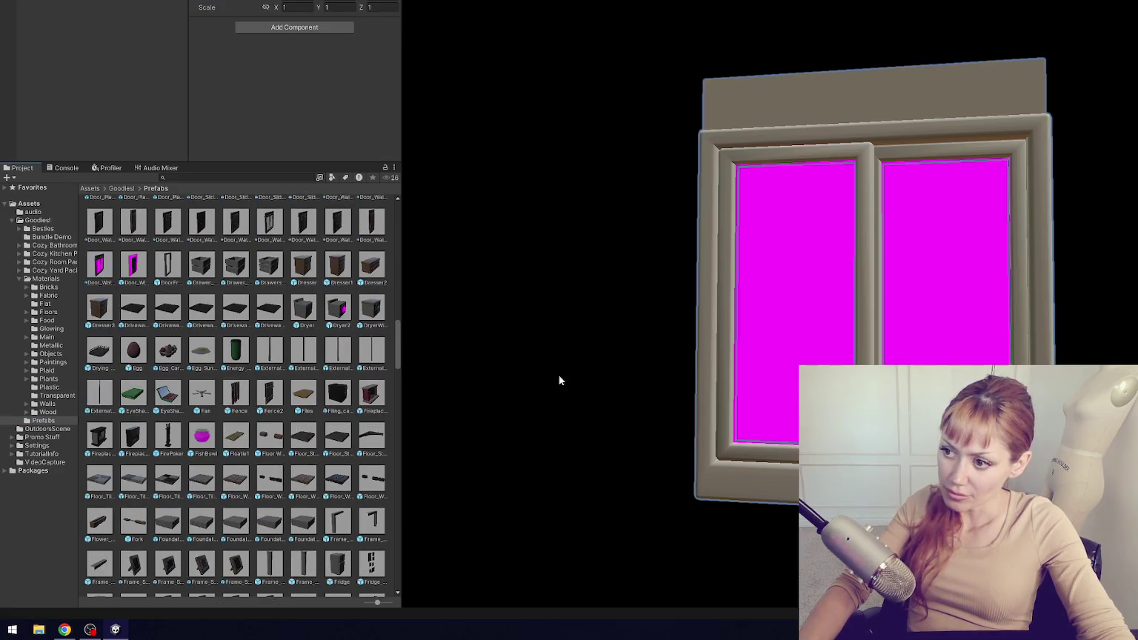
- Apply Glass separately to the window's left and right panes
click(56, 396)
drag(108, 216, 778, 271)
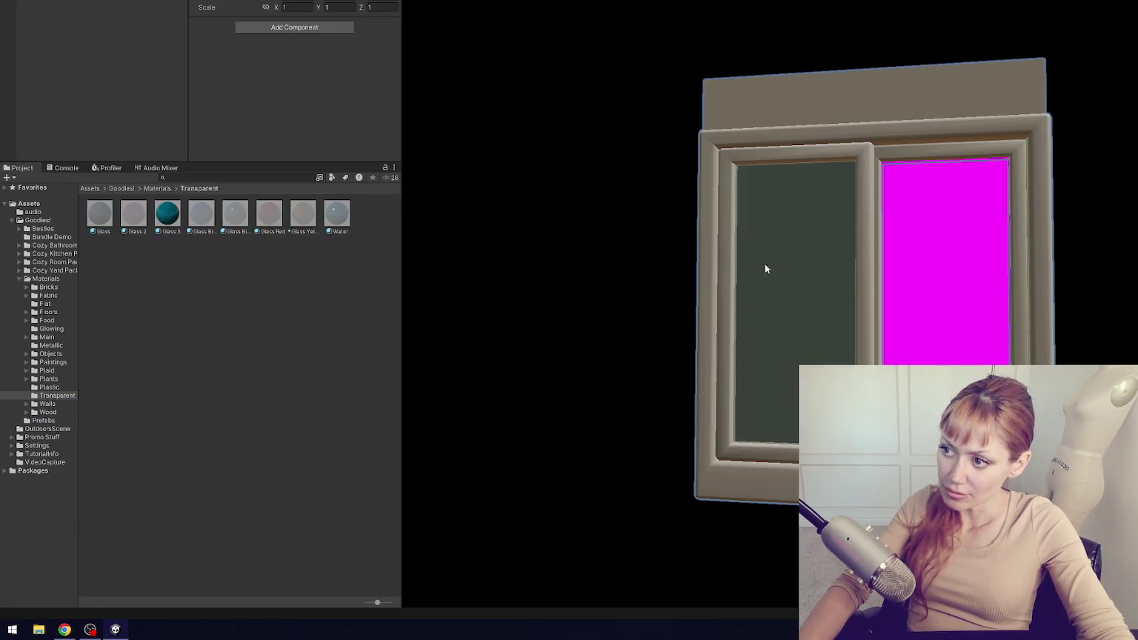
mouse_move(104, 211)
mouse_down()
mouse_move(937, 257)
mouse_move(619, 271)
mouse_up()
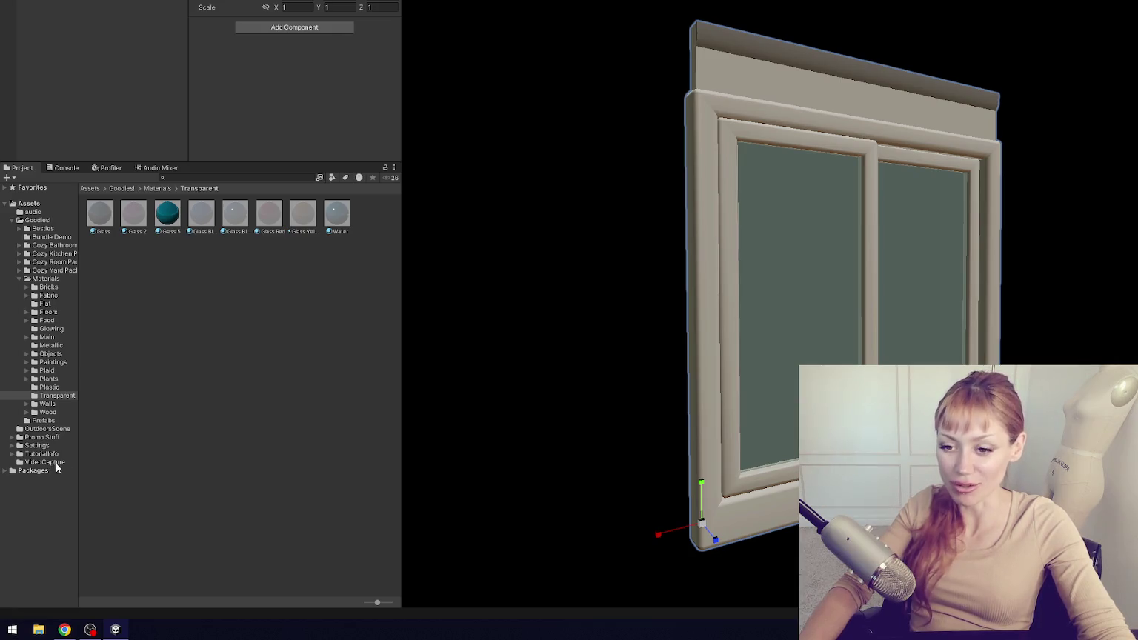
click(43, 420)
scroll(282, 442, down, 3)
scroll(282, 443, down, 10)
- Hide the window and fill the wall around the door with a mauve wall material
key(h)
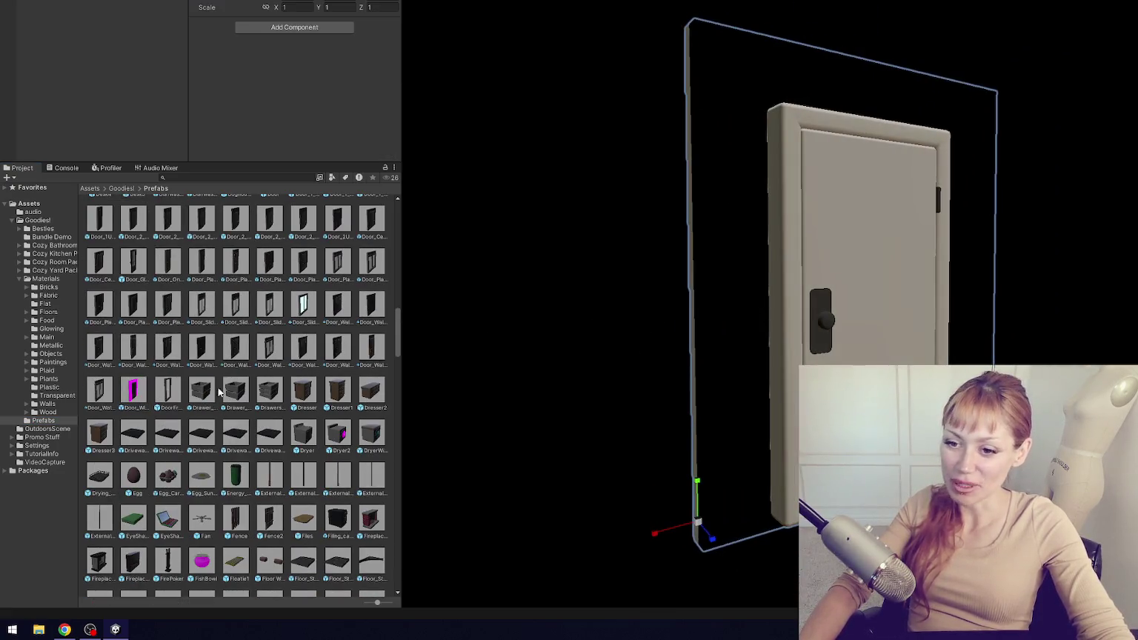
click(46, 404)
mouse_move(235, 215)
mouse_down()
mouse_move(625, 173)
mouse_move(717, 148)
mouse_up()
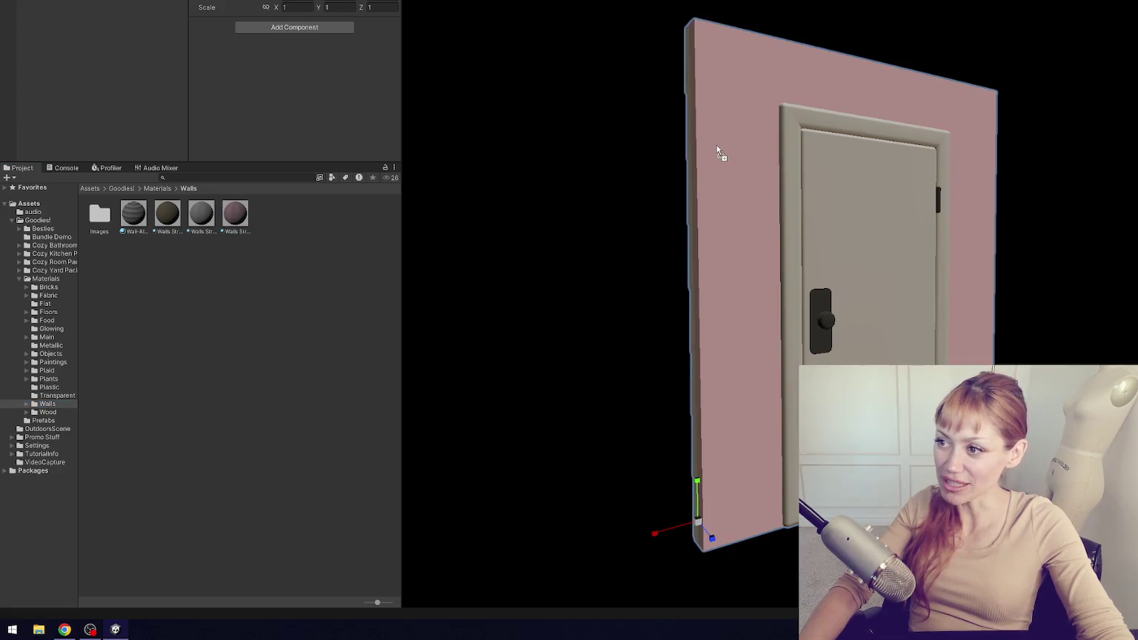
click(46, 420)
scroll(217, 443, down, 15)
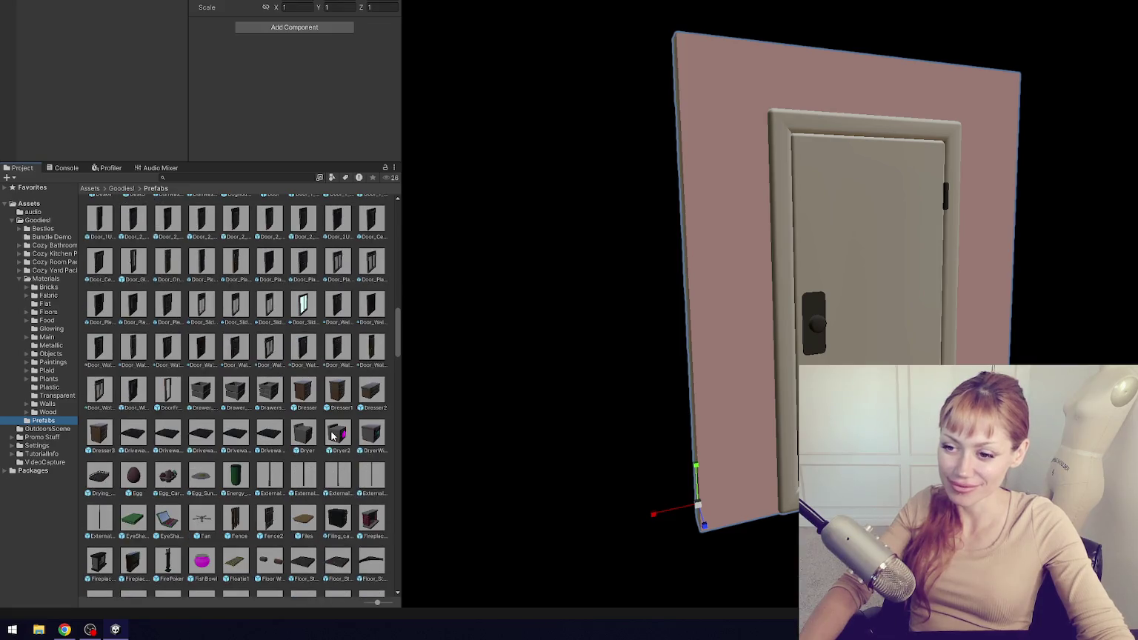
- Apply Glass to the Dryer2 prefab's round window
double_click(333, 437)
click(58, 395)
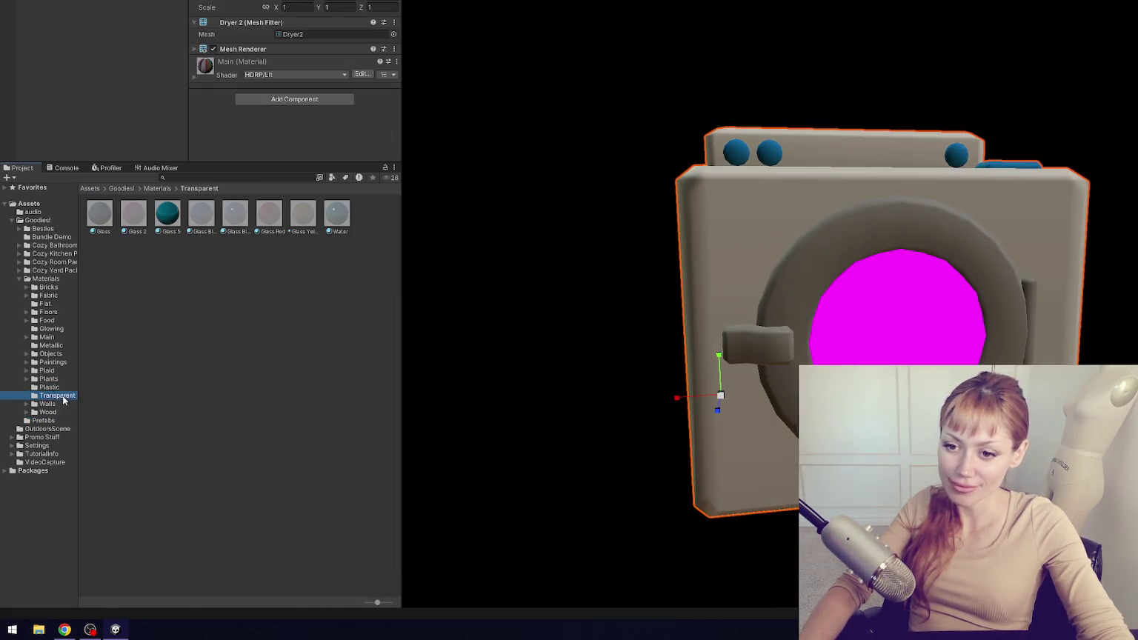
drag(114, 219, 920, 314)
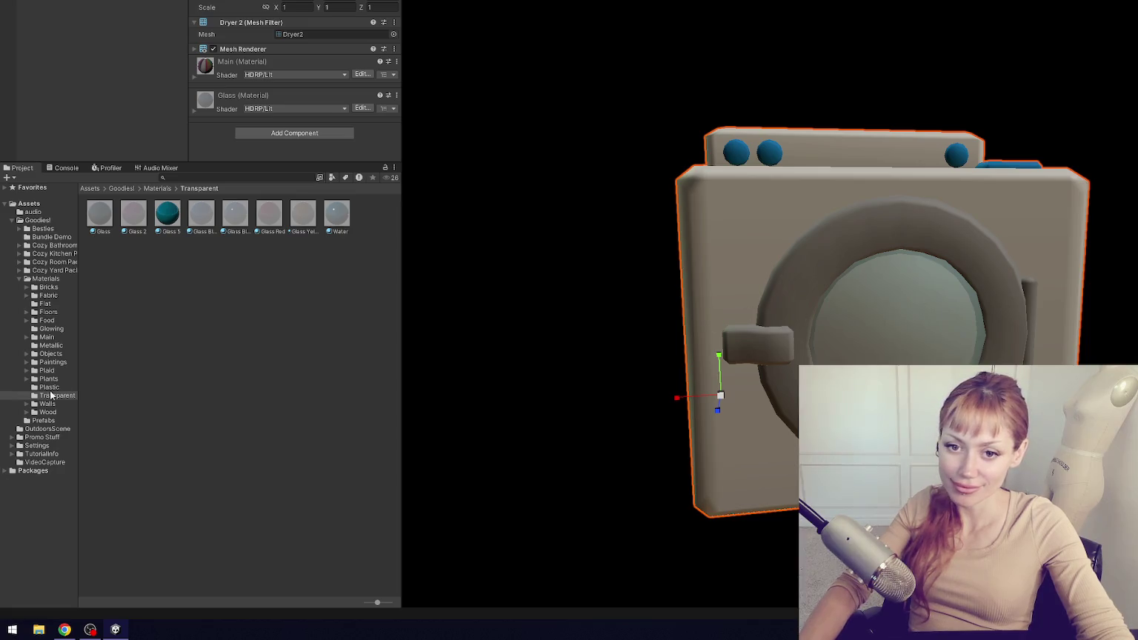
click(44, 421)
scroll(303, 410, down, 10)
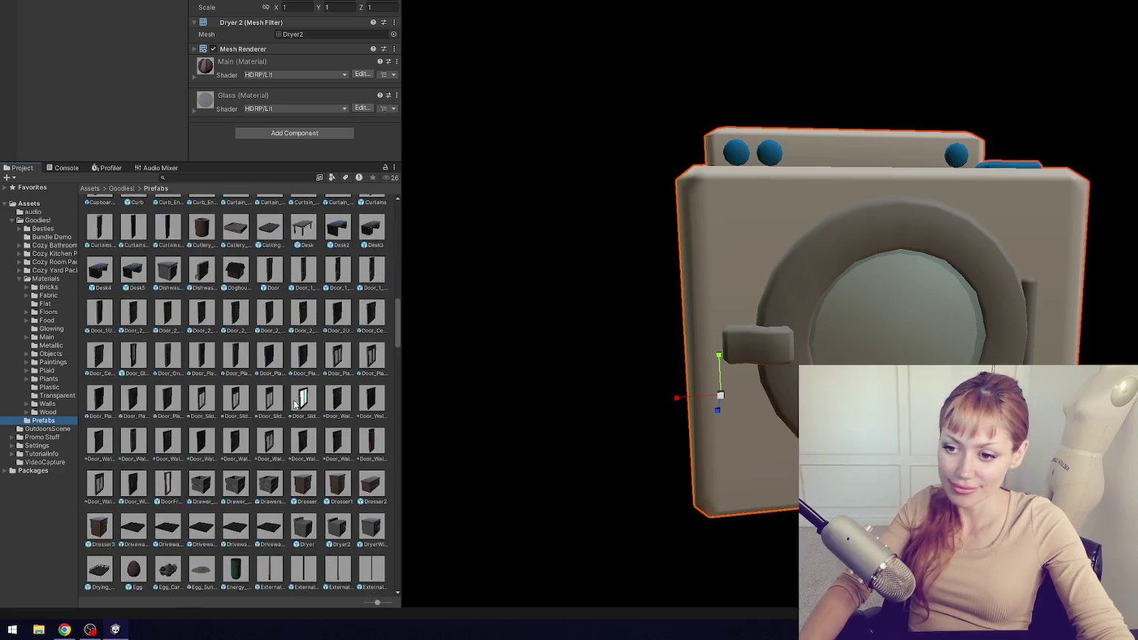
- Replace the FishBowl prefab's magenta water with the Water material
double_click(203, 374)
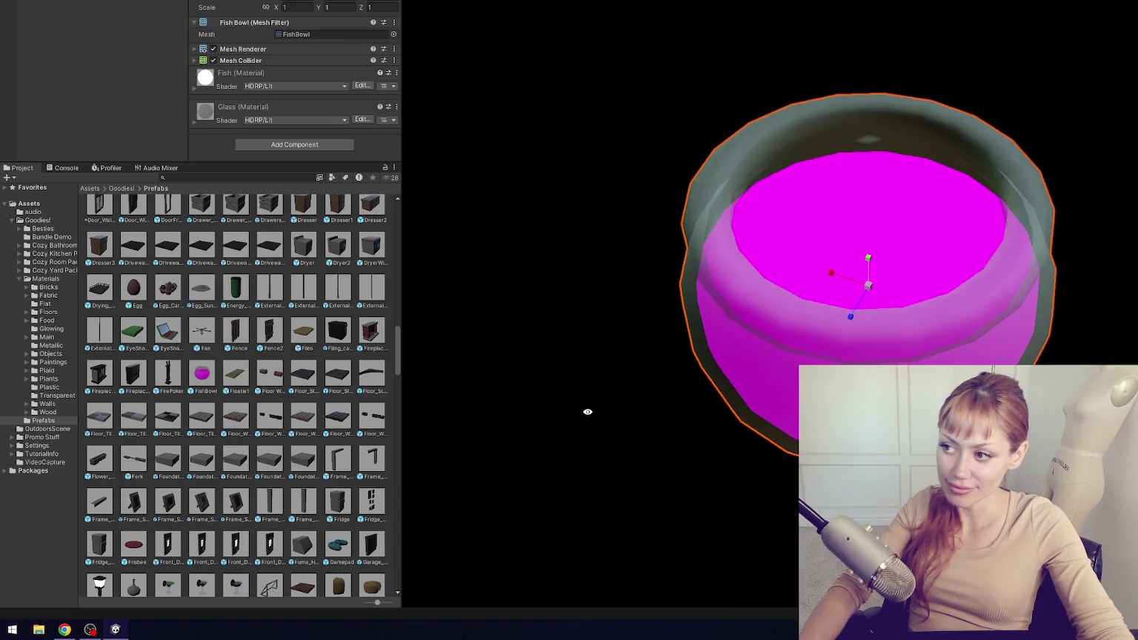
click(51, 354)
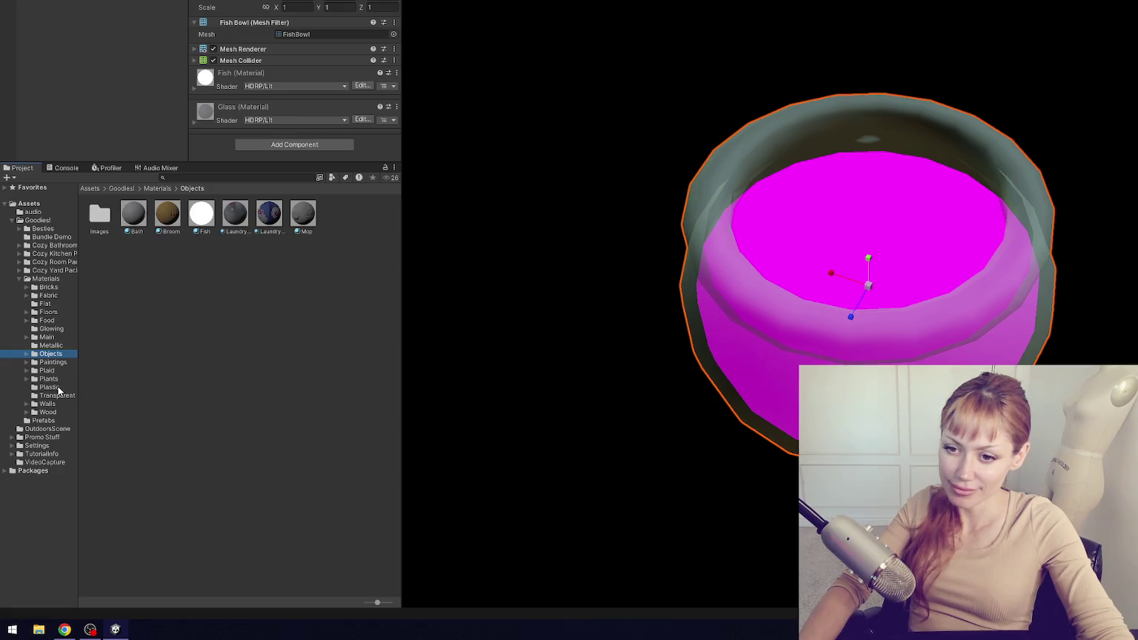
click(57, 395)
drag(348, 216, 811, 219)
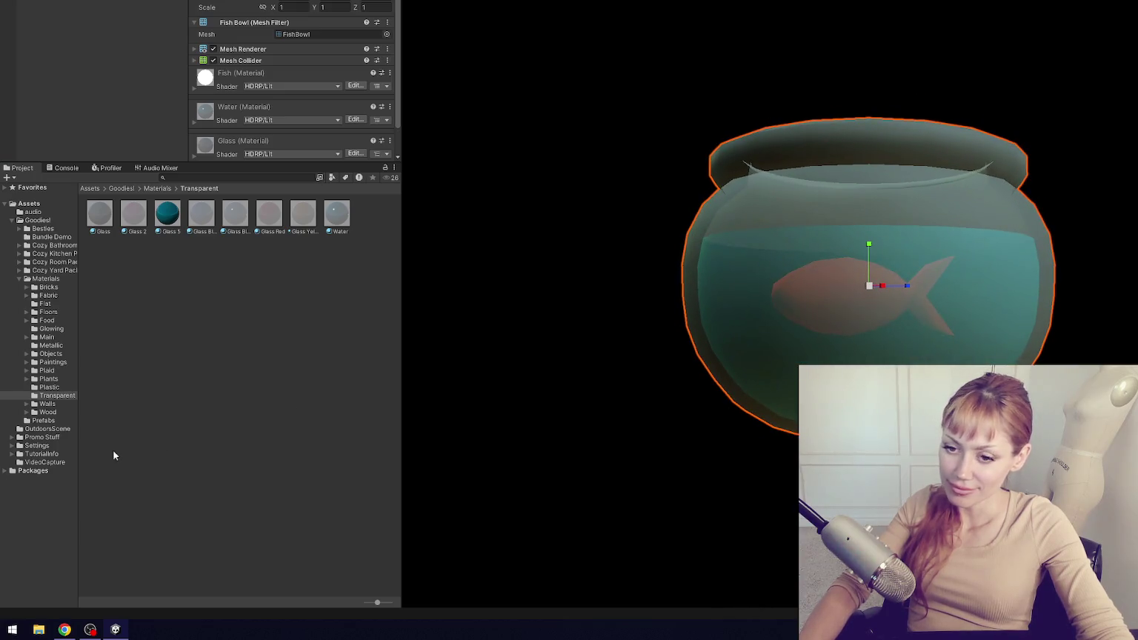
click(62, 422)
scroll(282, 382, down, 10)
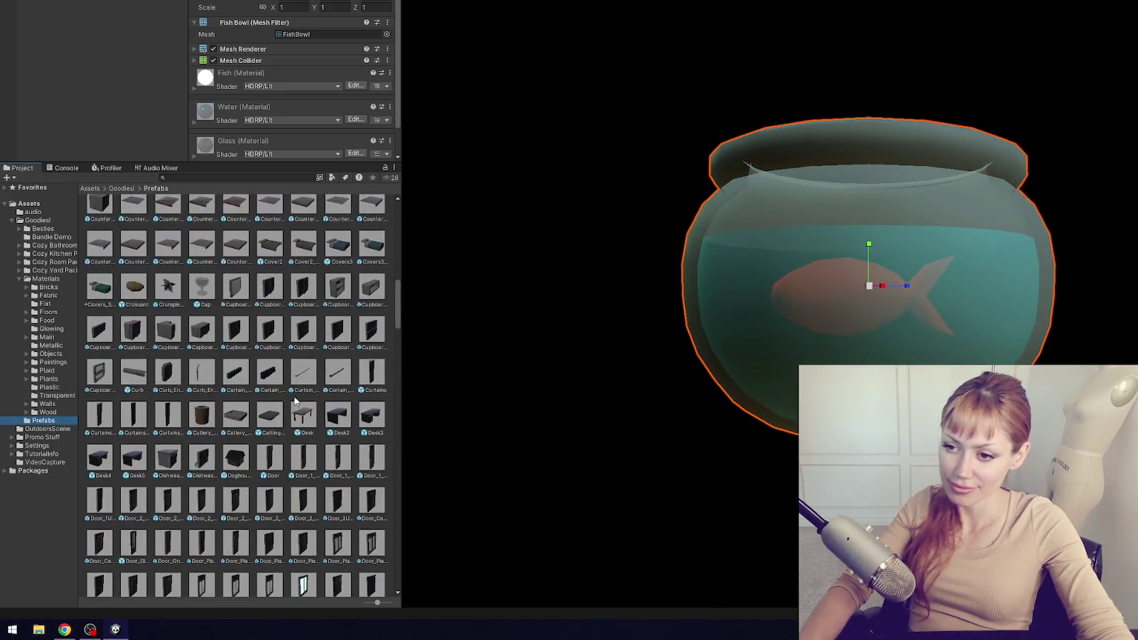
scroll(283, 382, down, 15)
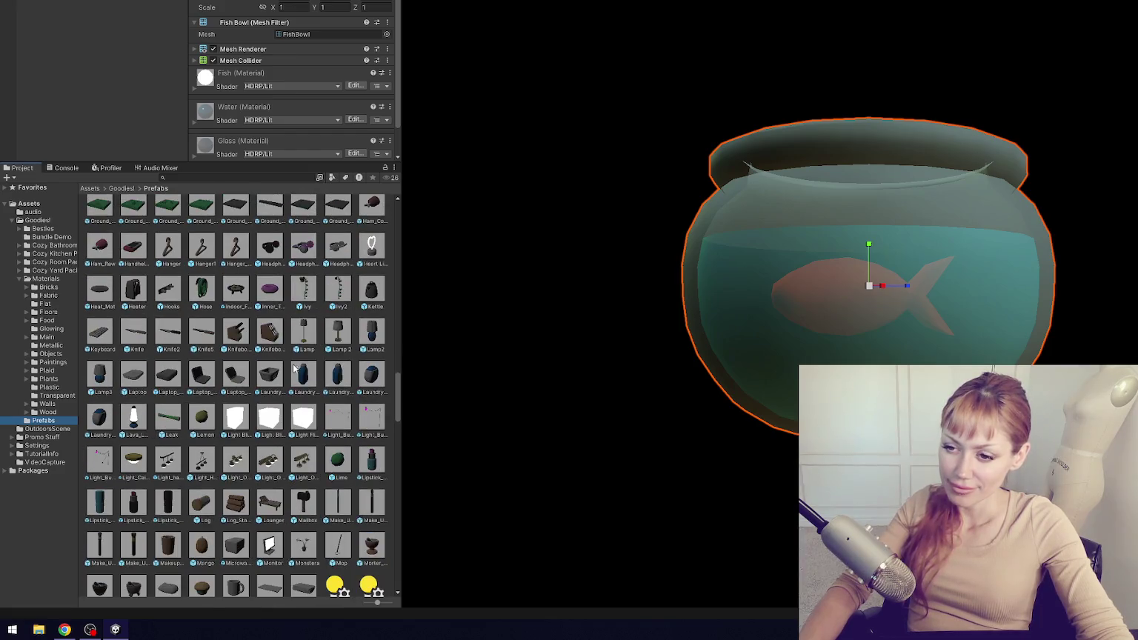
double_click(271, 295)
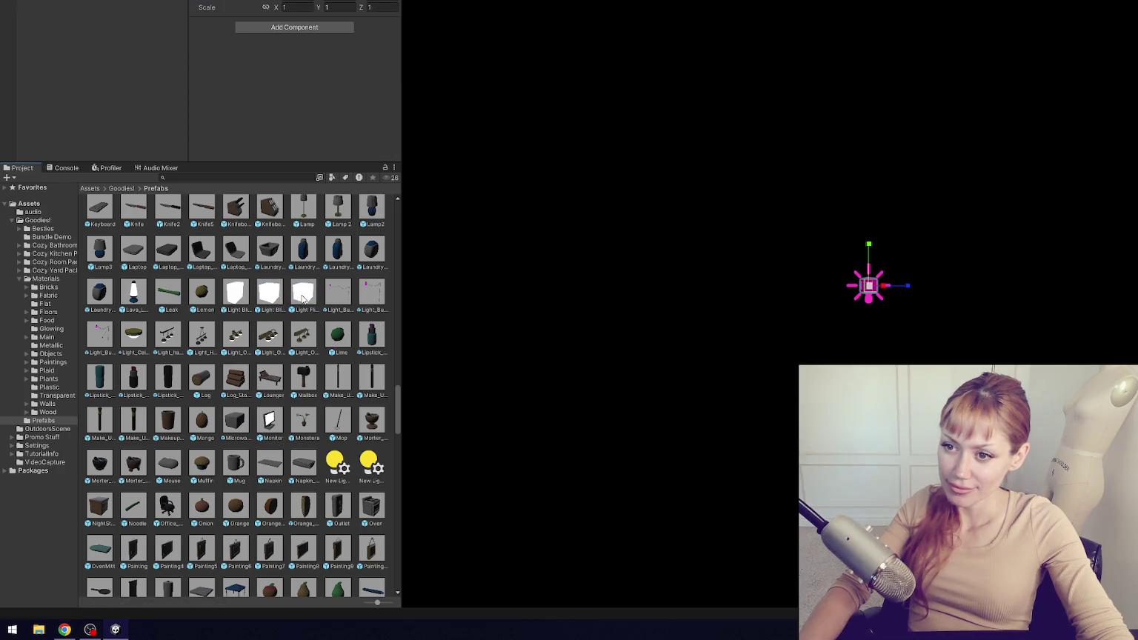
- Apply Glass 2 to the Light_Bulb_Hanging prefab's bulb
double_click(338, 297)
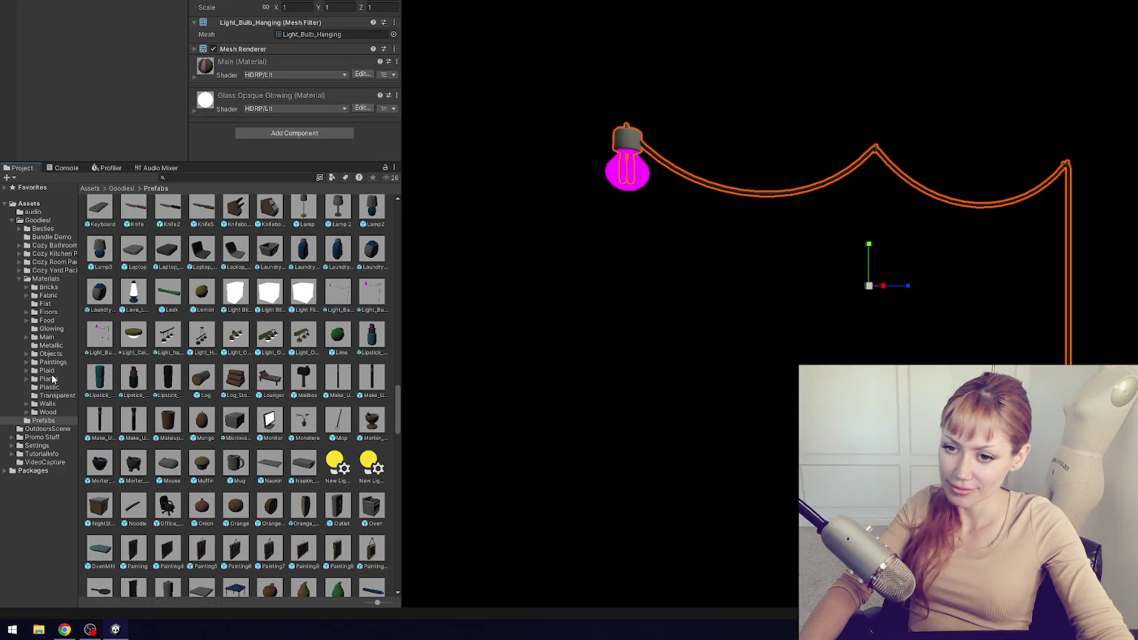
click(63, 394)
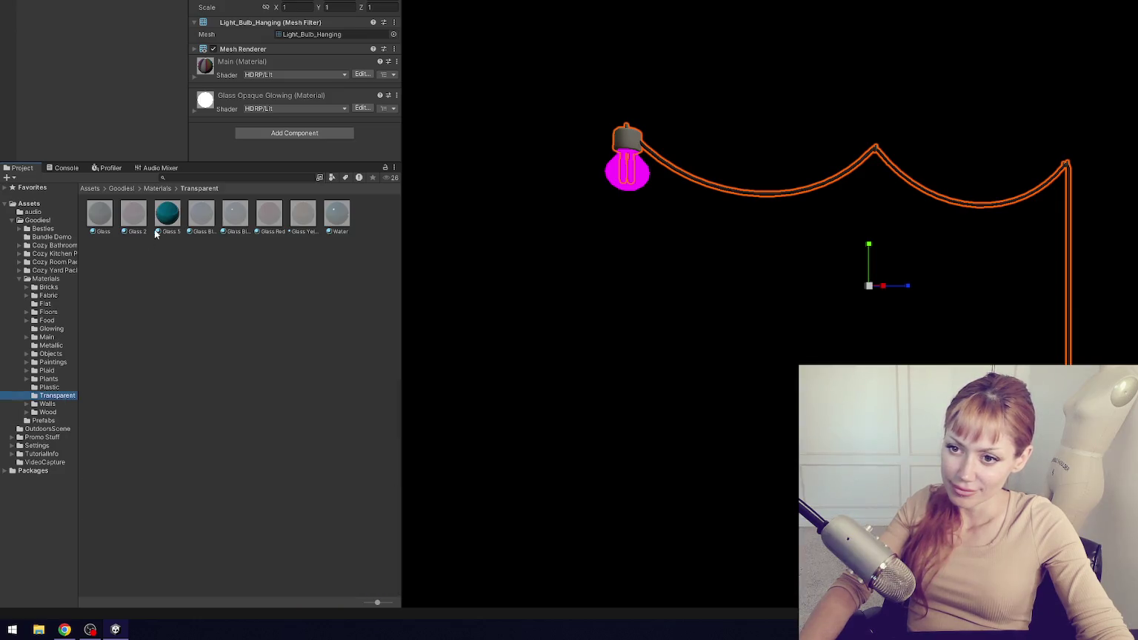
drag(144, 220, 612, 176)
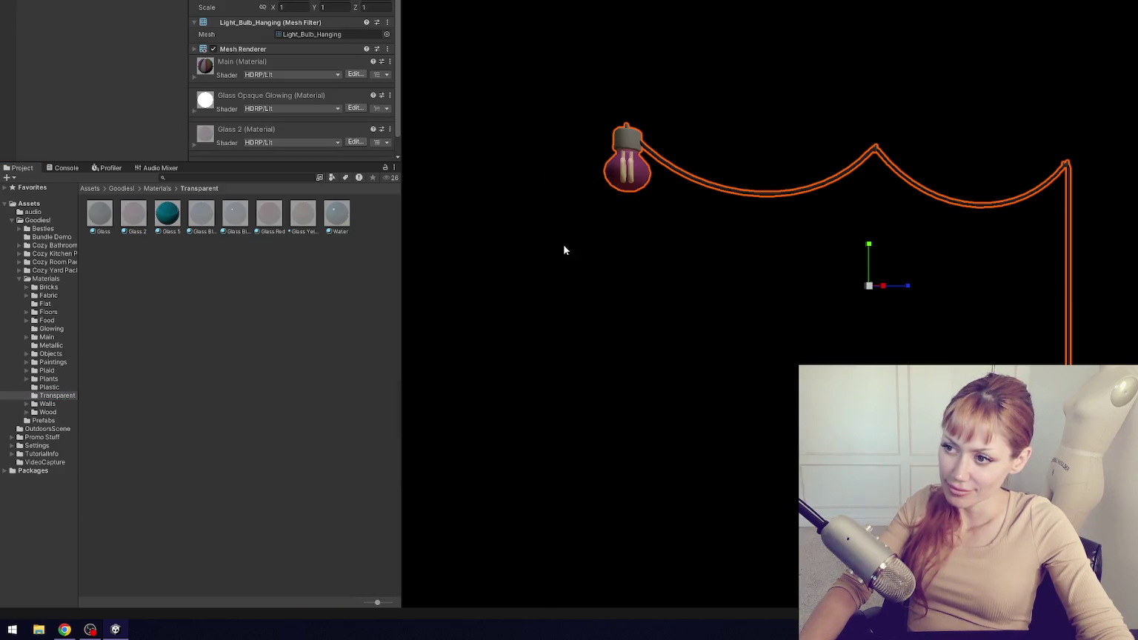
click(46, 420)
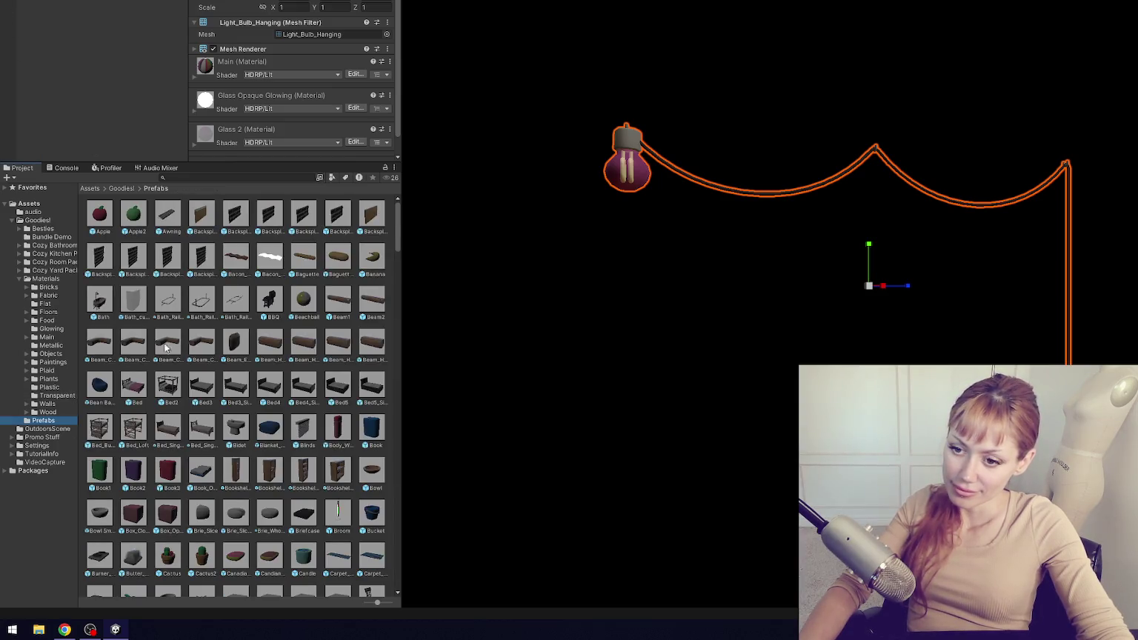
scroll(162, 337, down, 15)
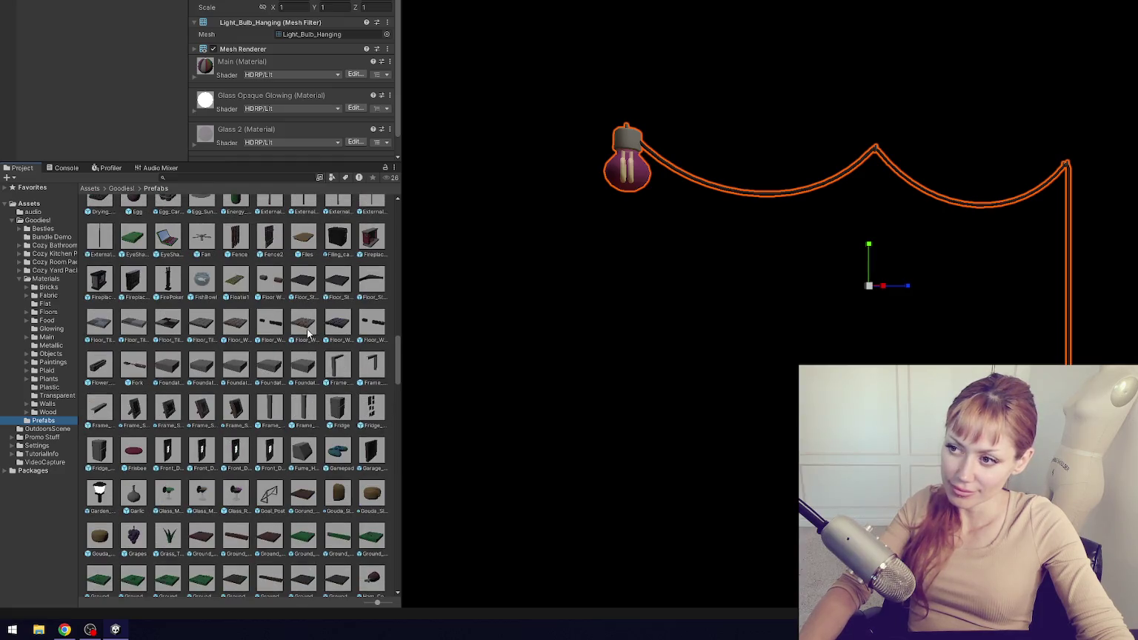
- Swap the hanging bulb's Glass 2 for Glass, then for Glass Yellow
mouse_move(611, 271)
mouse_down()
mouse_move(825, 300)
mouse_move(665, 318)
mouse_move(709, 295)
mouse_move(785, 307)
mouse_move(756, 308)
mouse_up()
click(68, 397)
mouse_move(108, 216)
mouse_down()
mouse_move(647, 195)
mouse_move(656, 207)
mouse_up()
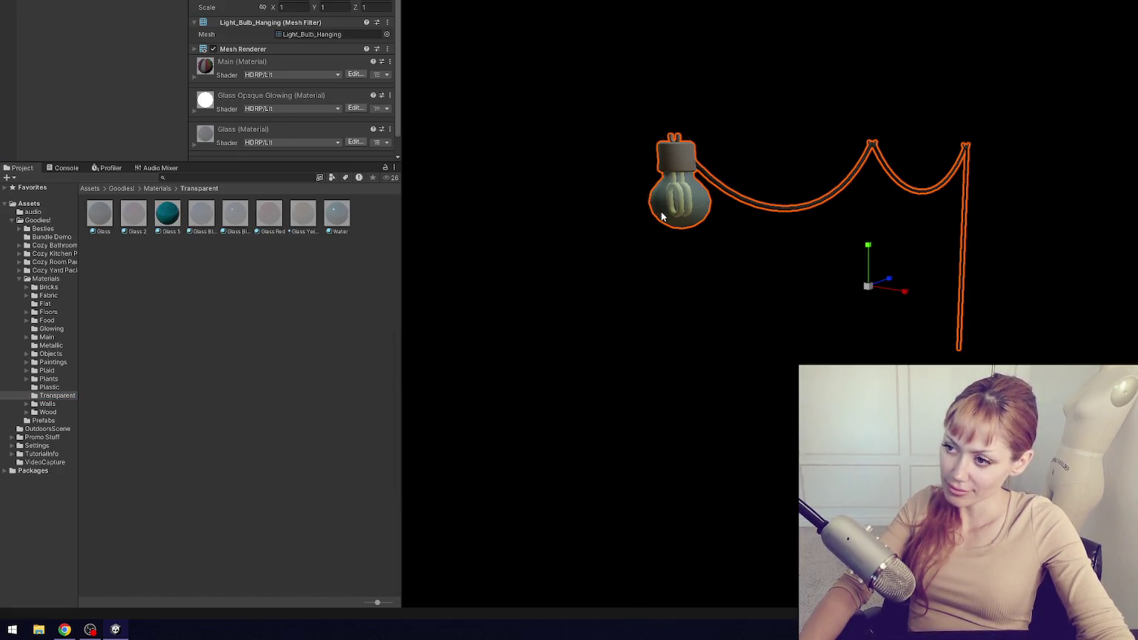
mouse_move(303, 213)
mouse_down()
mouse_move(659, 221)
mouse_move(785, 252)
mouse_move(758, 233)
mouse_up()
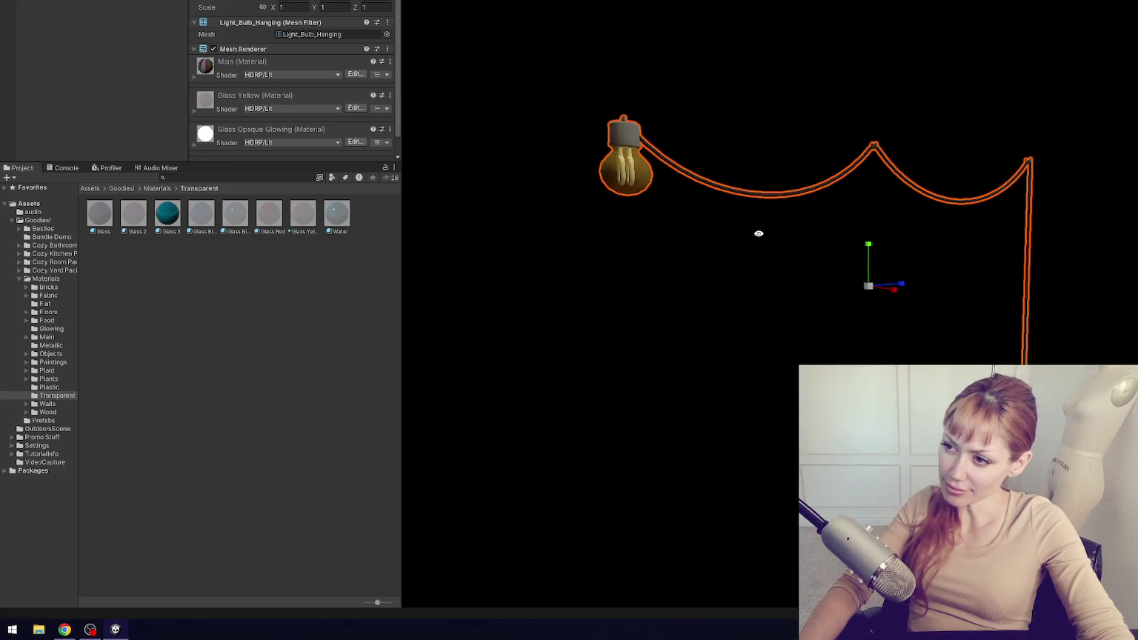
- Select the Light Blinking prefabs in Prefabs and delete them
click(45, 420)
scroll(299, 356, down, 10)
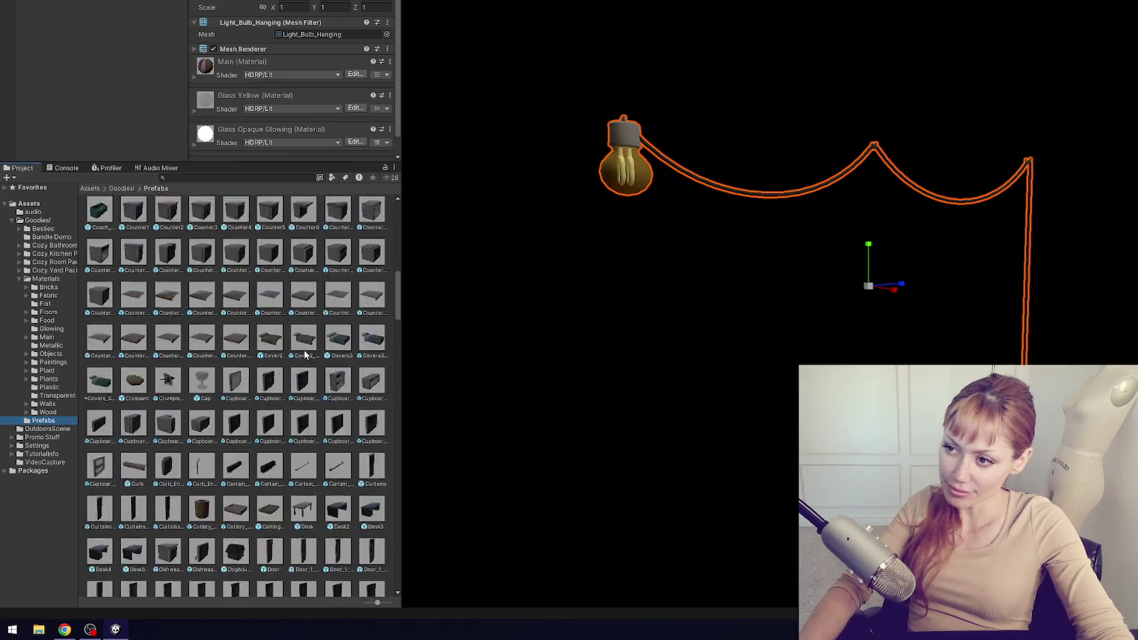
scroll(300, 356, down, 5)
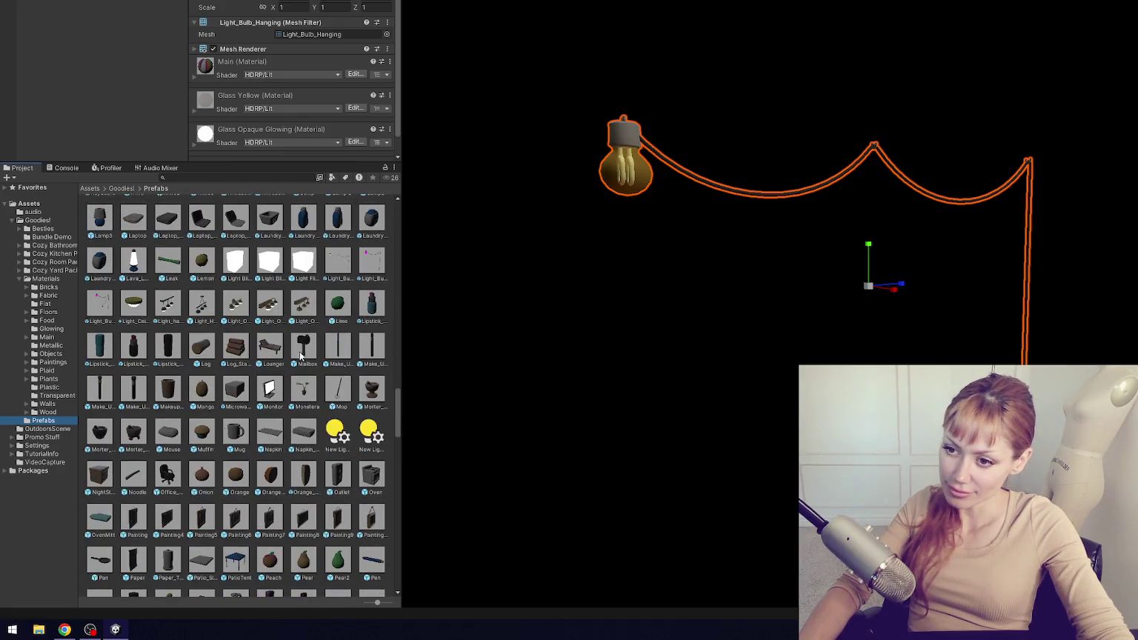
click(302, 278)
click(234, 263)
ctrl+click(270, 266)
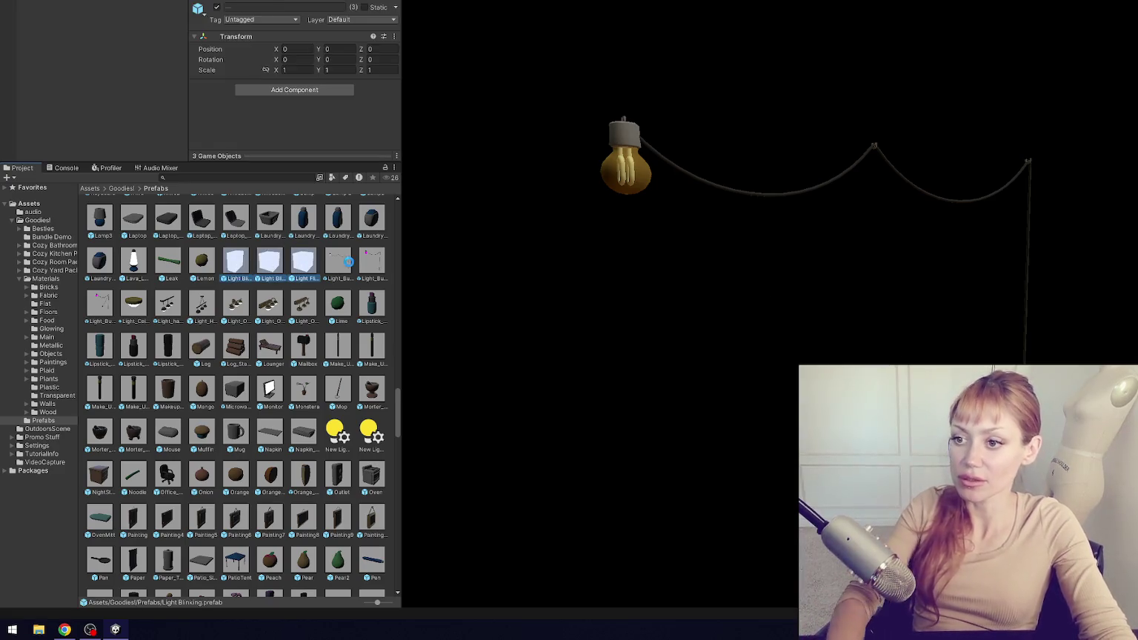
key(Delete)
- Give the Light_Bulb_Hanging_Half prefab's pink bulb the Glass Yellow material
double_click(270, 263)
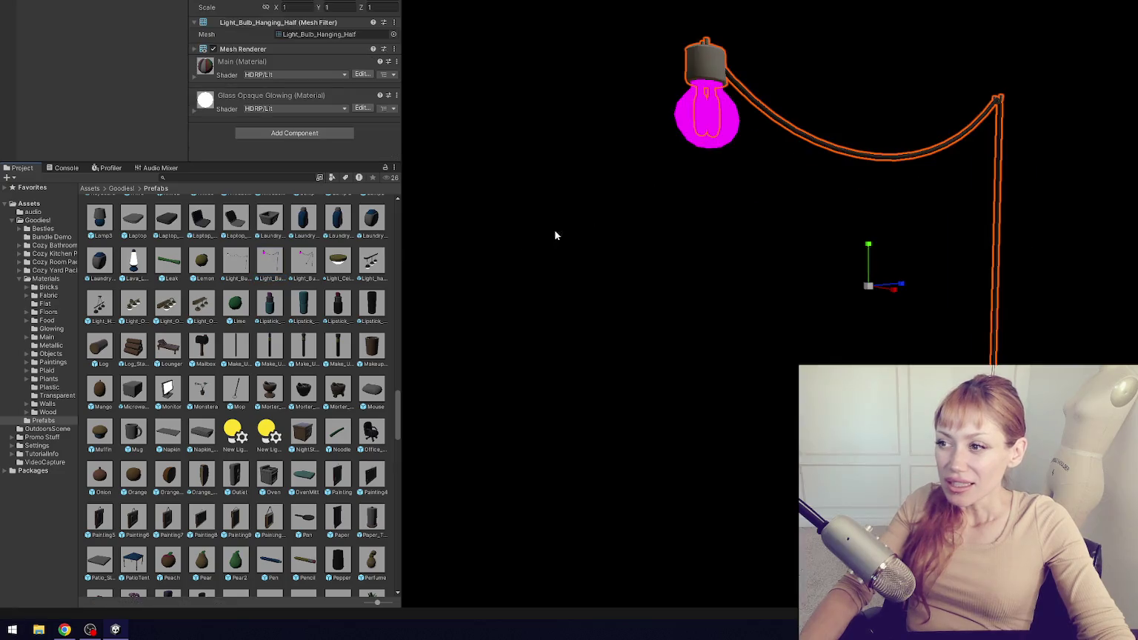
double_click(245, 261)
double_click(277, 266)
double_click(292, 264)
double_click(269, 265)
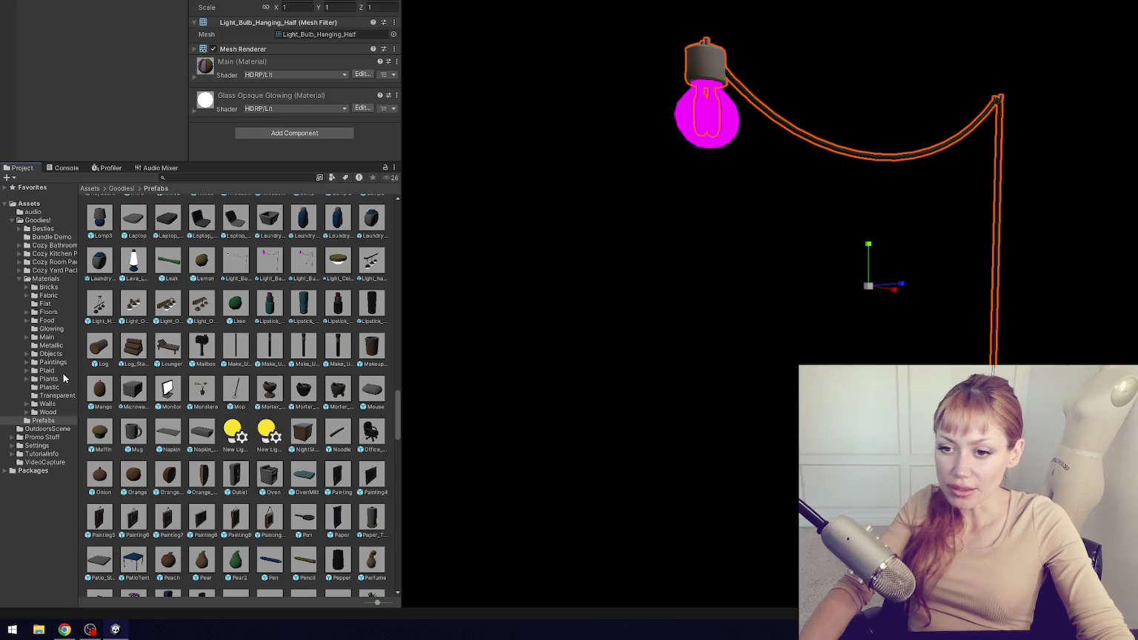
click(57, 395)
drag(311, 217, 689, 122)
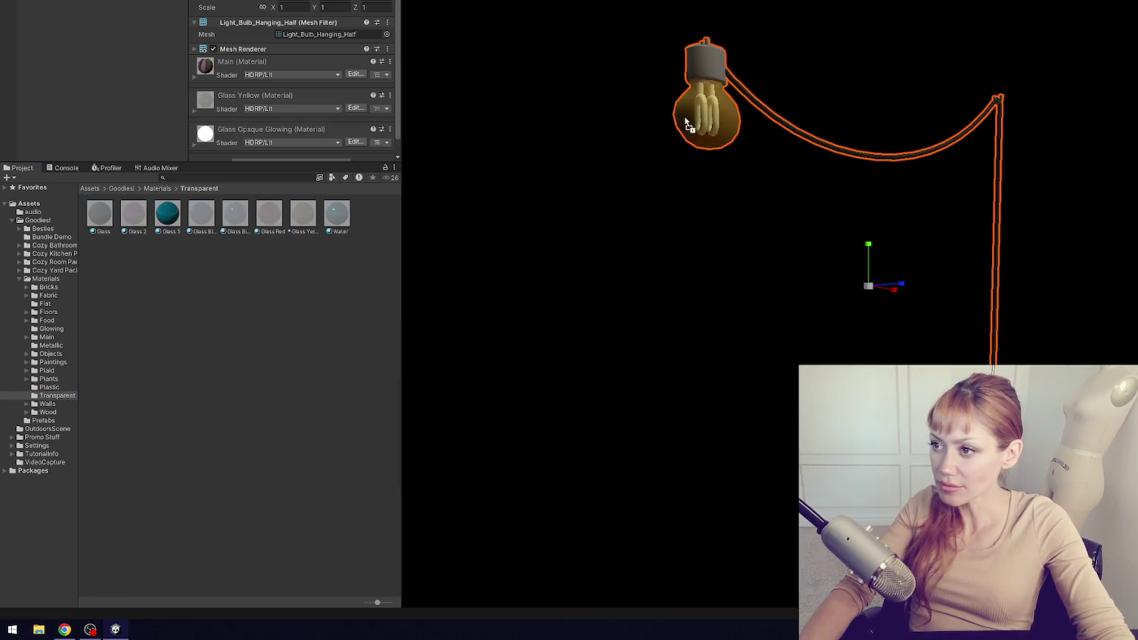
click(59, 411)
click(44, 420)
scroll(317, 330, down, 5)
scroll(318, 336, down, 10)
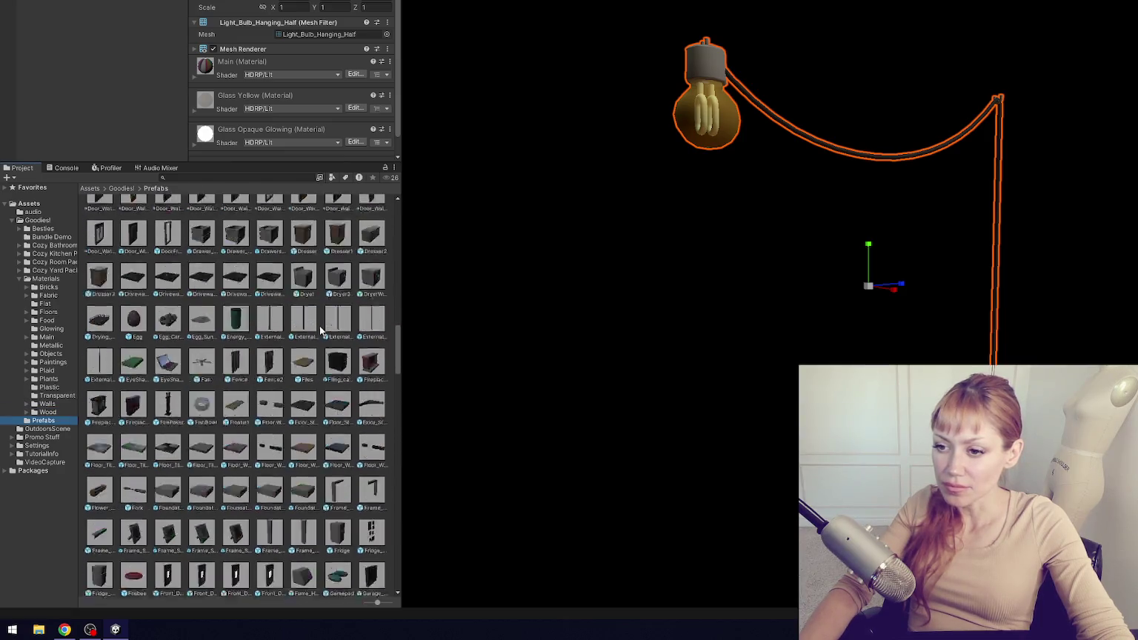
- Add a second Project browser via Add Tab > Project and dock it as its own panel
right_click(28, 171)
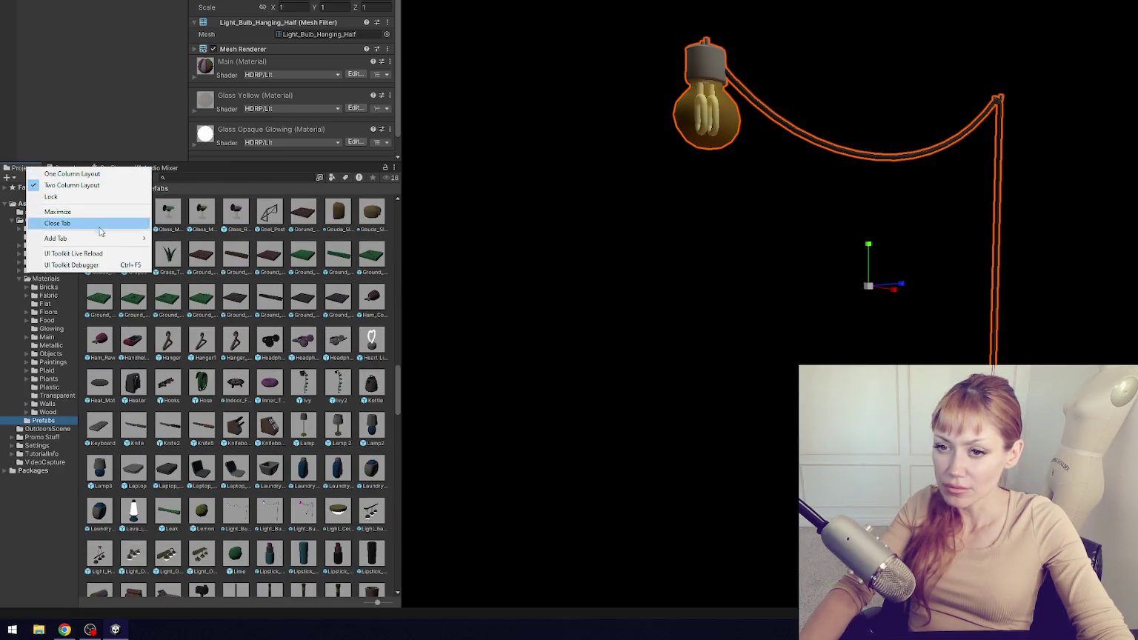
mouse_move(103, 238)
click(176, 284)
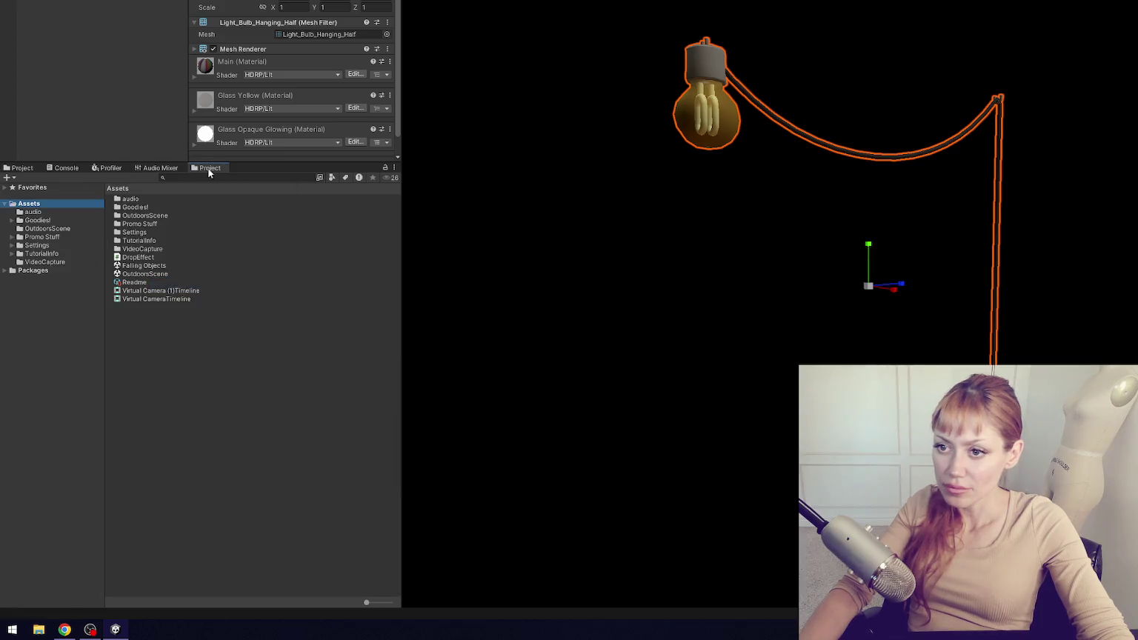
mouse_move(211, 173)
mouse_down()
mouse_move(515, 330)
mouse_move(503, 333)
mouse_up()
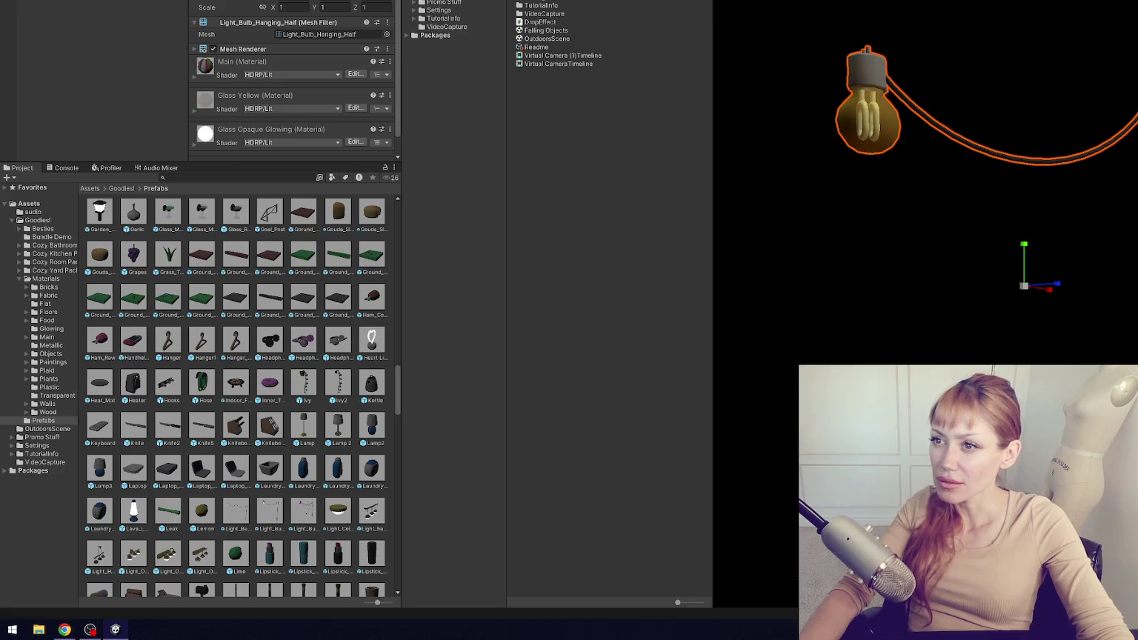
- Show Prefabs in the second browser, dock it beside the first, and enlarge its thumbnails
click(446, 51)
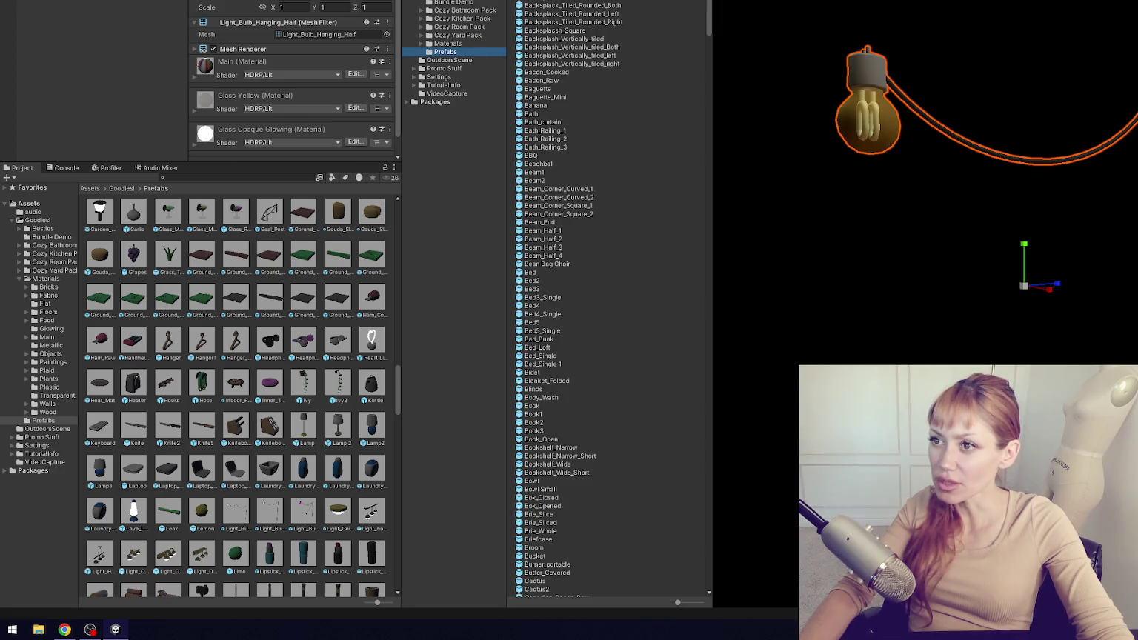
mouse_move(539, 211)
mouse_down()
mouse_move(492, 441)
mouse_move(740, 392)
mouse_move(609, 384)
mouse_move(481, 348)
mouse_move(482, 322)
mouse_move(686, 322)
mouse_up()
drag(451, 192, 390, 193)
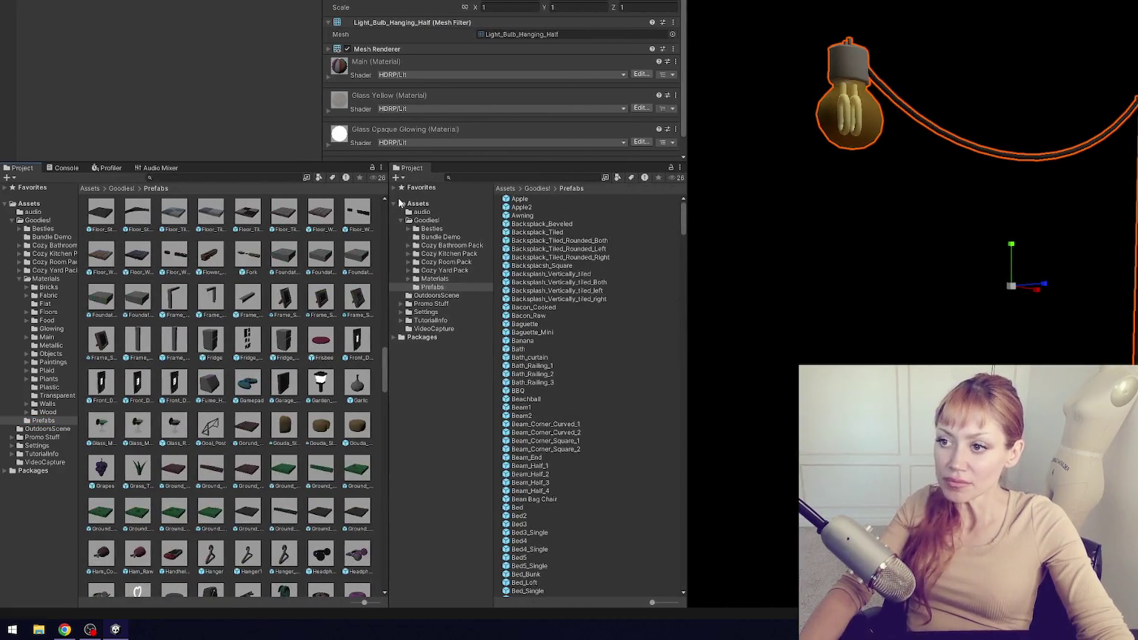
drag(494, 210, 415, 210)
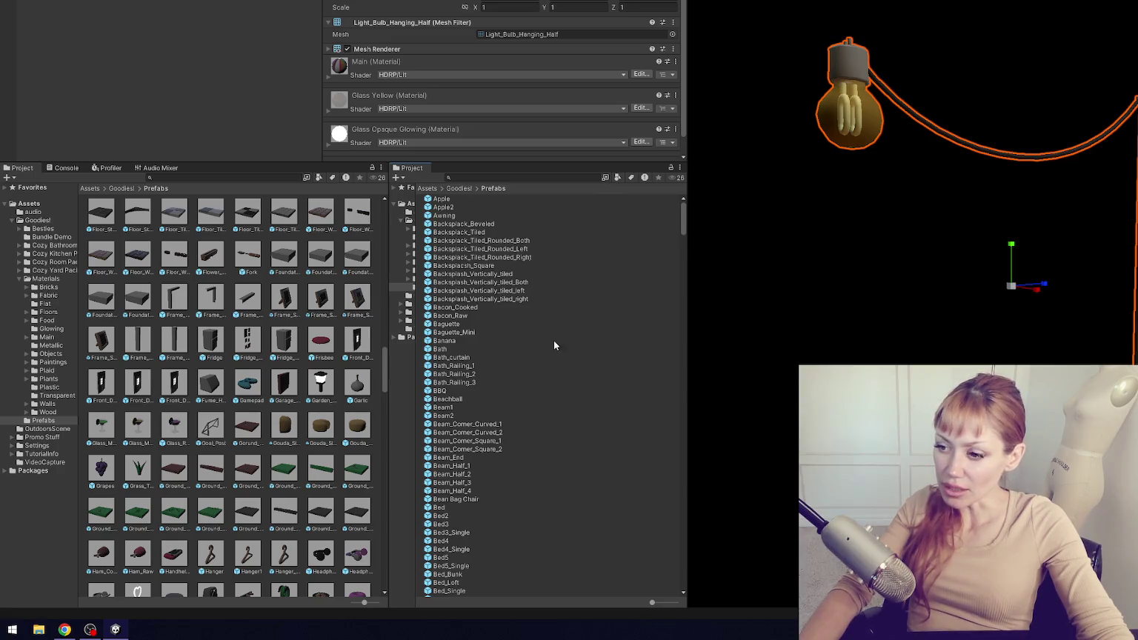
drag(652, 603, 666, 604)
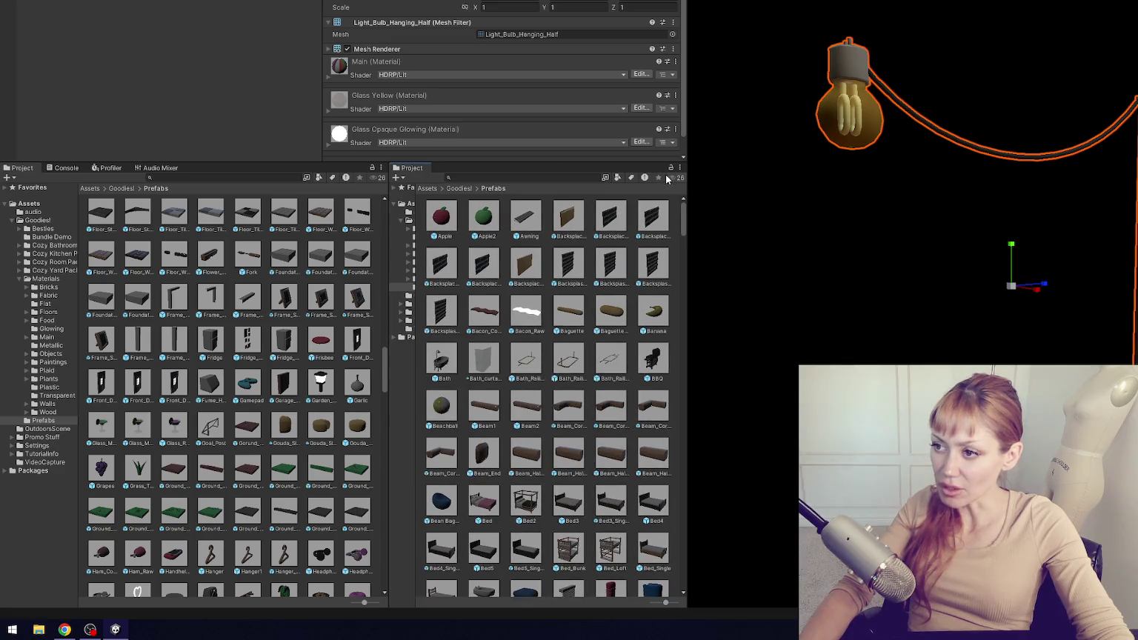
- Select Light_Bulb_Hanging_Half_2 and drag a transparent glass material onto it
click(52, 329)
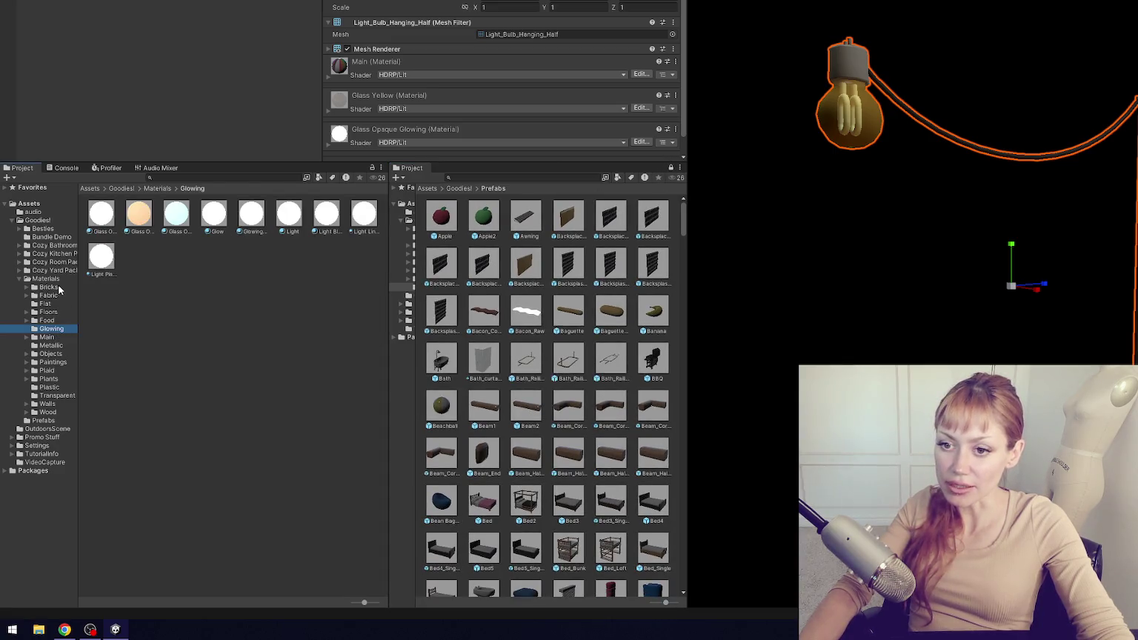
click(48, 286)
scroll(576, 299, down, 10)
scroll(576, 299, down, 15)
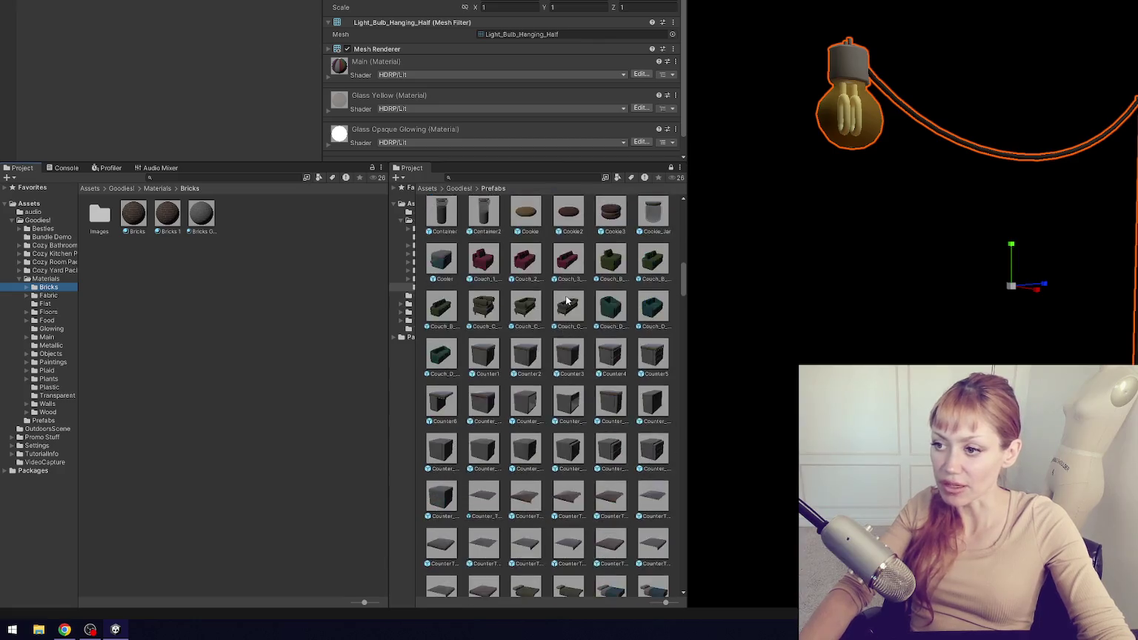
scroll(578, 311, down, 20)
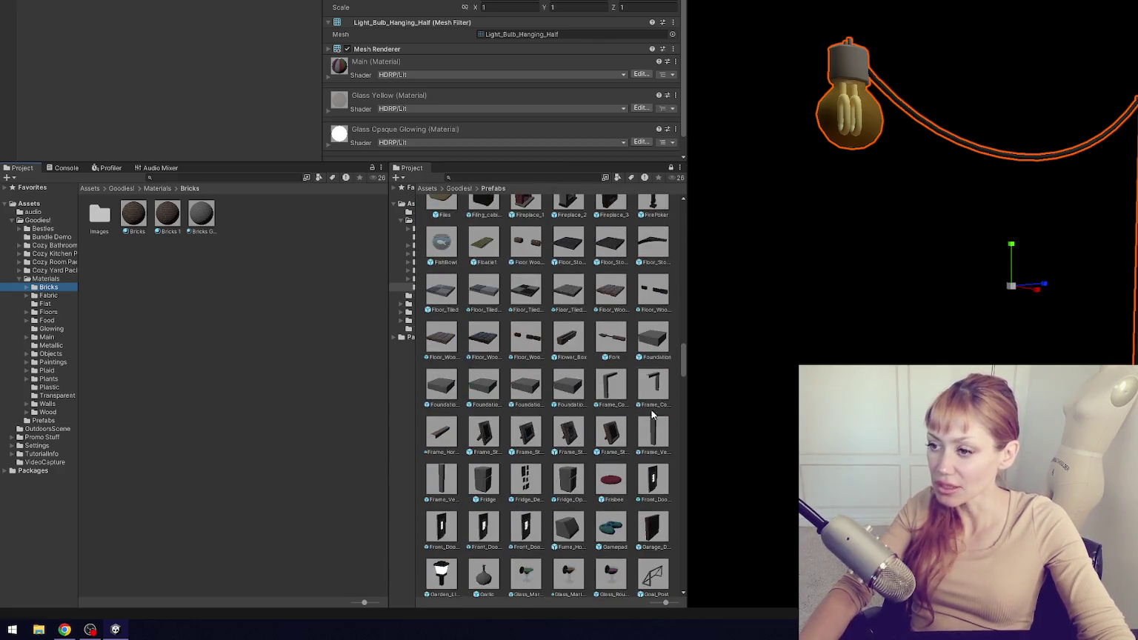
click(571, 286)
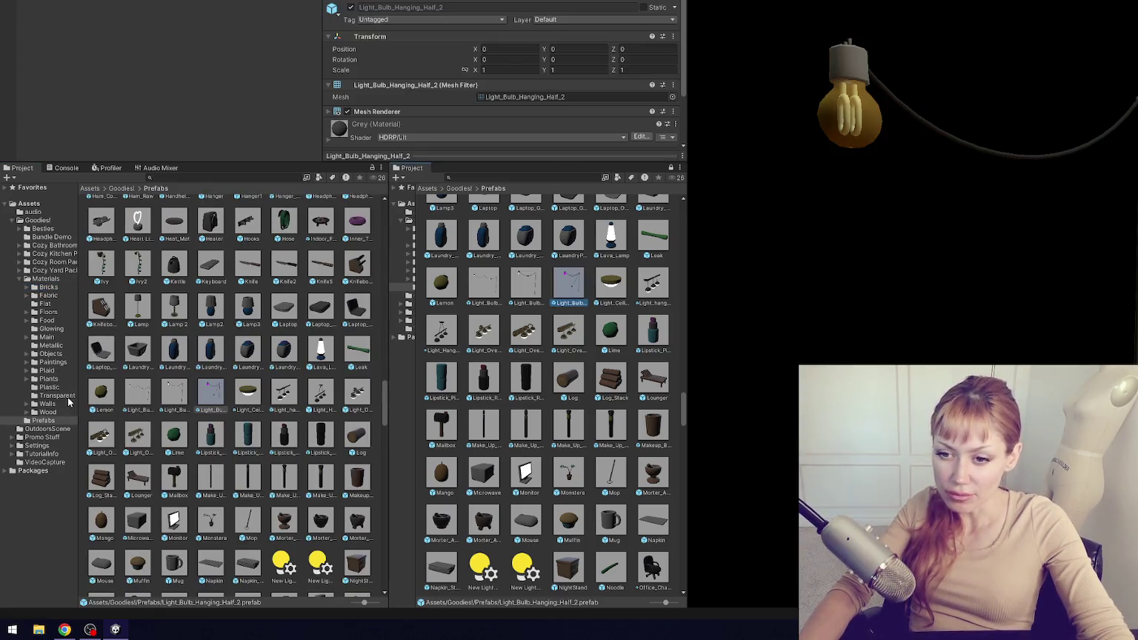
click(68, 395)
drag(292, 217, 754, 106)
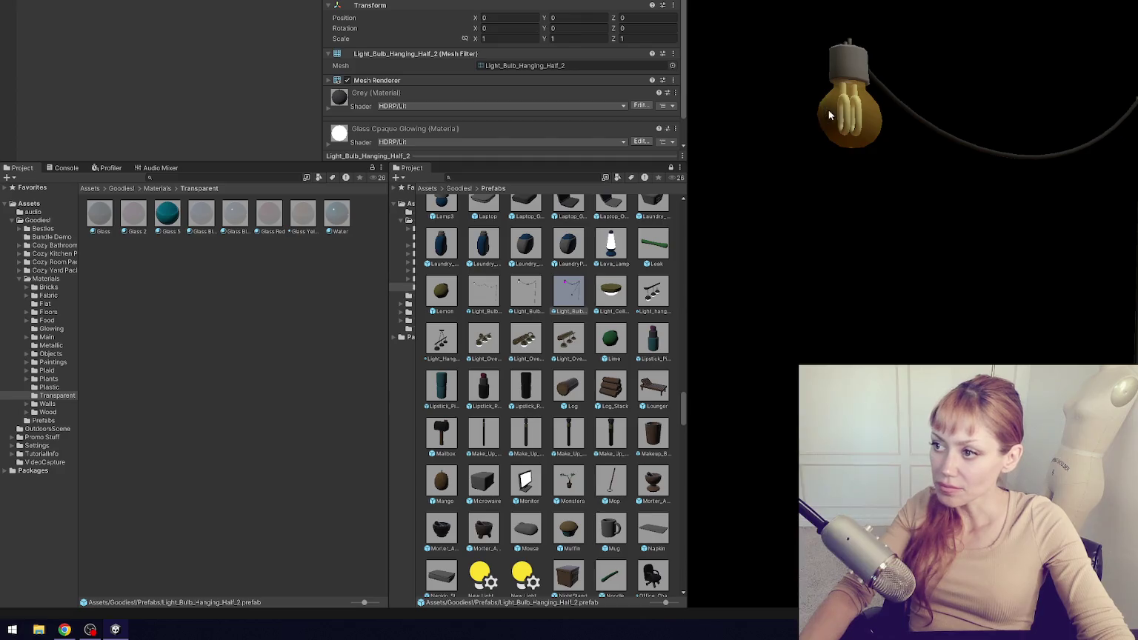
- Select both New Lighting Settings assets, cancel the delete, and move them to Assets root
scroll(603, 351, down, 5)
scroll(604, 352, down, 2)
scroll(604, 352, up, 3)
scroll(578, 337, down, 7)
scroll(548, 320, up, 5)
click(525, 327)
ctrl+click(489, 332)
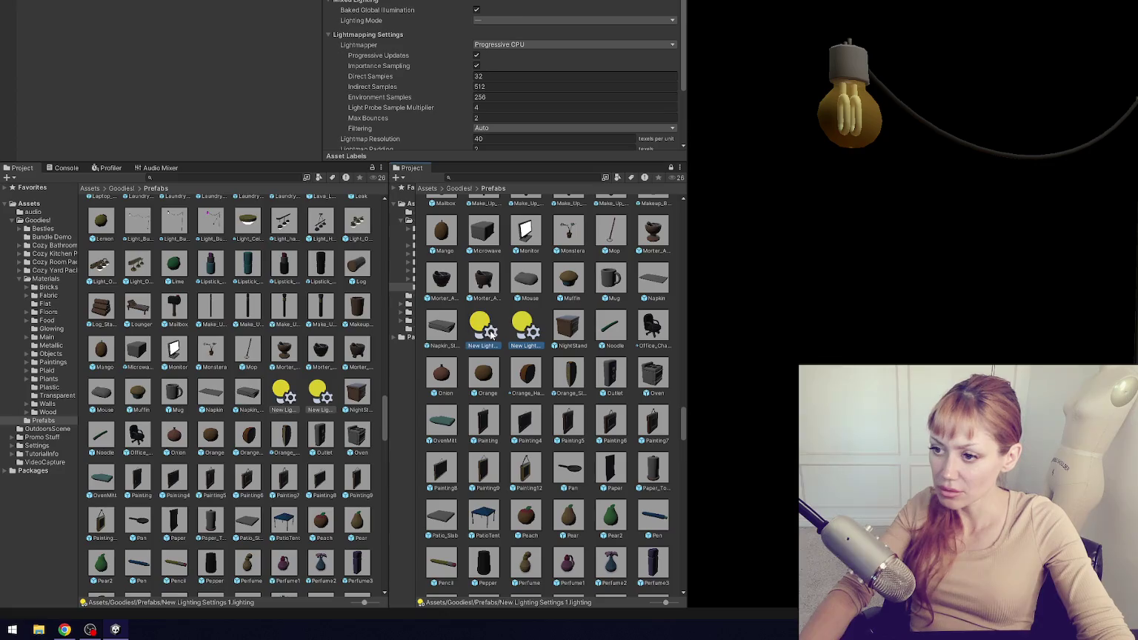
key(Delete)
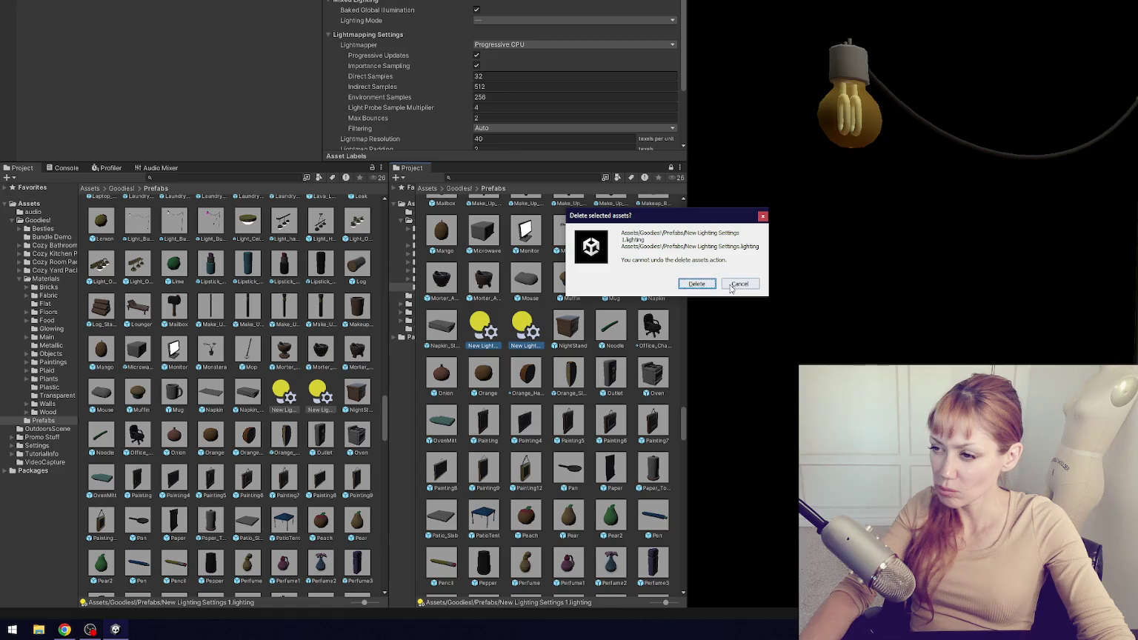
click(735, 285)
drag(55, 244, 34, 204)
- Select the Pot4 prefab, then reselect Light_Bulb_Hanging_Half_2
scroll(551, 331, down, 5)
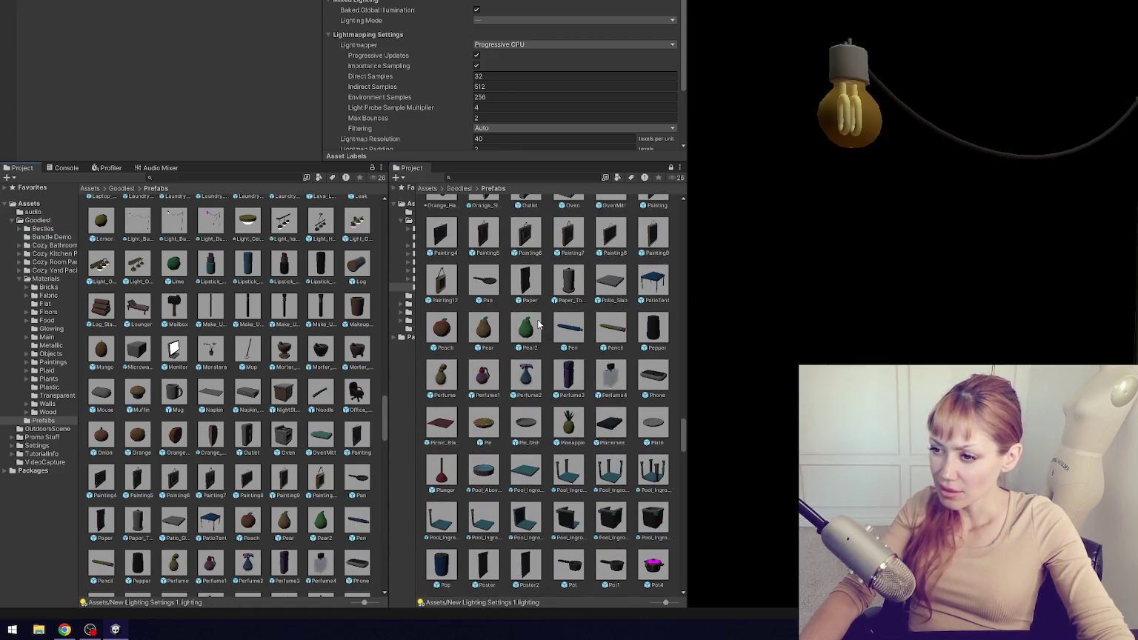
scroll(552, 331, down, 5)
click(654, 318)
scroll(643, 308, up, 5)
scroll(643, 307, up, 10)
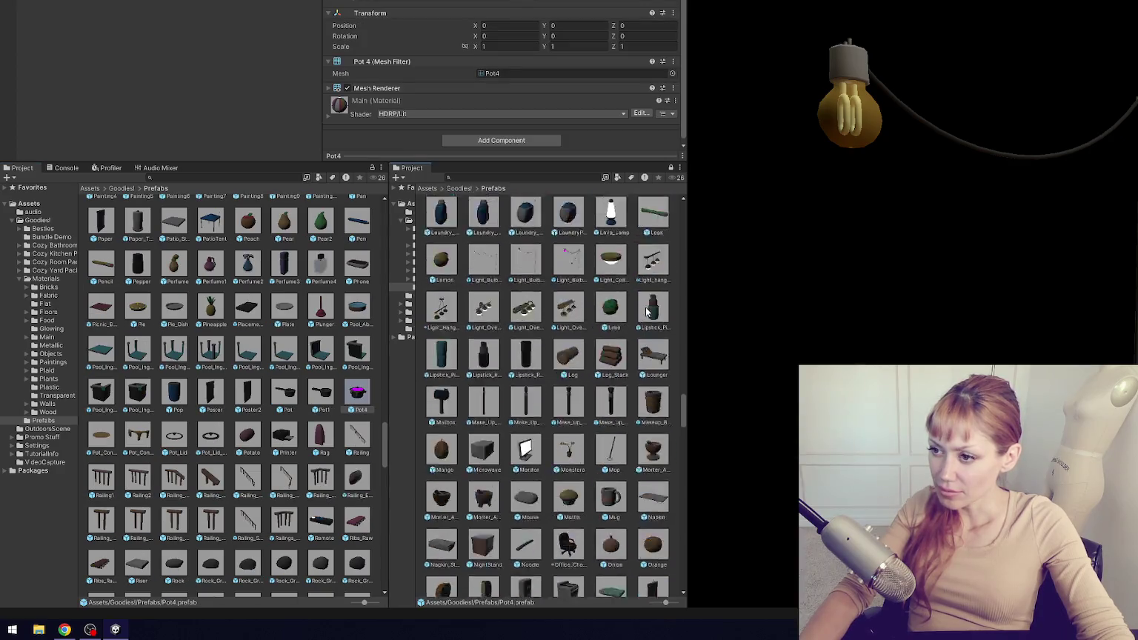
click(569, 291)
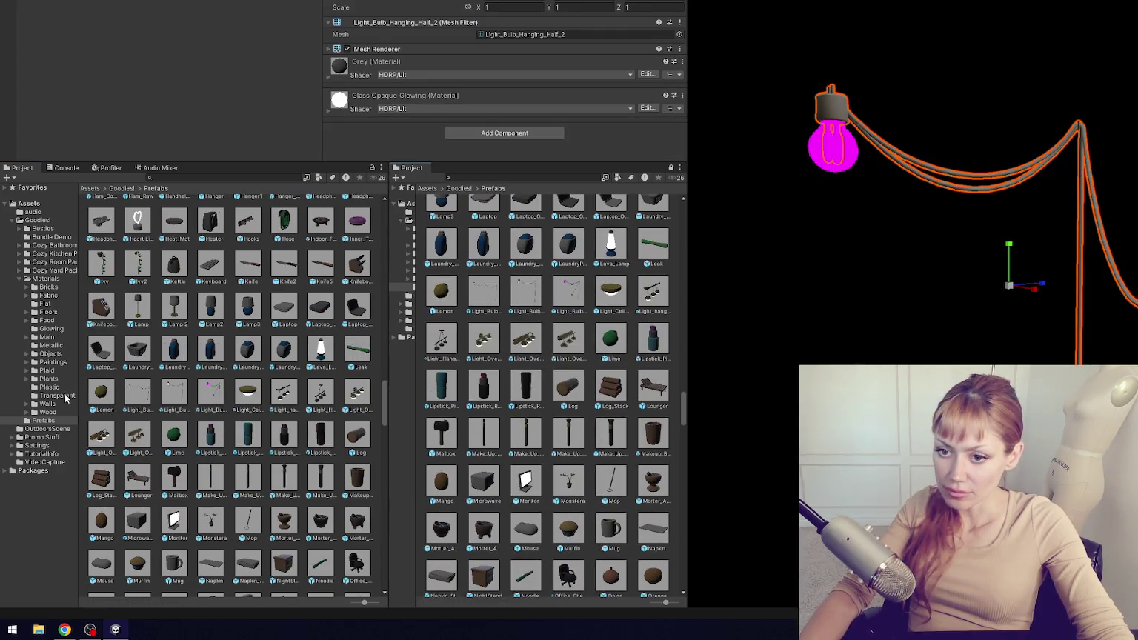
- Apply Glass Yellow to the second half bulb
click(66, 396)
drag(302, 214, 813, 148)
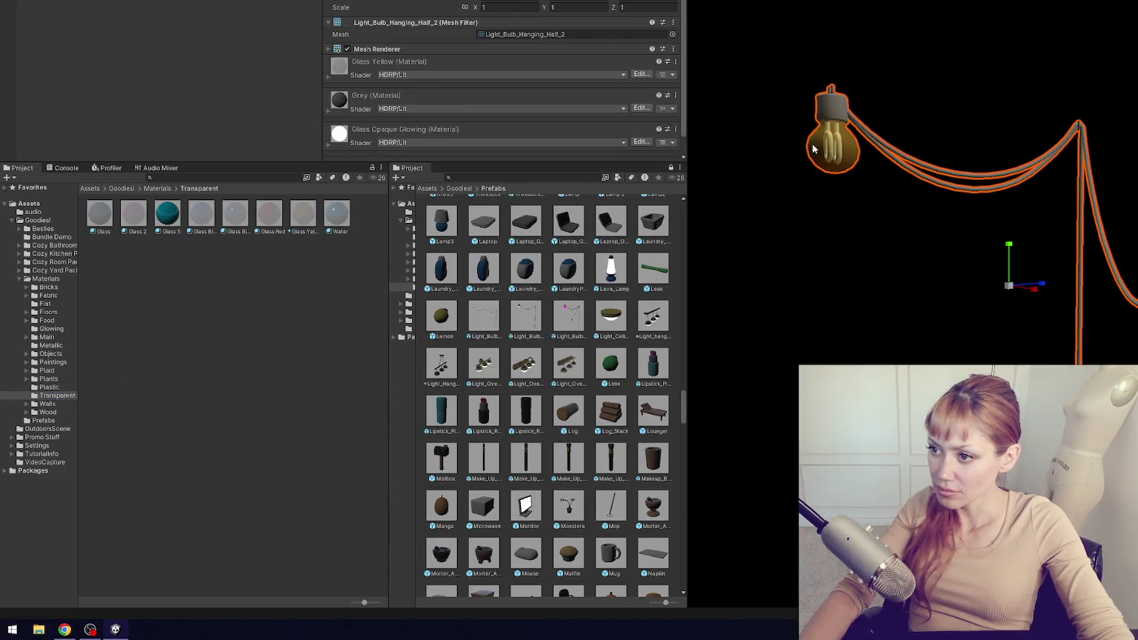
scroll(622, 333, down, 2)
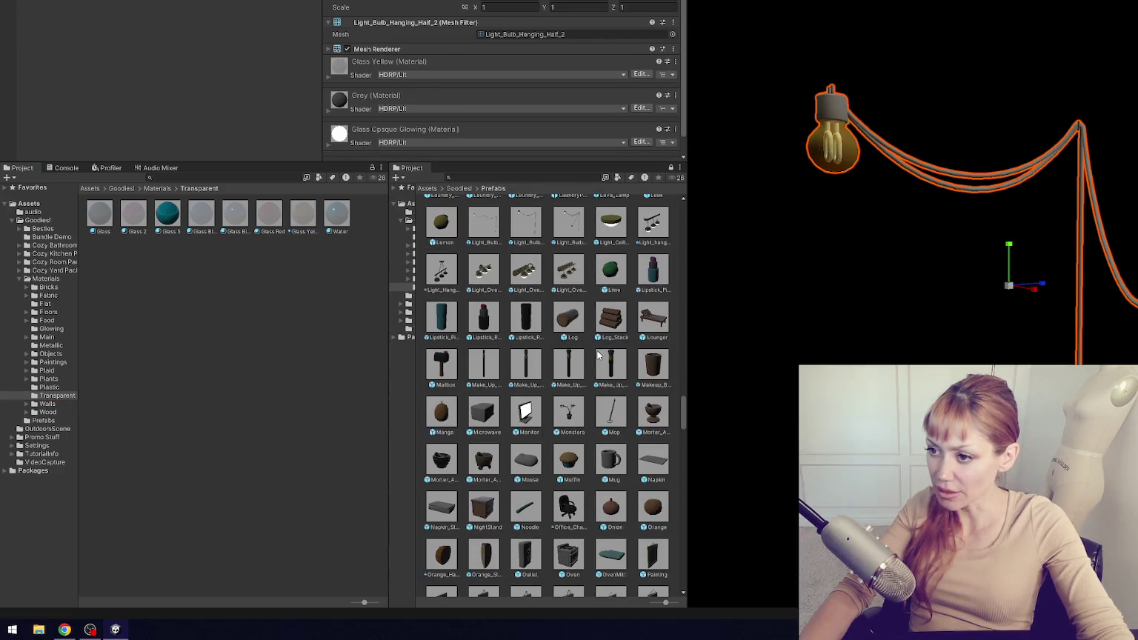
- Give the Monitor prefab the Main material, after undoing a trial Glass Opaque Glowing 2
click(525, 412)
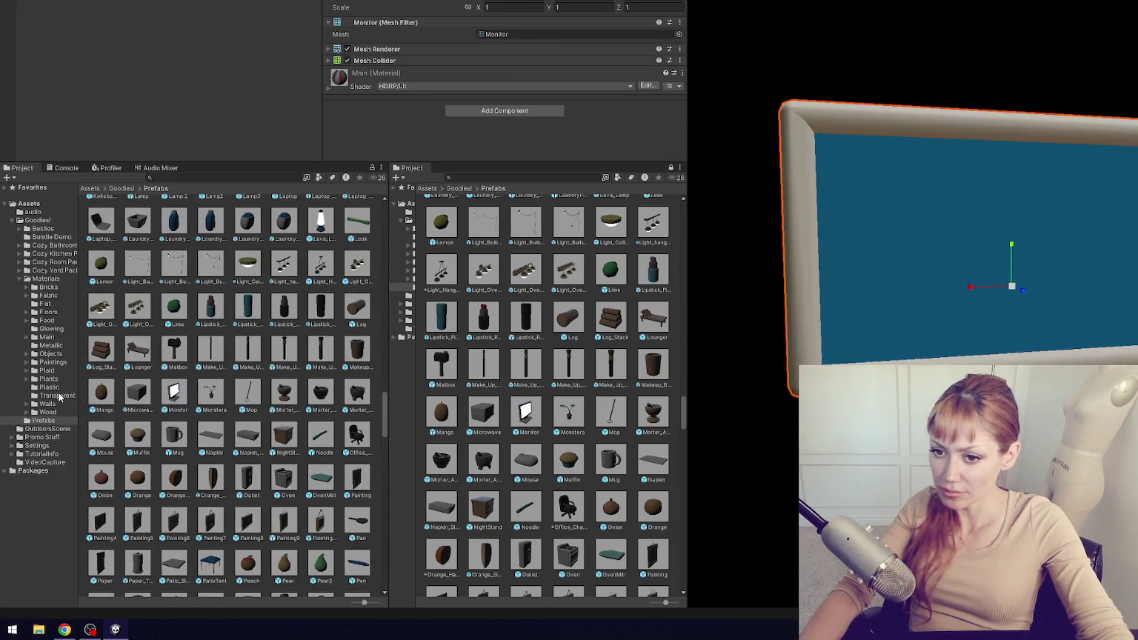
click(52, 328)
drag(176, 213, 901, 209)
key(ctrl+z)
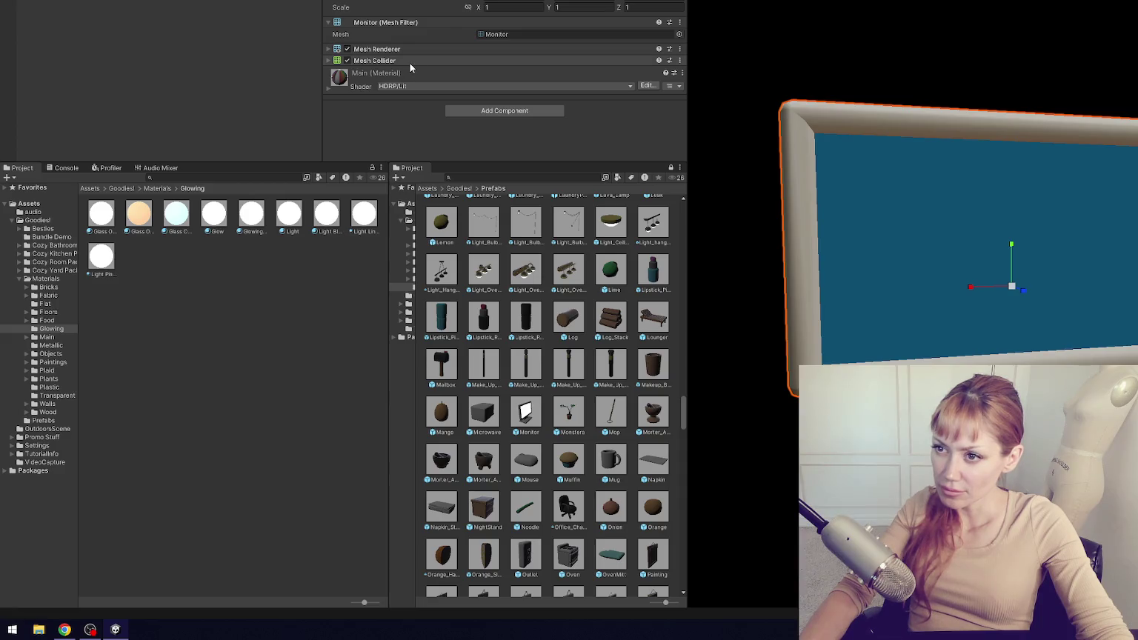
scroll(589, 374, down, 4)
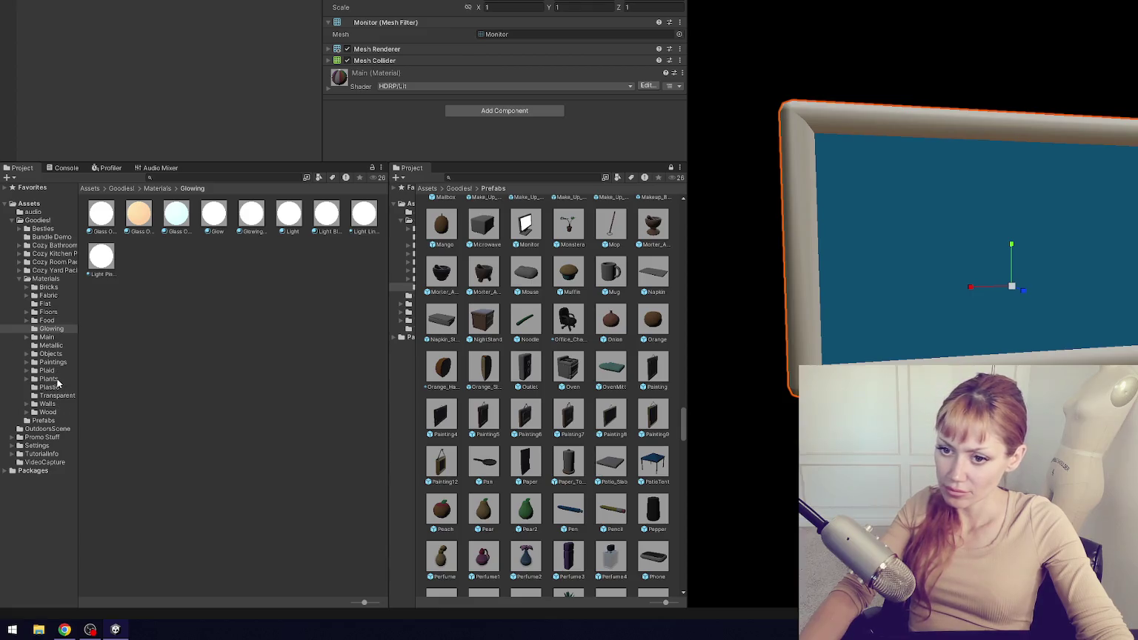
click(57, 339)
drag(140, 230, 1064, 267)
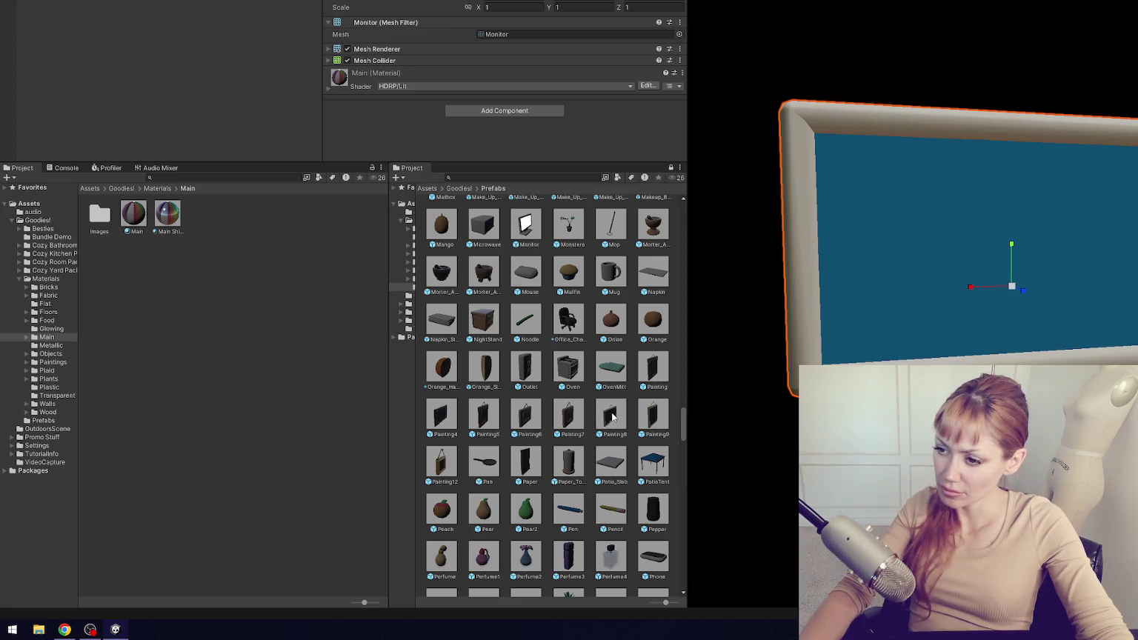
- Open the Monstera prefab and orbit to inspect it, then select Pot4
scroll(605, 382, up, 2)
scroll(574, 329, down, 1)
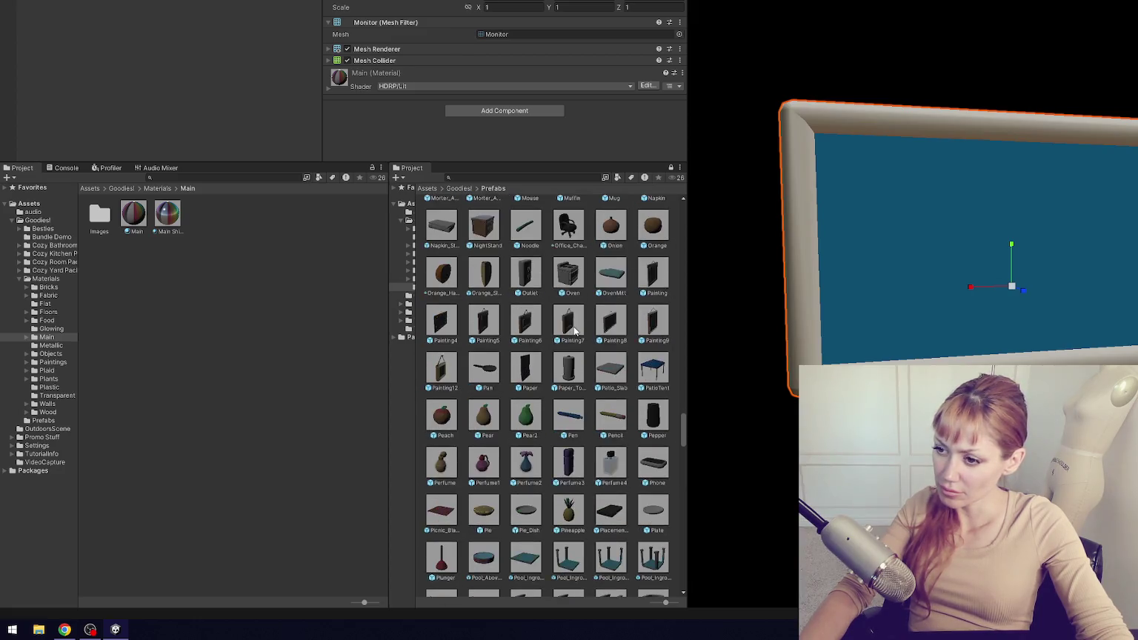
double_click(575, 273)
mouse_move(926, 340)
mouse_down()
mouse_move(1007, 339)
mouse_move(948, 342)
mouse_up()
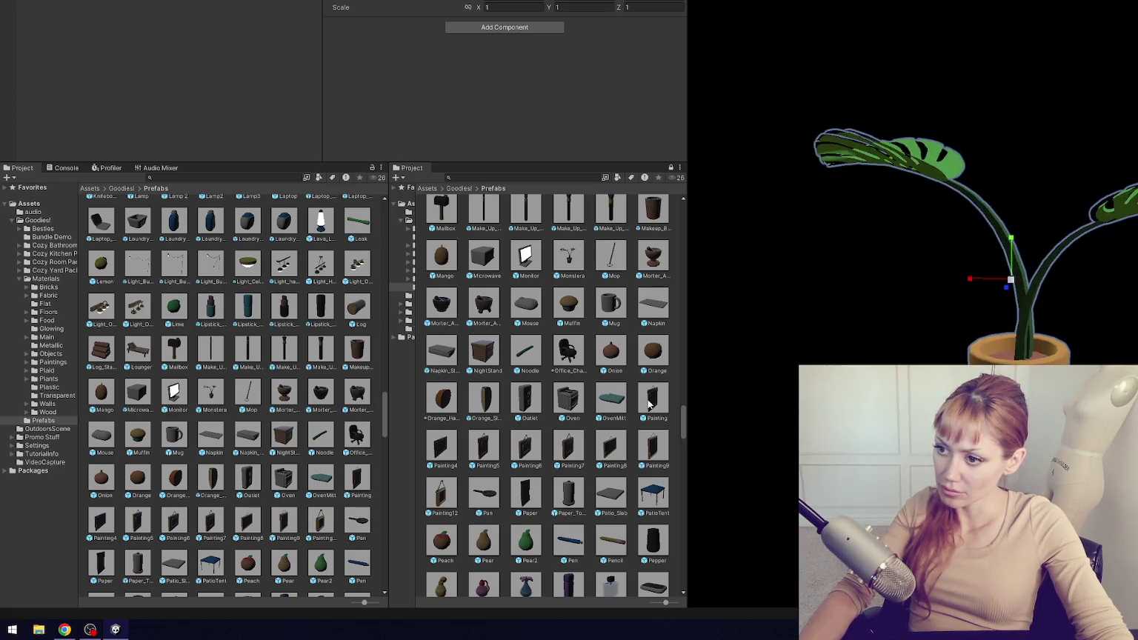
scroll(563, 370, down, 6)
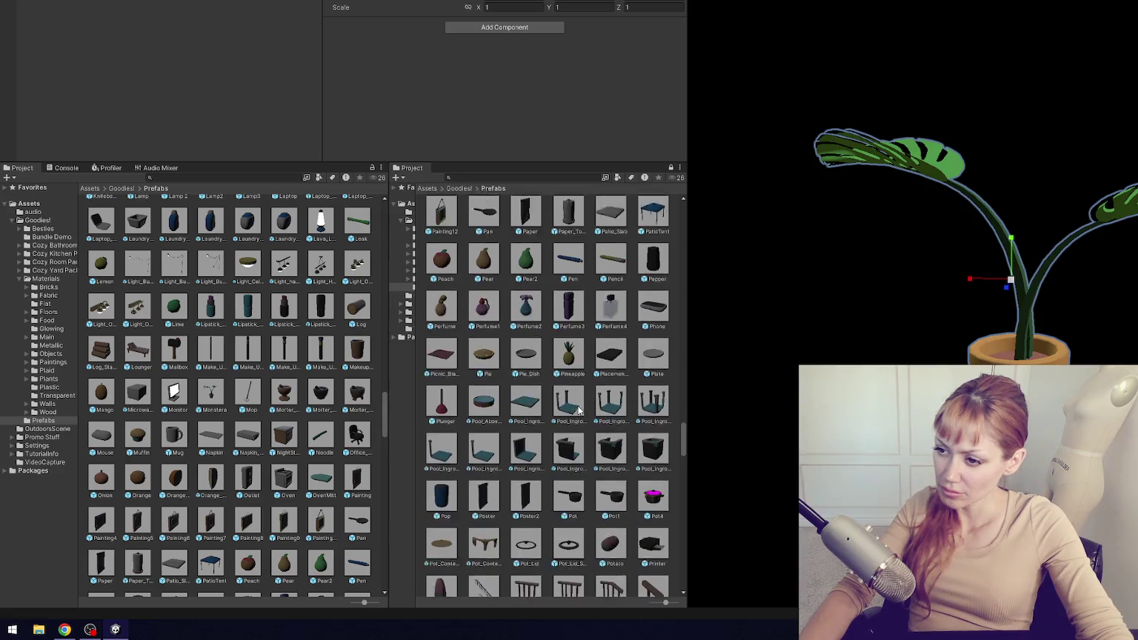
click(650, 465)
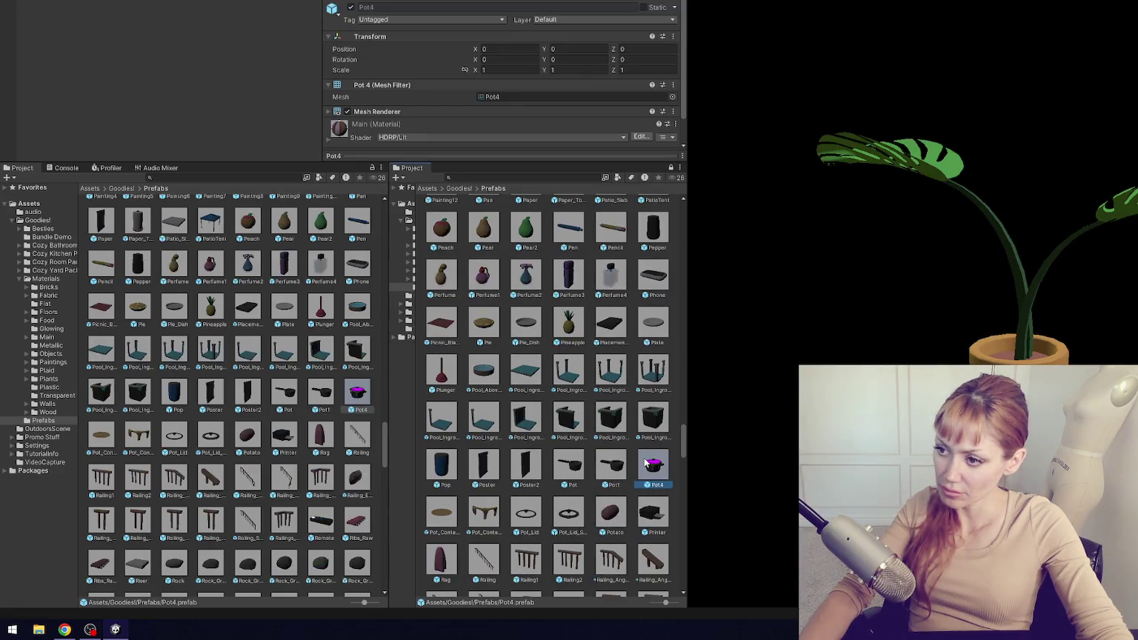
- Give Pot4's magenta disc the yellow Glass Yel material from the Transparent materials
double_click(645, 462)
click(58, 395)
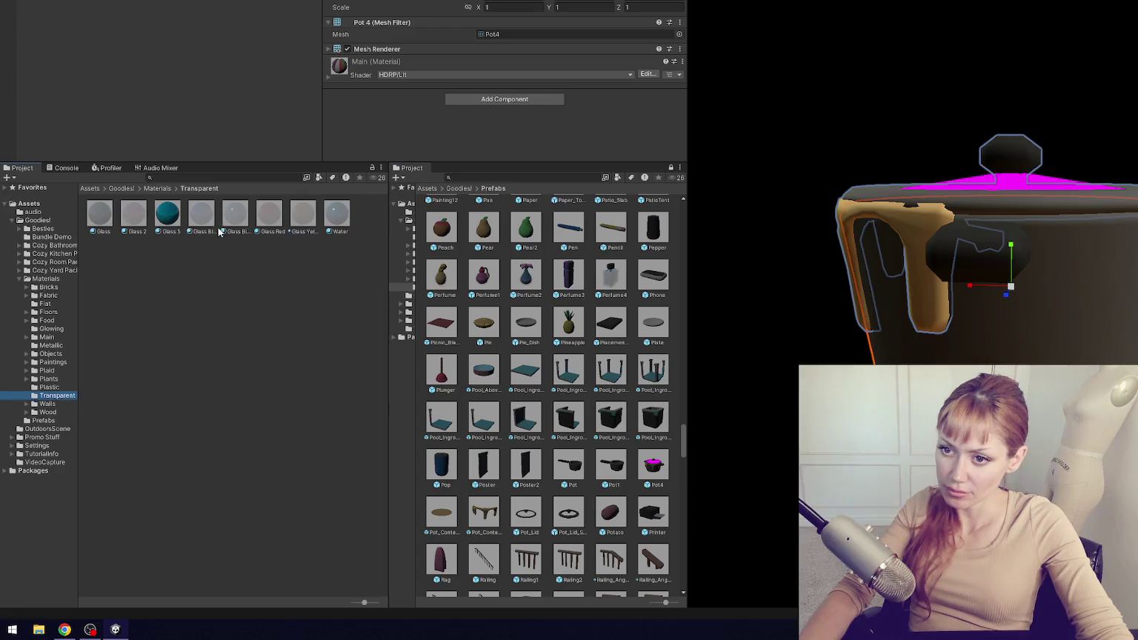
drag(104, 216, 966, 223)
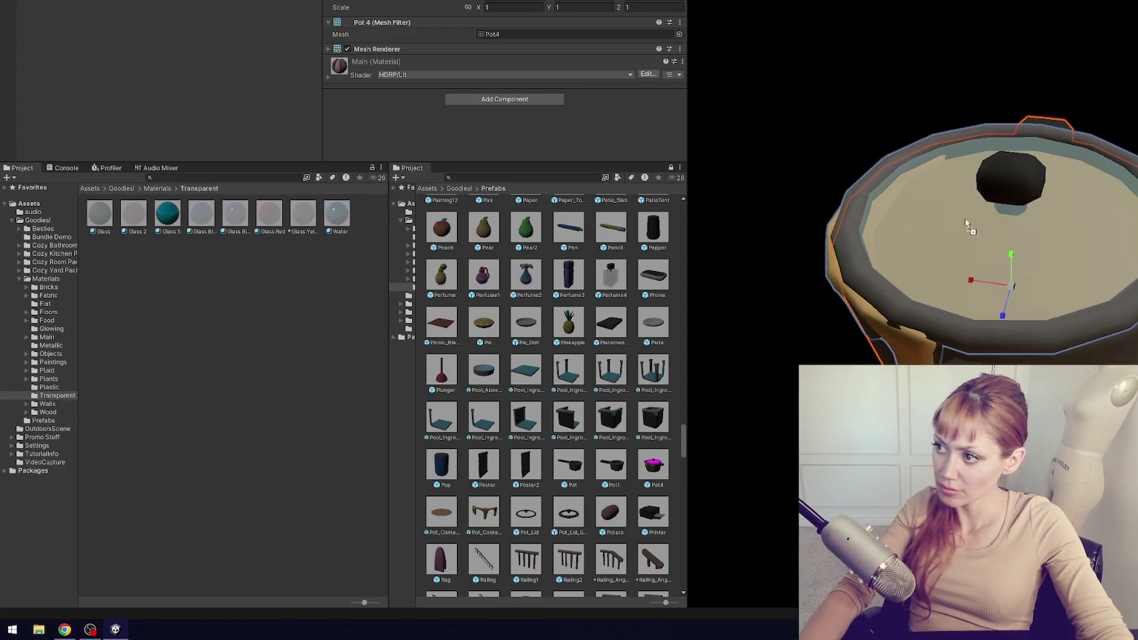
drag(303, 214, 1007, 222)
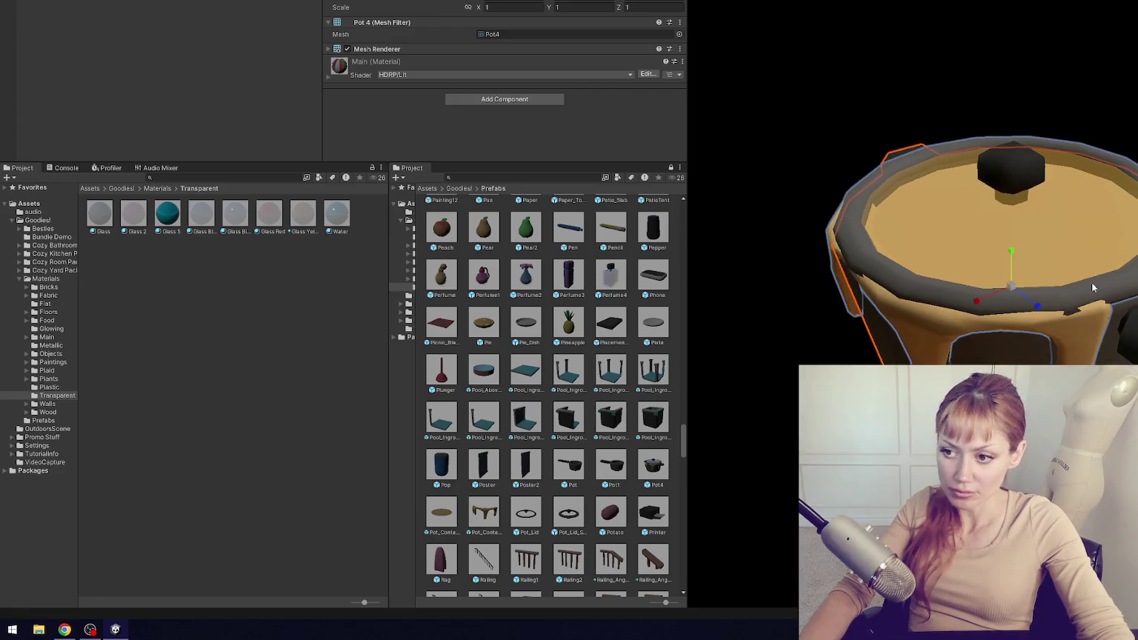
- Make the Shampoo prefab's bottle Blue Aqua using the Flat colour materials
scroll(637, 414, down, 4)
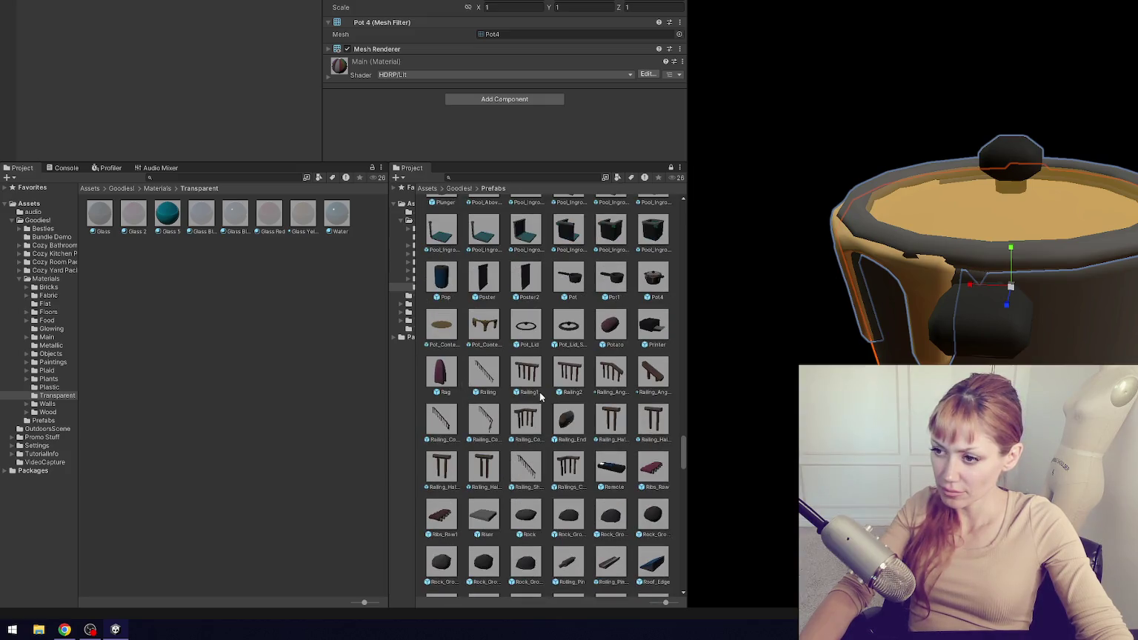
scroll(541, 396, down, 3)
scroll(545, 398, down, 4)
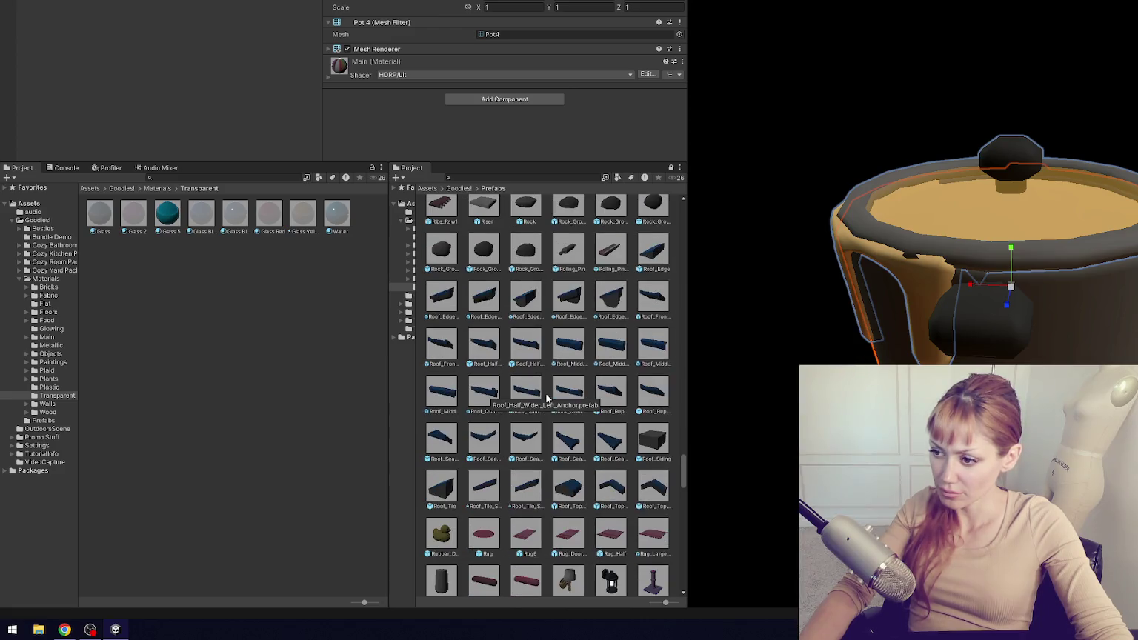
scroll(547, 398, down, 1)
scroll(547, 398, down, 4)
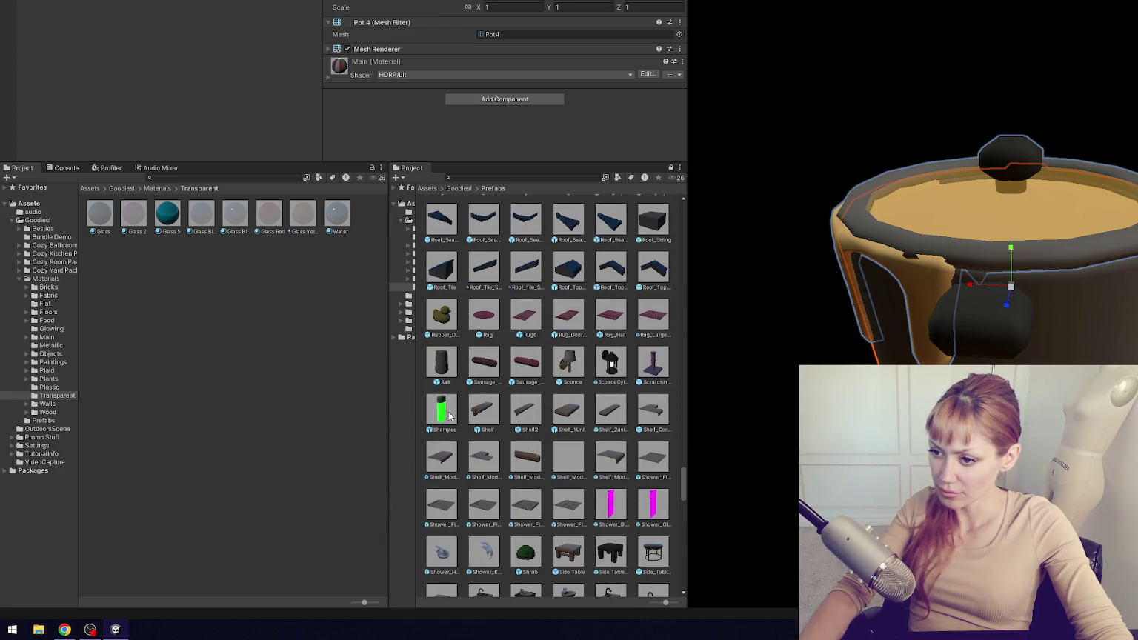
click(442, 410)
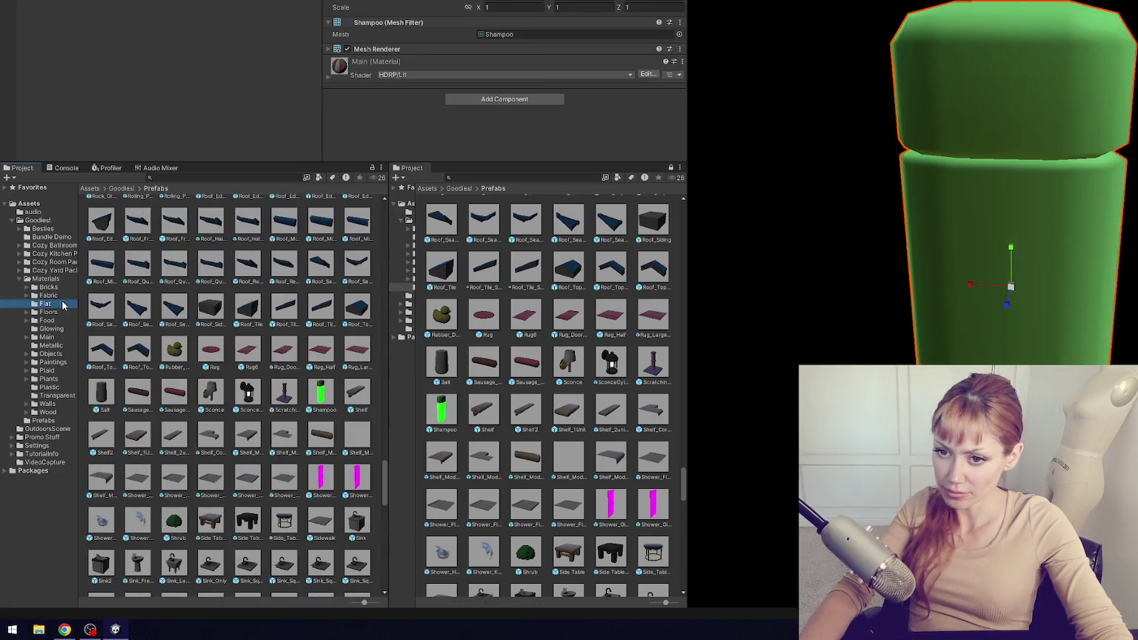
click(45, 304)
click(253, 216)
drag(252, 216, 970, 197)
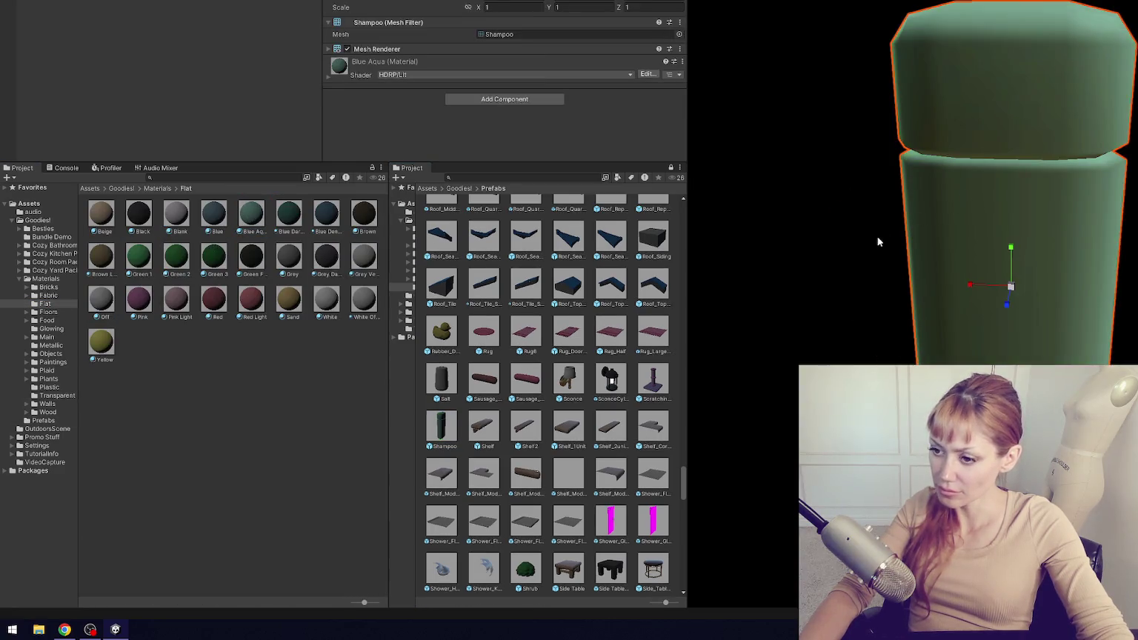
- Apply the Glass material to the Shower Glass door and its magenta side panels
double_click(624, 523)
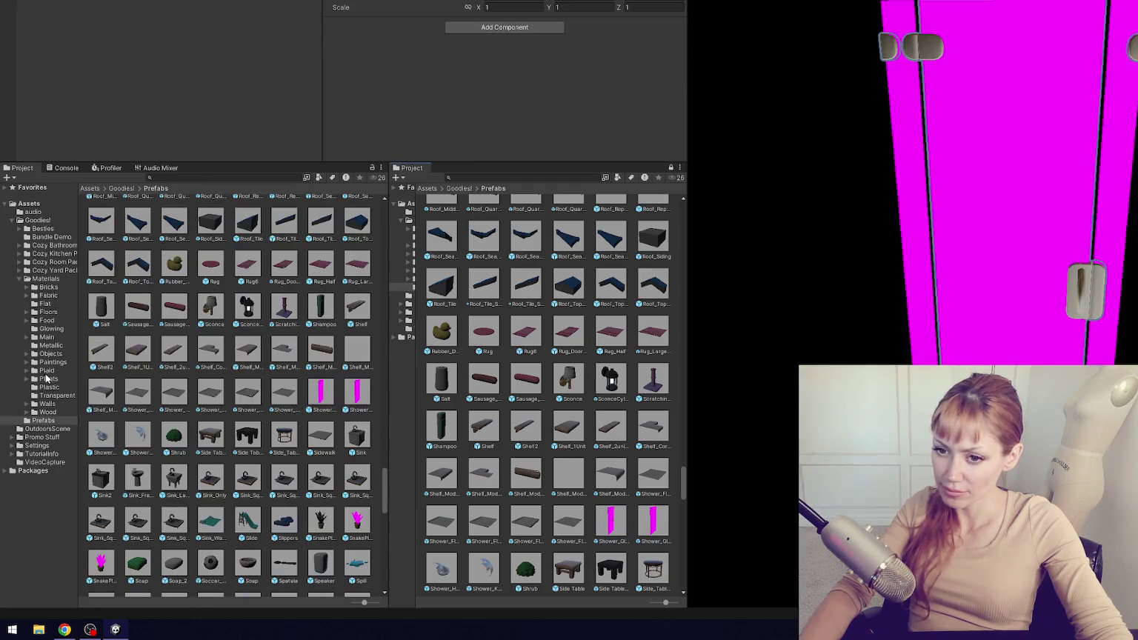
click(63, 396)
mouse_move(99, 215)
mouse_down()
mouse_move(563, 178)
mouse_move(986, 165)
mouse_up()
mouse_move(110, 219)
mouse_down()
mouse_move(405, 180)
mouse_move(900, 186)
mouse_up()
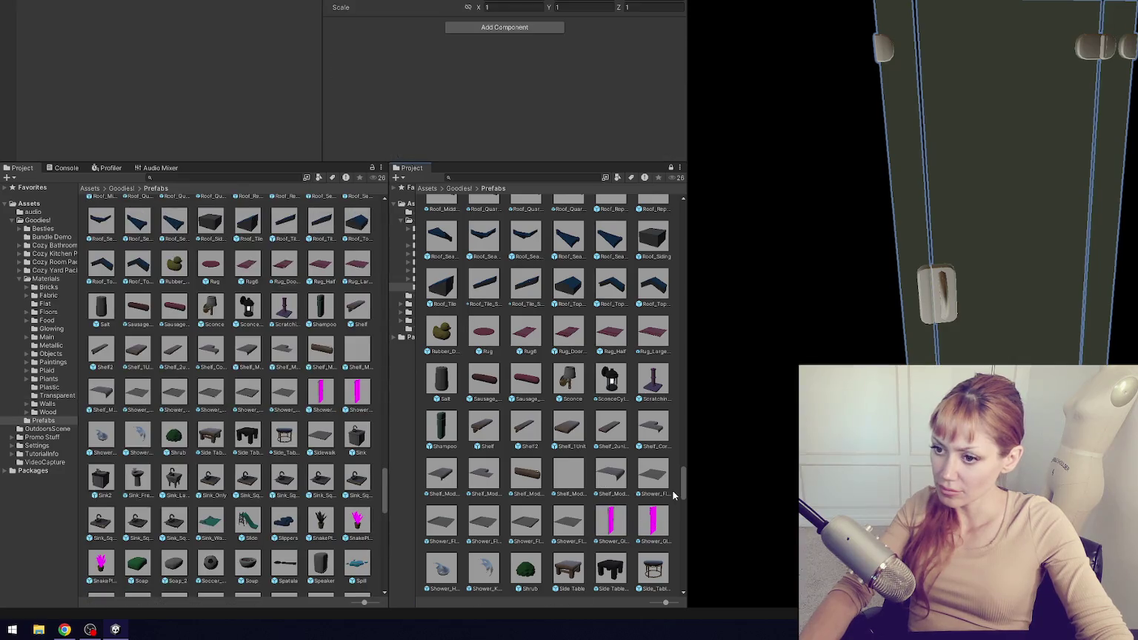
click(985, 296)
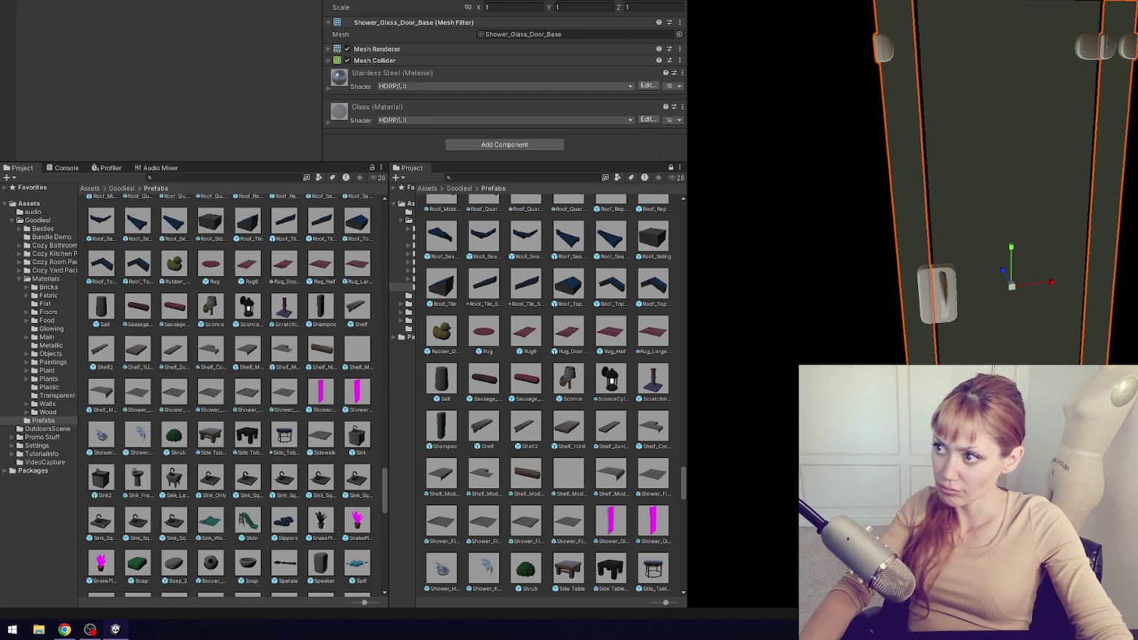
- Replace Shower_Glass_Door's default material in Element 1 of its Materials list with Glass
click(985, 297)
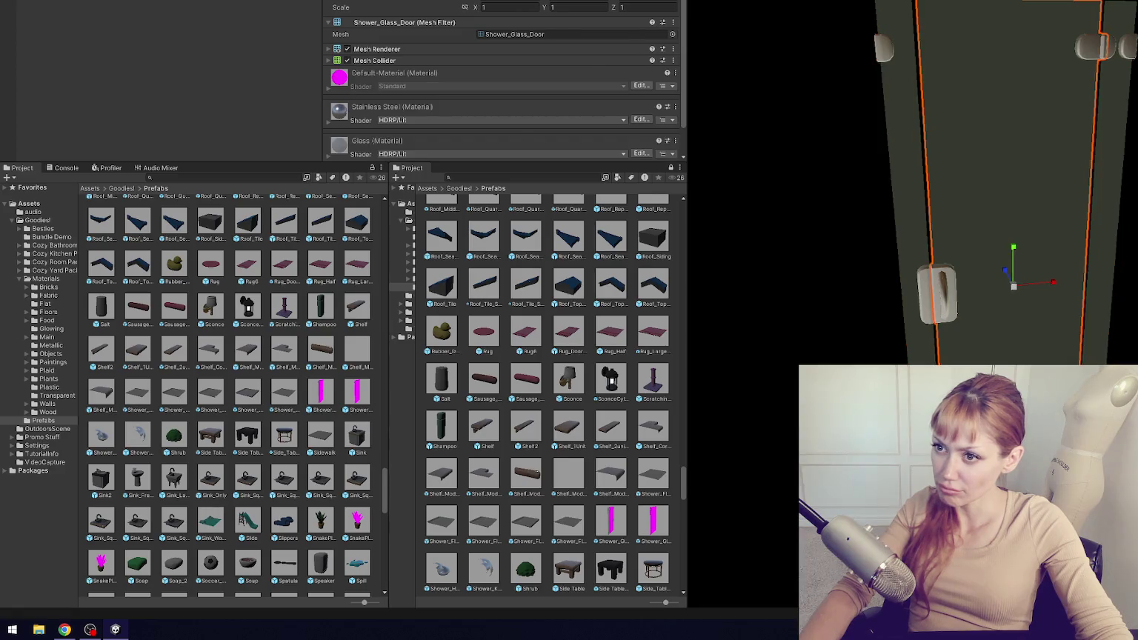
click(405, 74)
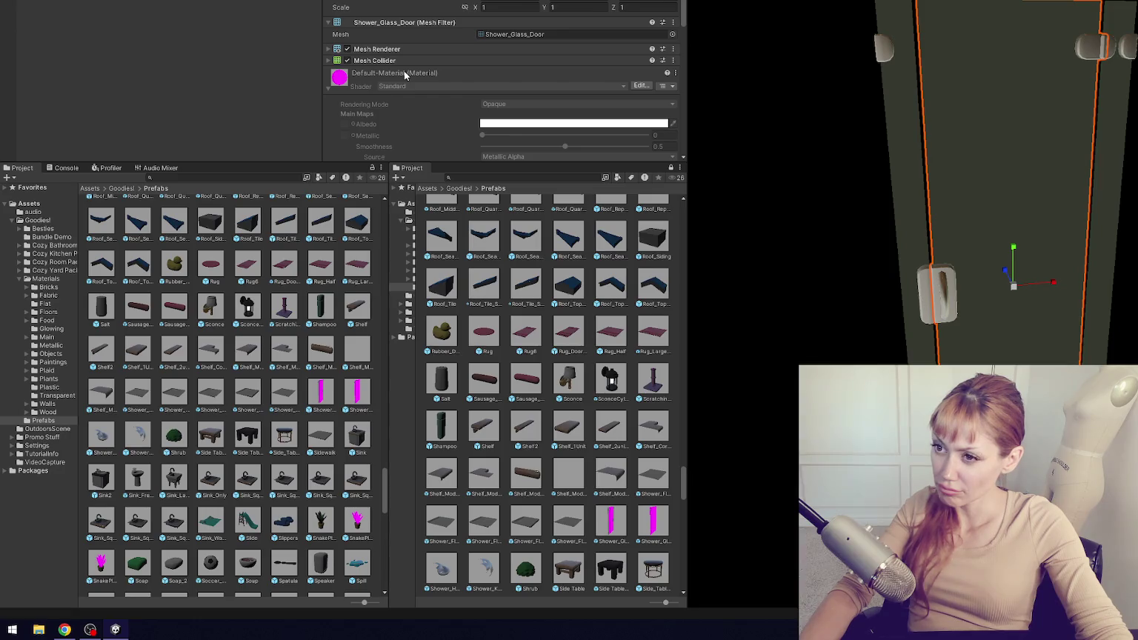
click(405, 74)
click(413, 49)
click(525, 92)
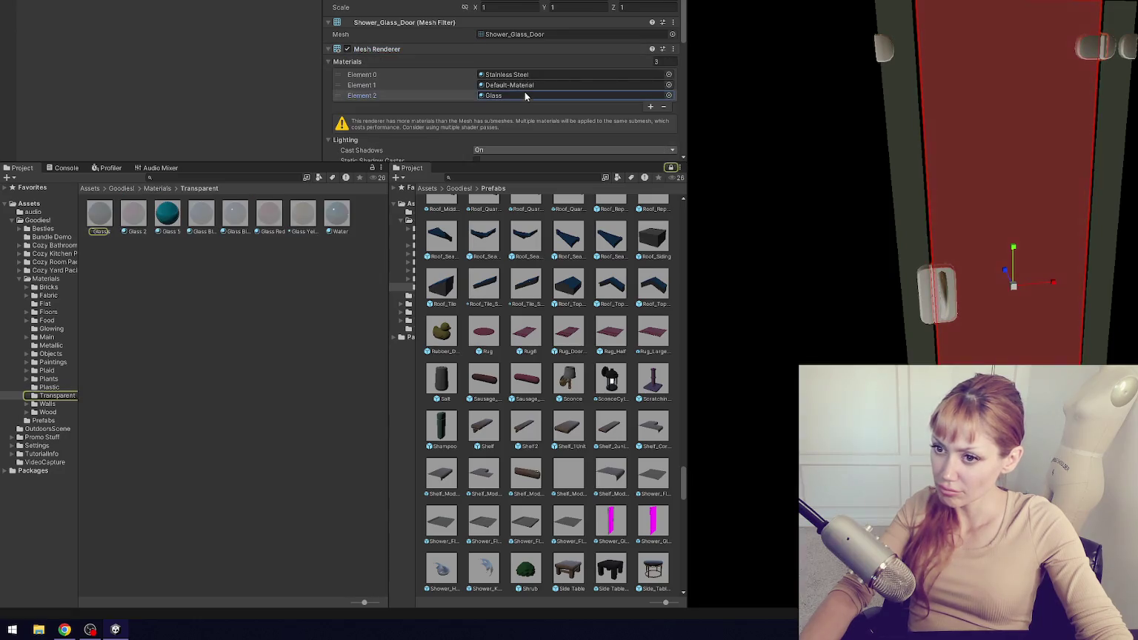
mouse_move(524, 96)
mouse_down()
mouse_move(559, 68)
mouse_move(555, 82)
mouse_up()
- Swap Shower_Glass_Wall's missing material for Glass, then open the SnakePlant prefab
double_click(652, 520)
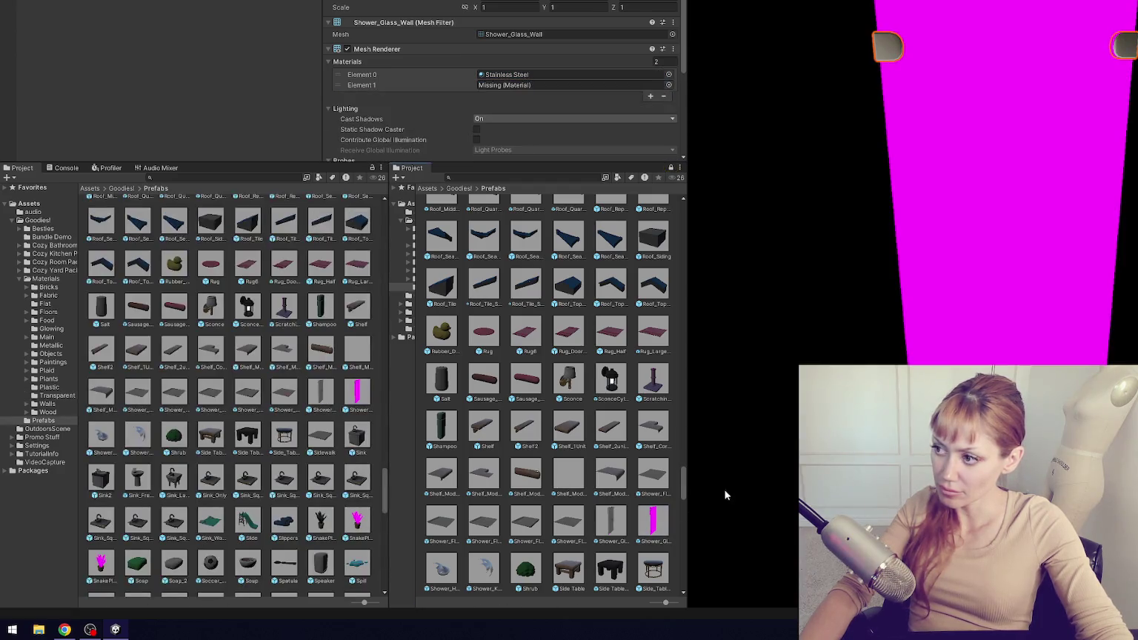
click(59, 395)
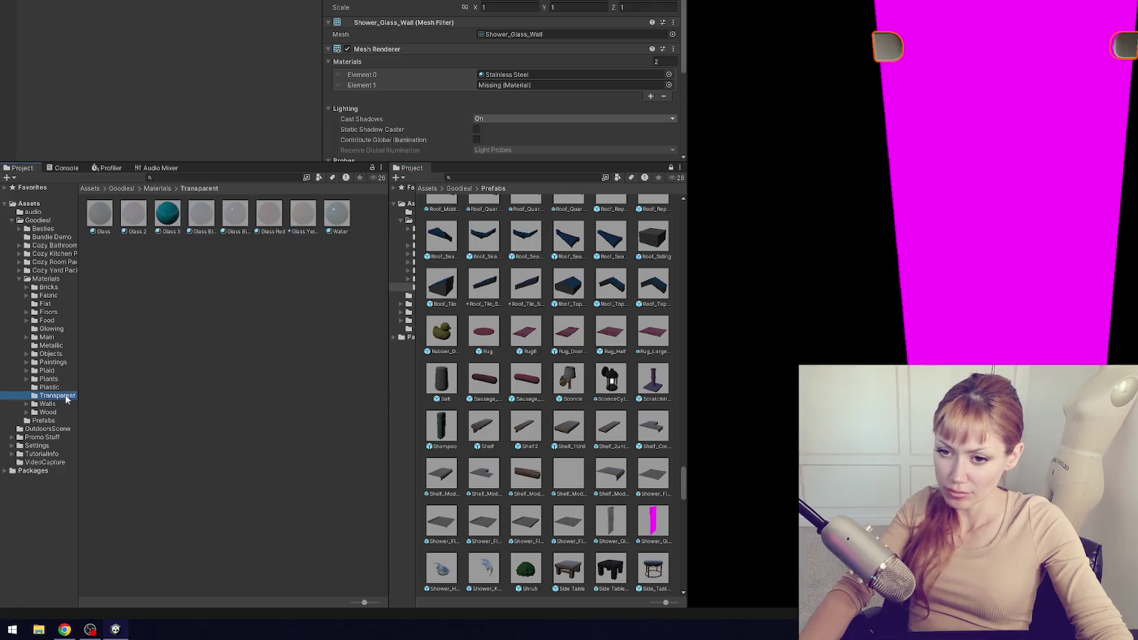
drag(101, 222, 516, 85)
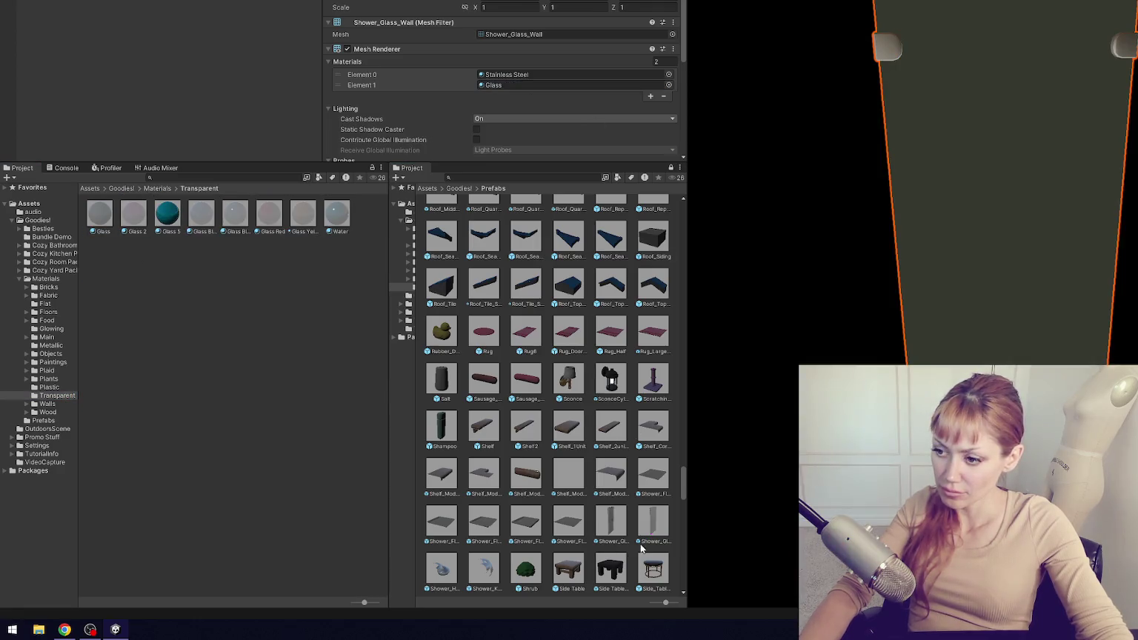
scroll(563, 417, down, 5)
double_click(652, 460)
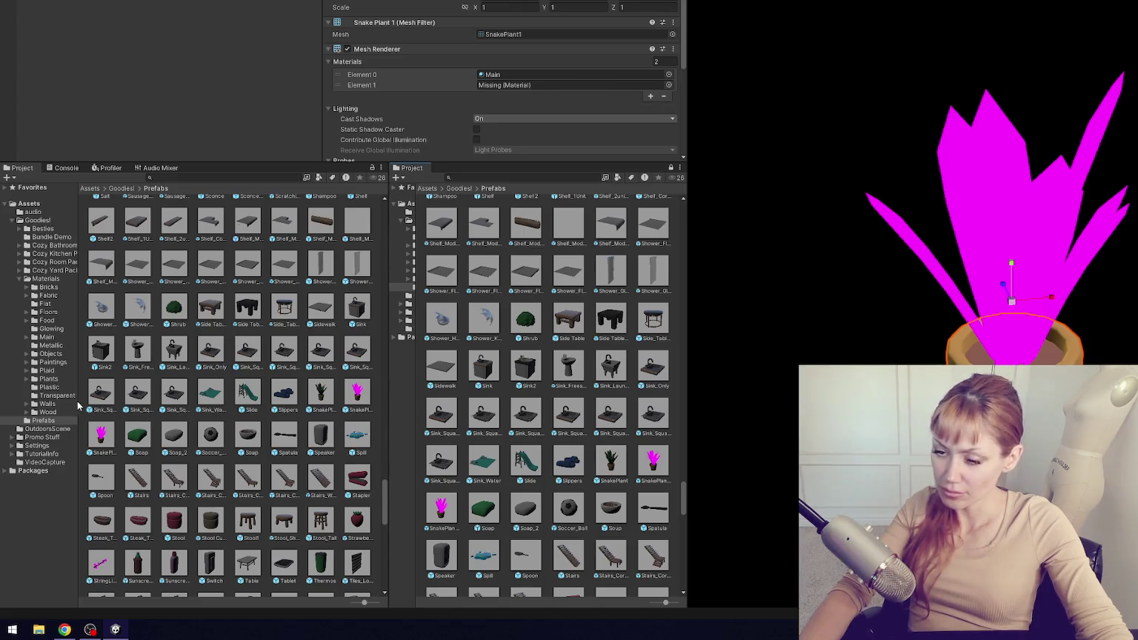
- Give the snake plant the green Plants material, briefly trying the monstera material first
click(54, 379)
mouse_move(214, 235)
mouse_down()
mouse_move(222, 226)
mouse_move(1011, 248)
mouse_up()
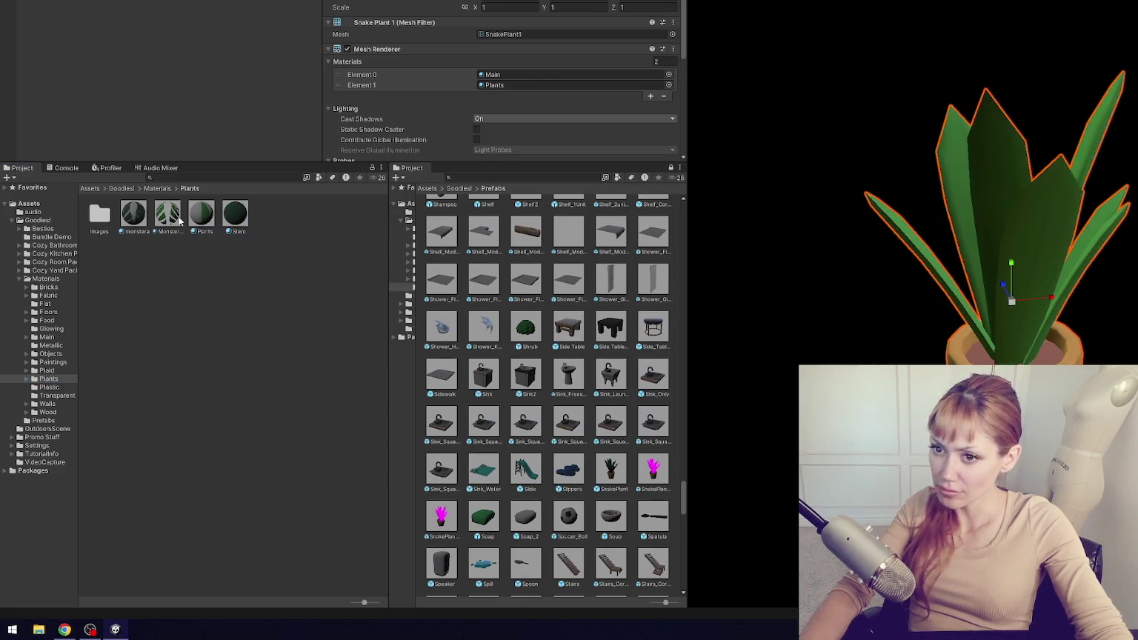
drag(148, 214, 1062, 216)
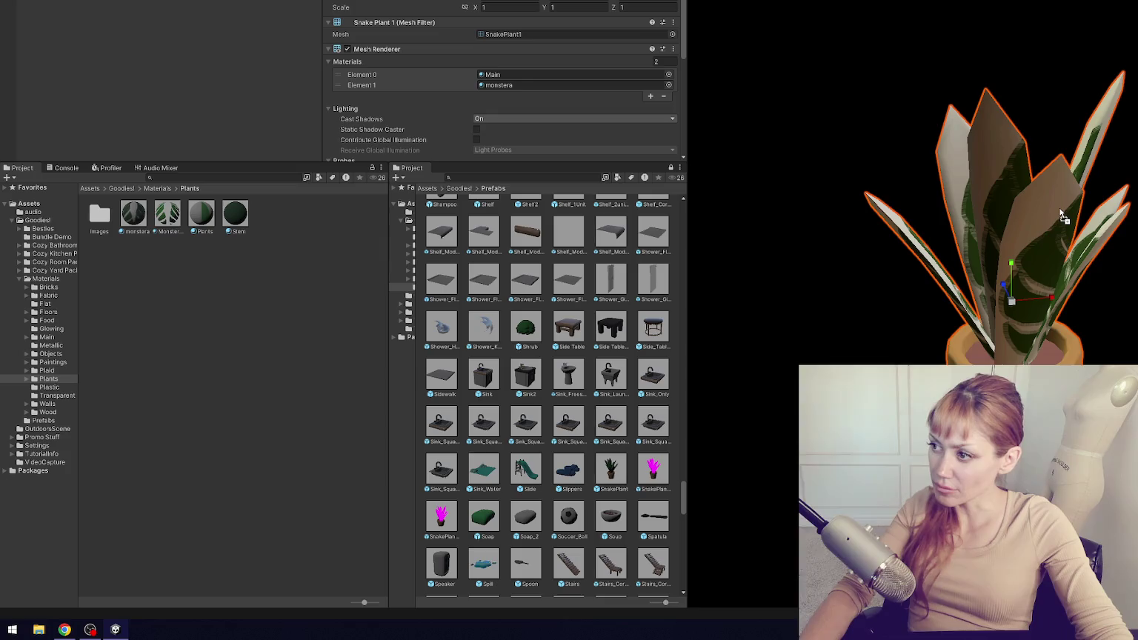
drag(199, 218, 1051, 222)
click(212, 215)
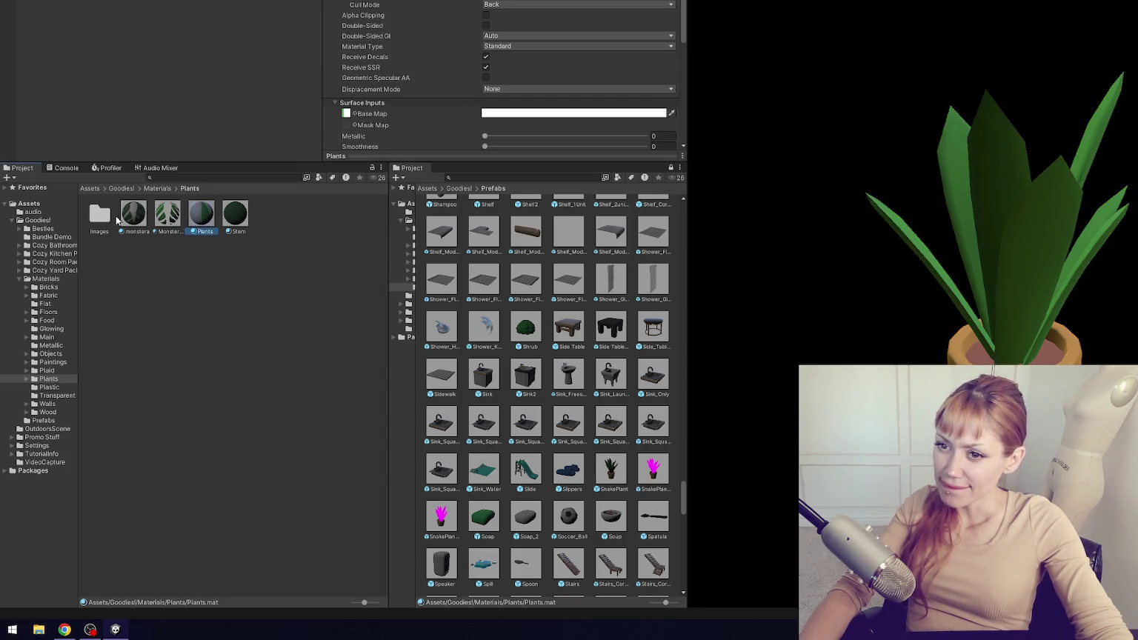
double_click(97, 217)
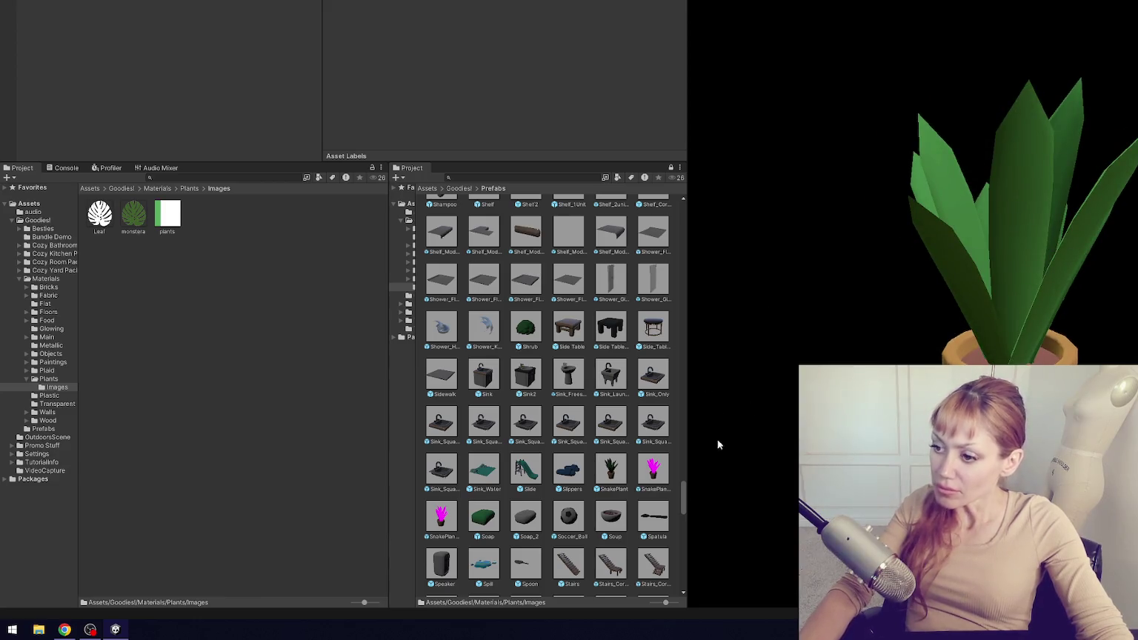
- Exit Prefab Mode, save the modified snake plant prefab, and select SnakePlant1
click(666, 476)
click(644, 279)
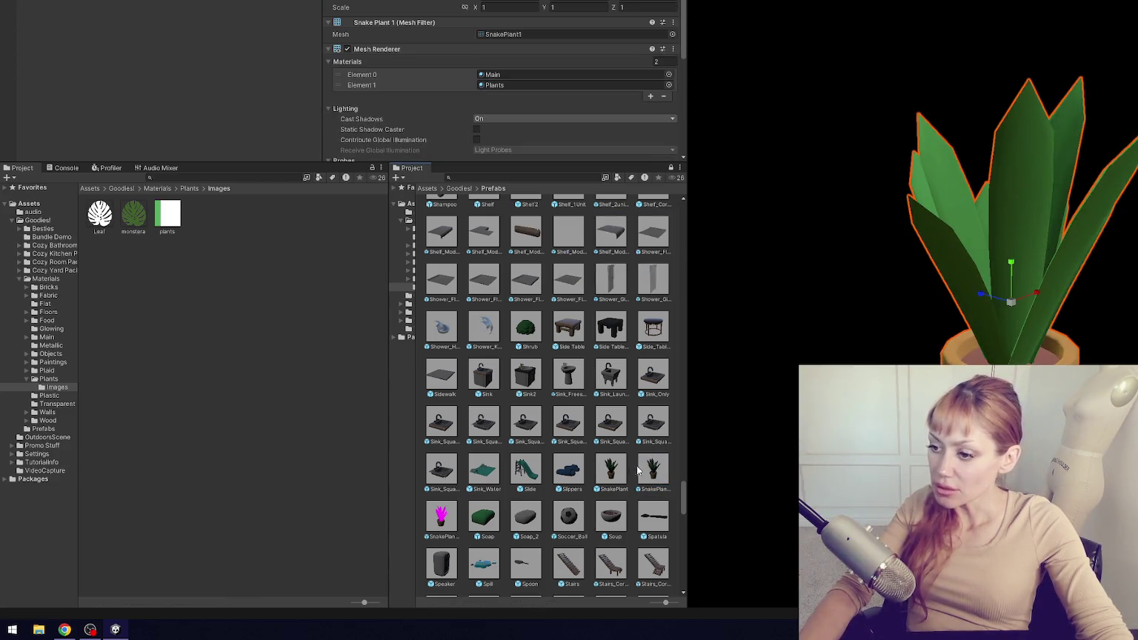
click(624, 471)
click(649, 474)
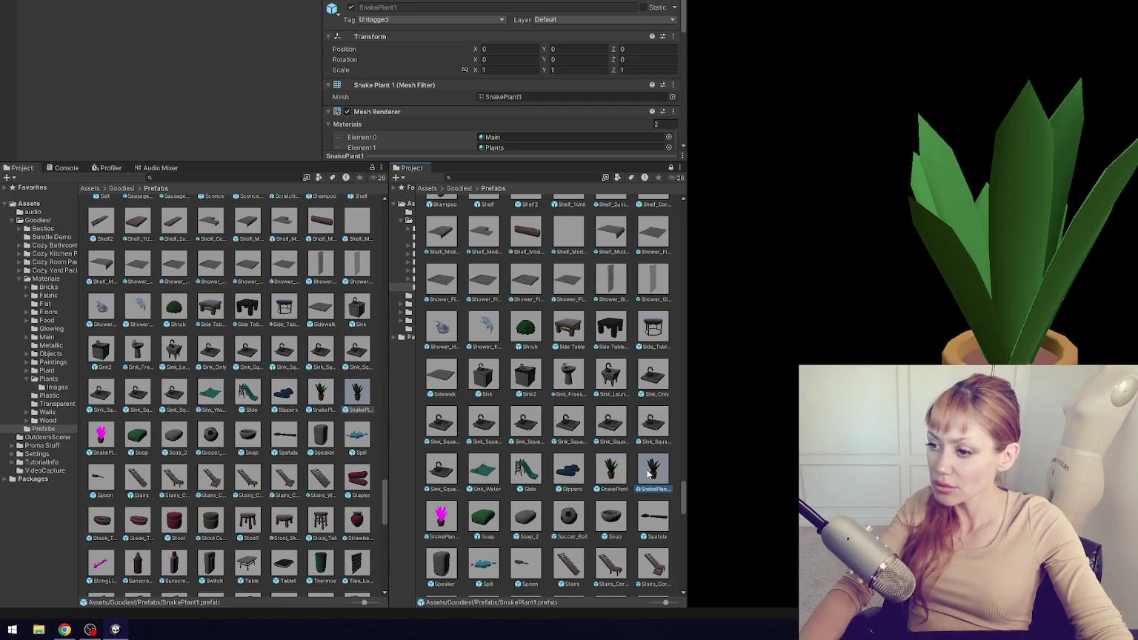